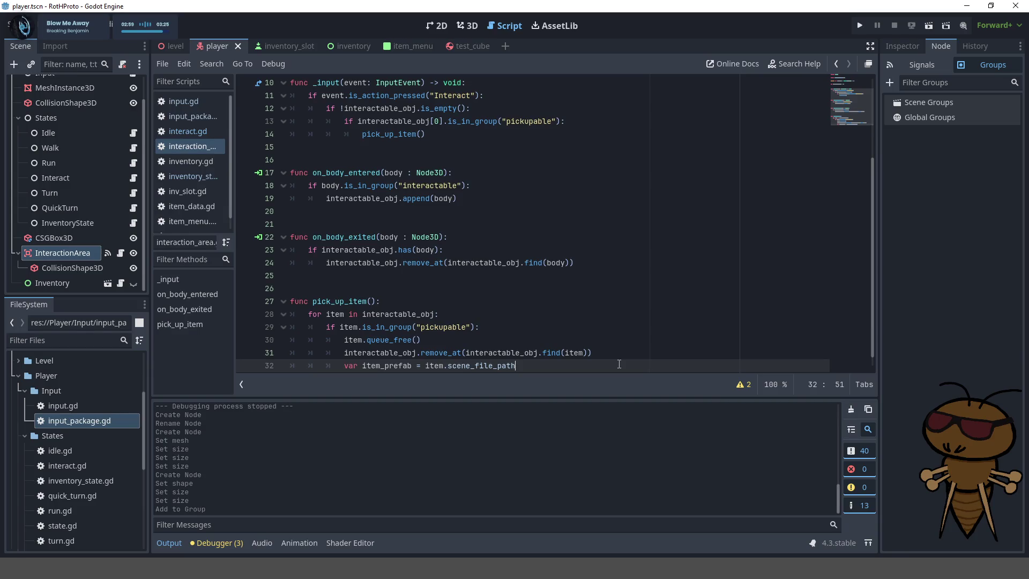
Add a new line 'for i in item_type.size():' after the item_prefab assignment.
{"action": "key", "text": "Return"}
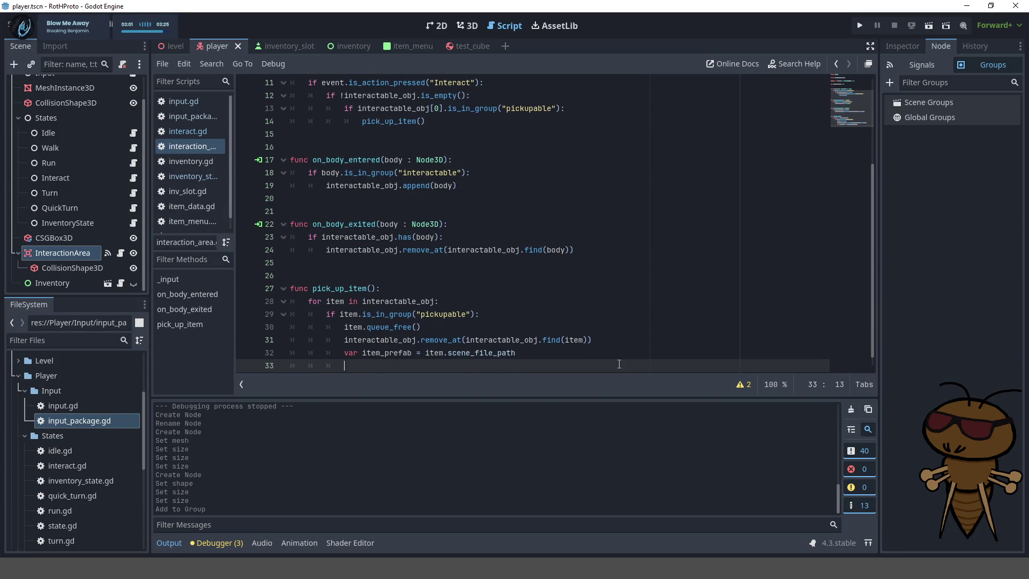
{"action": "type", "text": "for "}
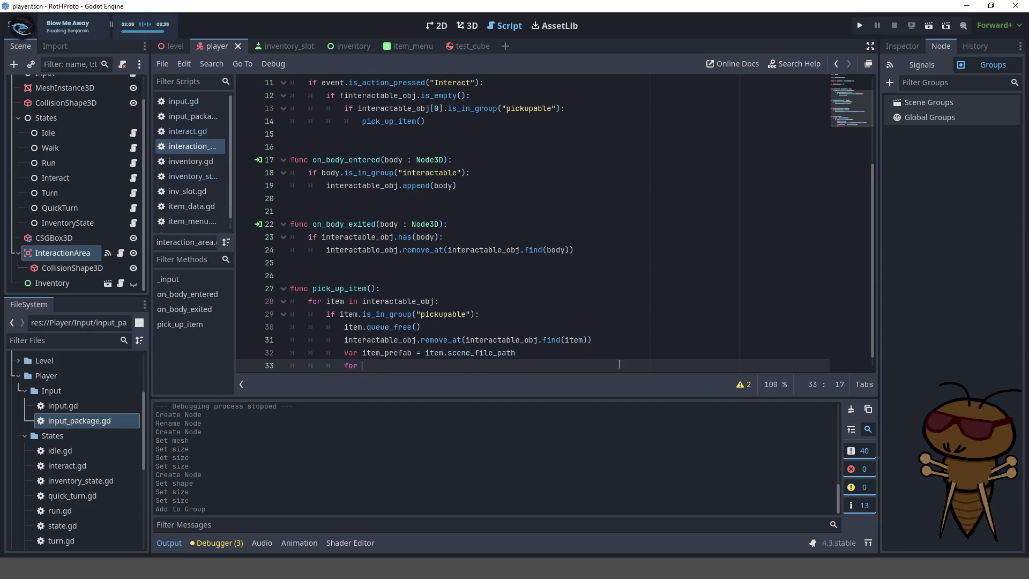
{"action": "type", "text": "i in item"}
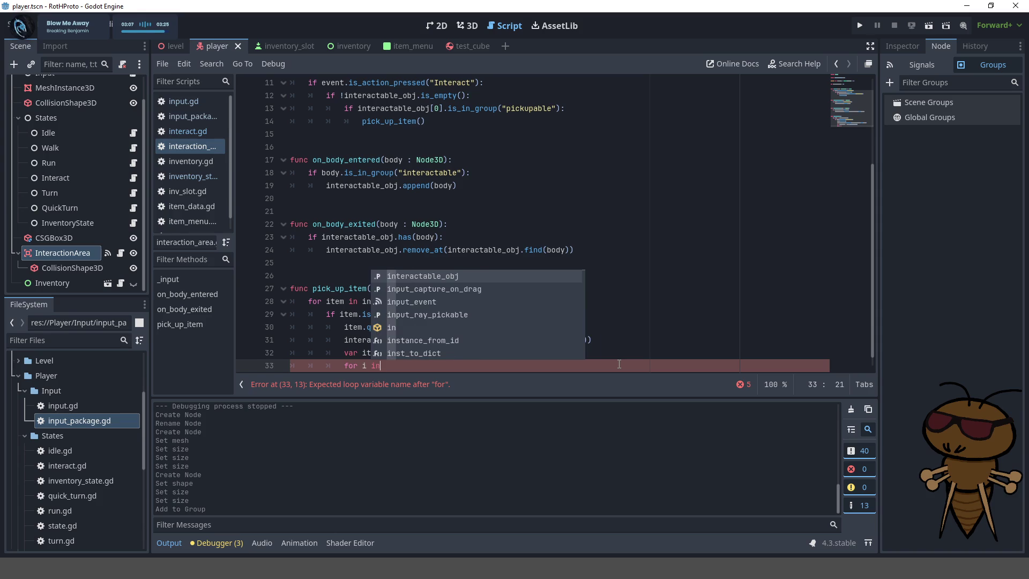
{"action": "key", "text": "Down"}
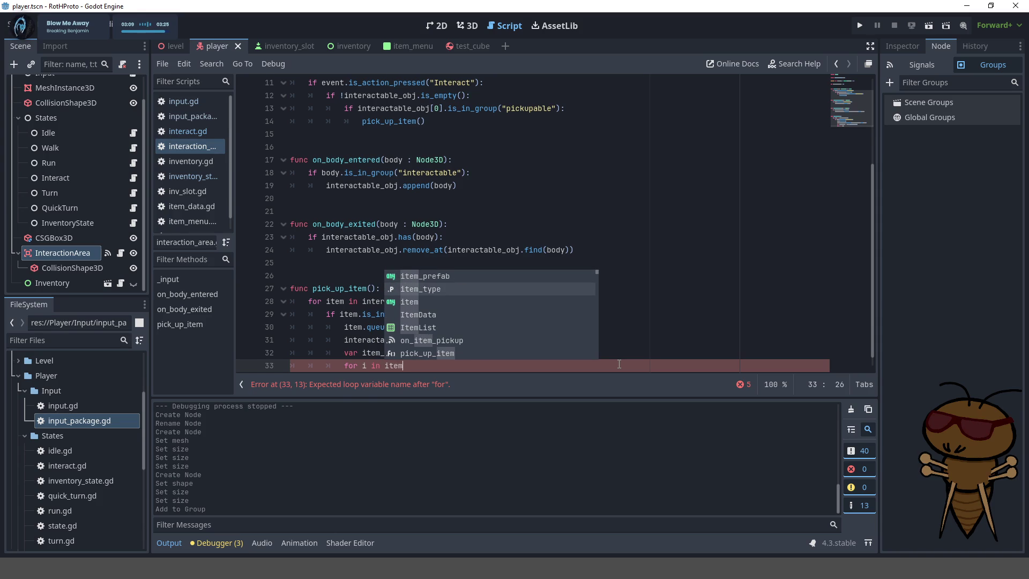
{"action": "key", "text": "Return"}
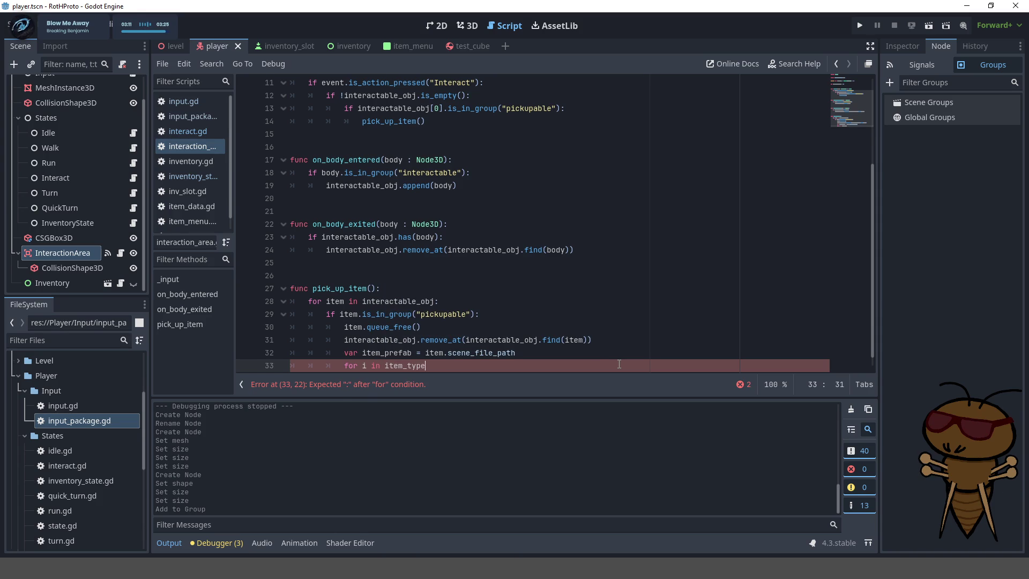
{"action": "type", "text": ".size("}
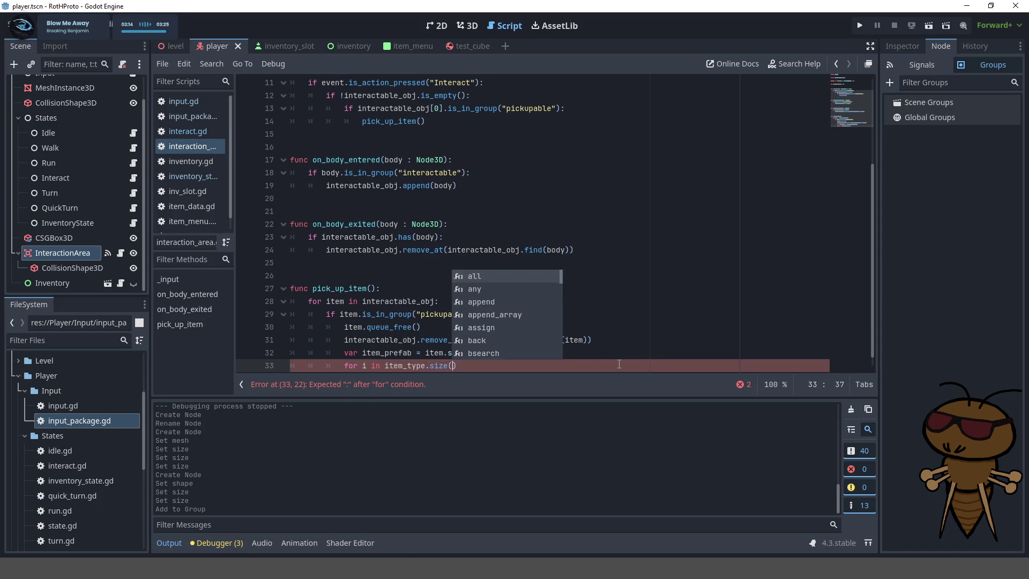
{"action": "key", "text": "Return"}
{"action": "type", "text": ":"}
Inside the loop, begin the condition 'if item_type[i].item'.
{"action": "key", "text": "Return"}
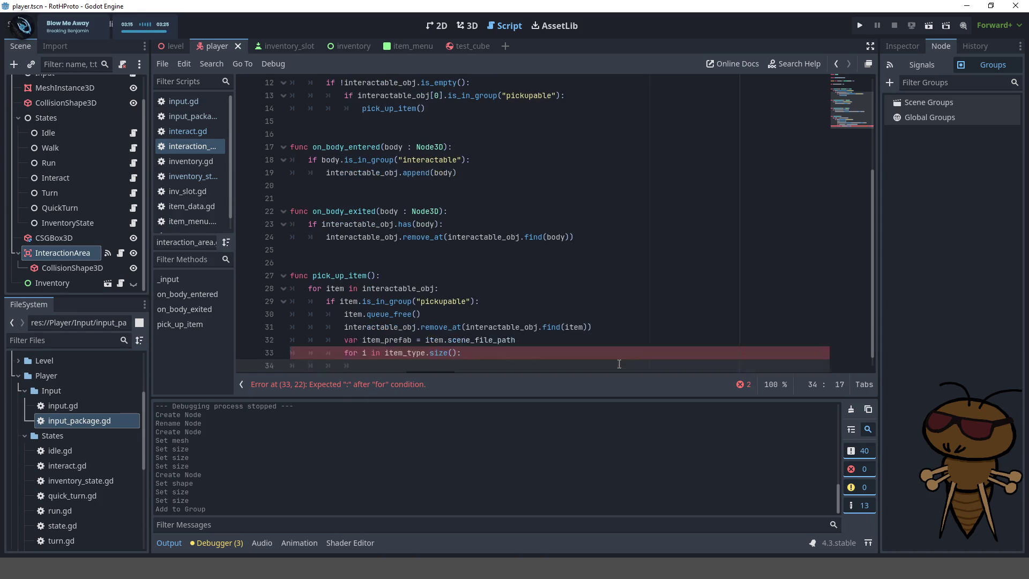
{"action": "type", "text": "if item"}
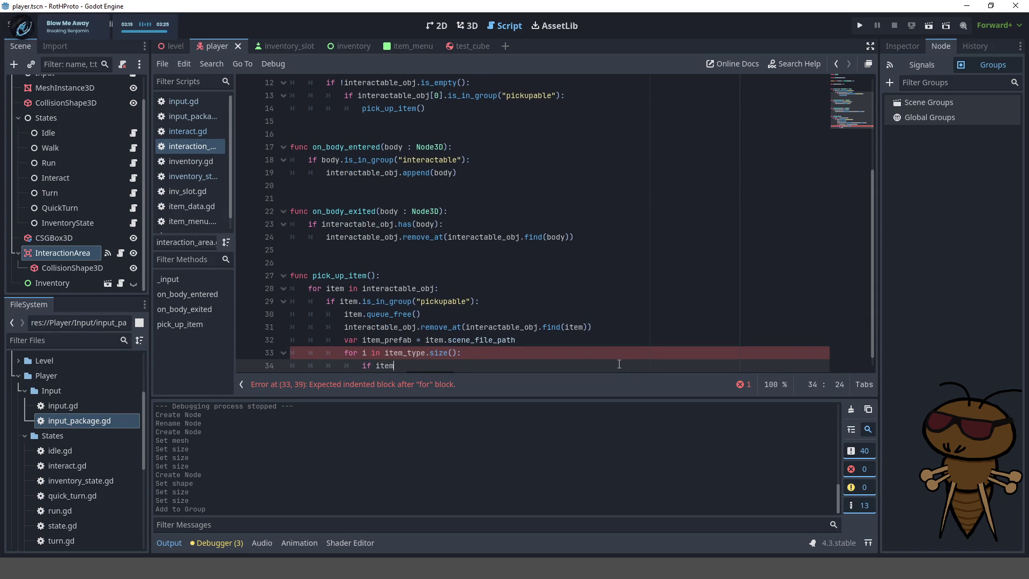
{"action": "key", "text": "Return"}
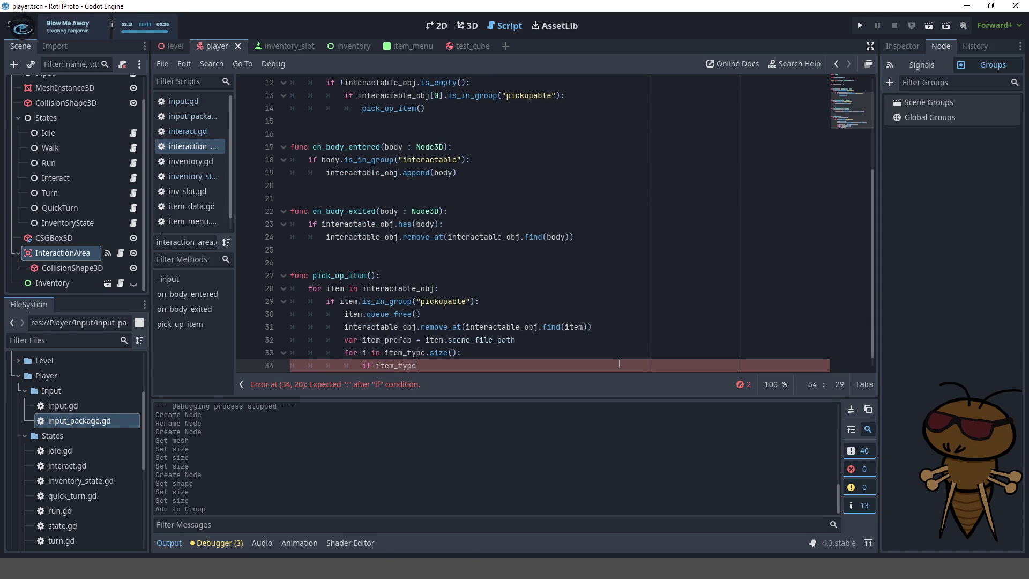
{"action": "type", "text": "[i]"}
{"action": "type", "text": ".item"}
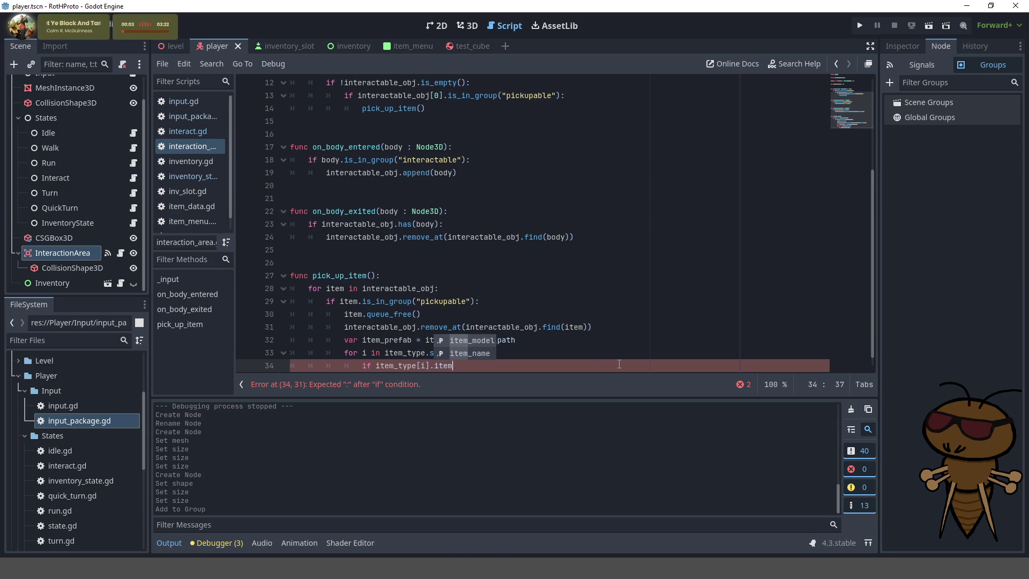
Extend the condition to 'item_type[i].item_model != null and item_type[i].item'.
{"action": "key", "text": "Return"}
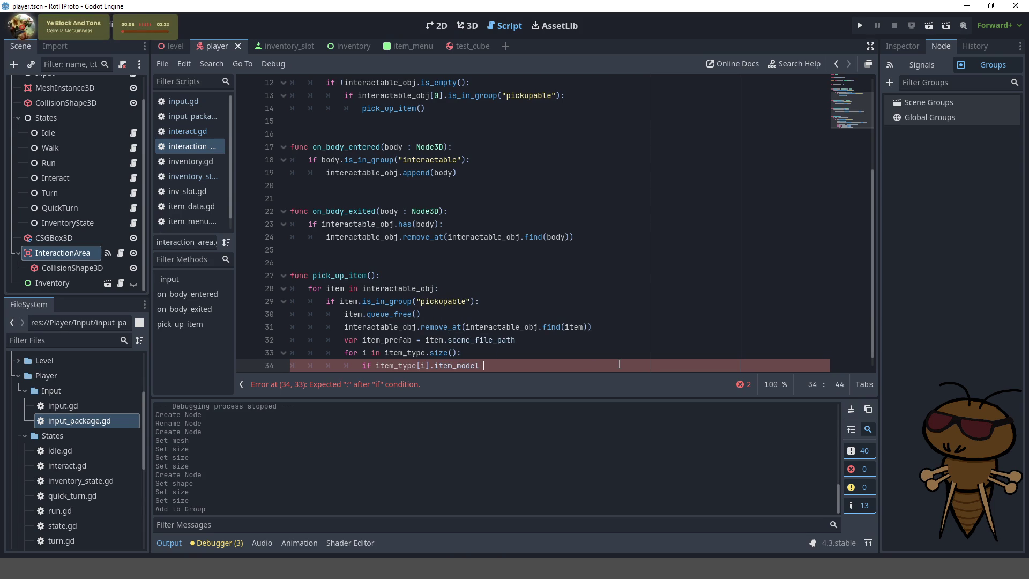
{"action": "type", "text": "="}
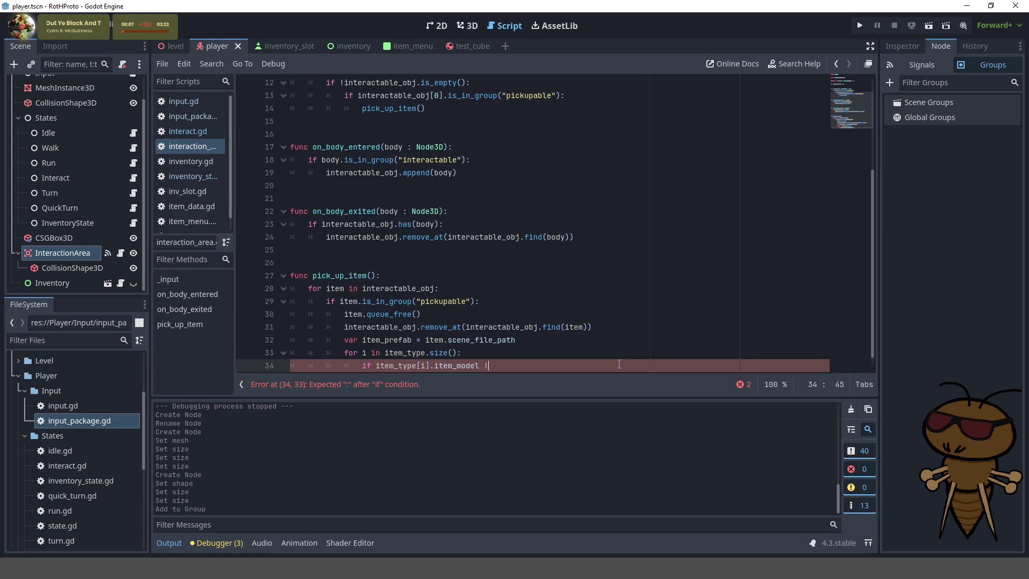
{"action": "key", "text": "BackSpace"}
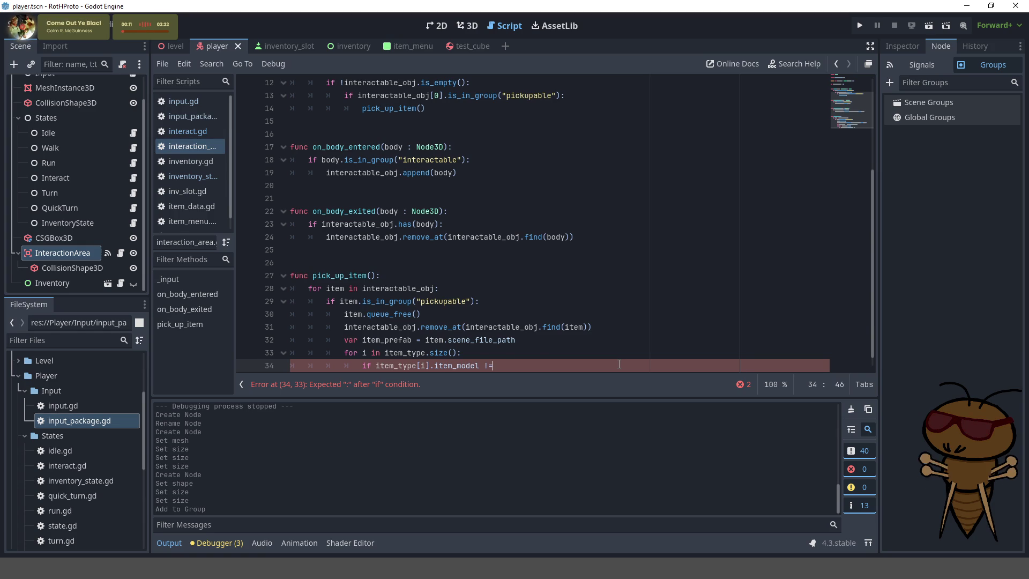
{"action": "type", "text": "= null and"}
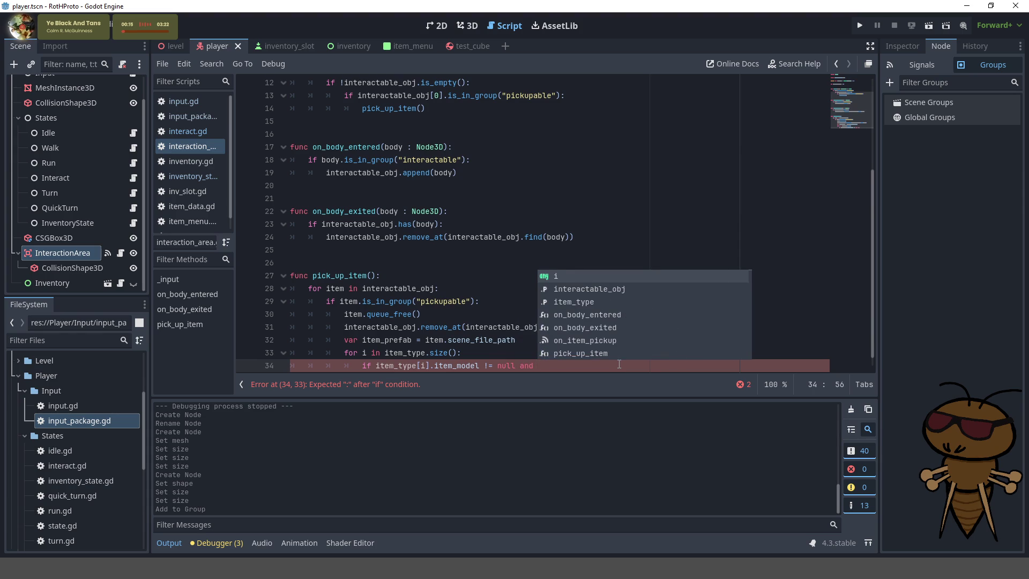
{"action": "type", "text": " item"}
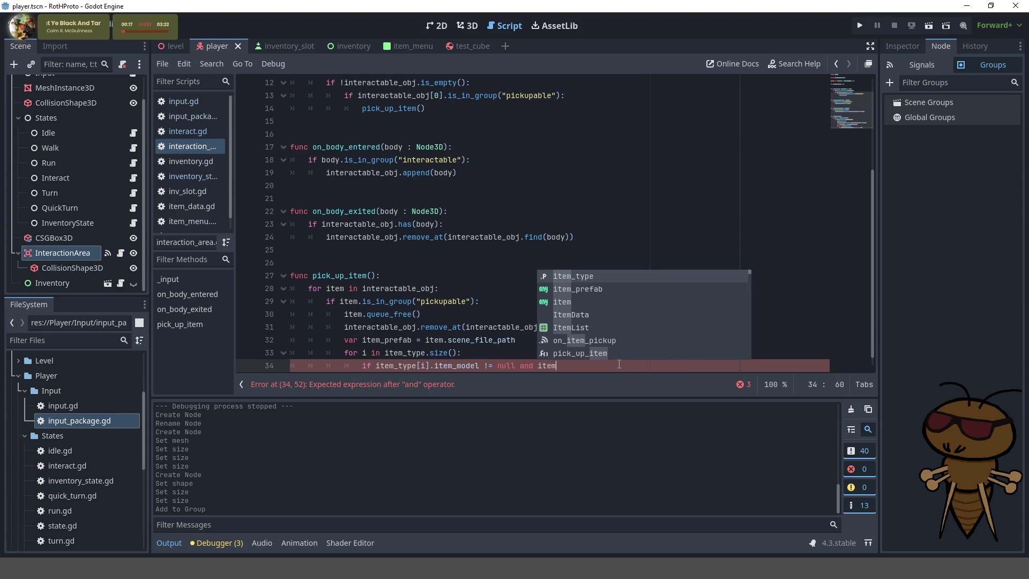
{"action": "type", "text": "_"}
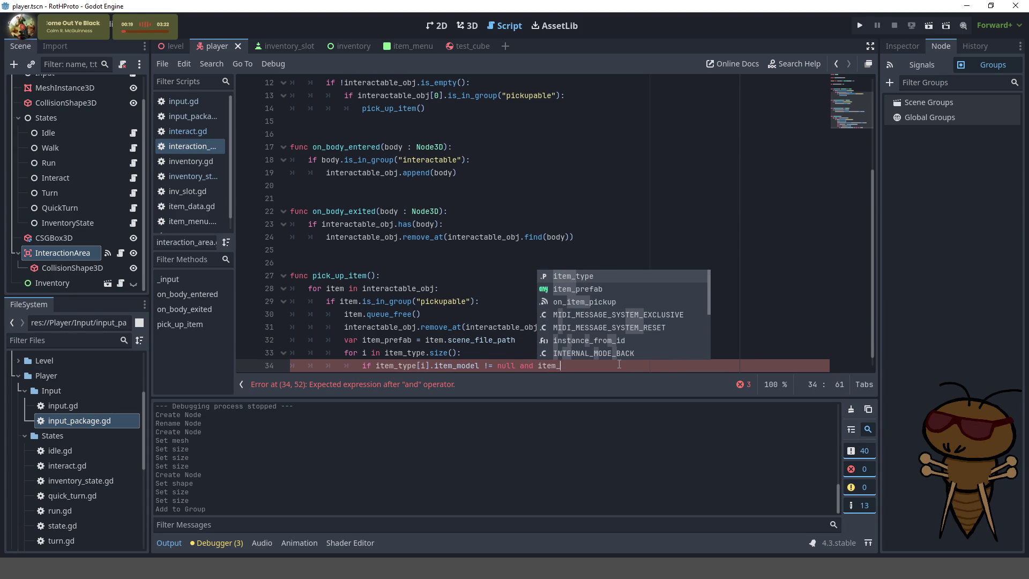
{"action": "type", "text": "type"}
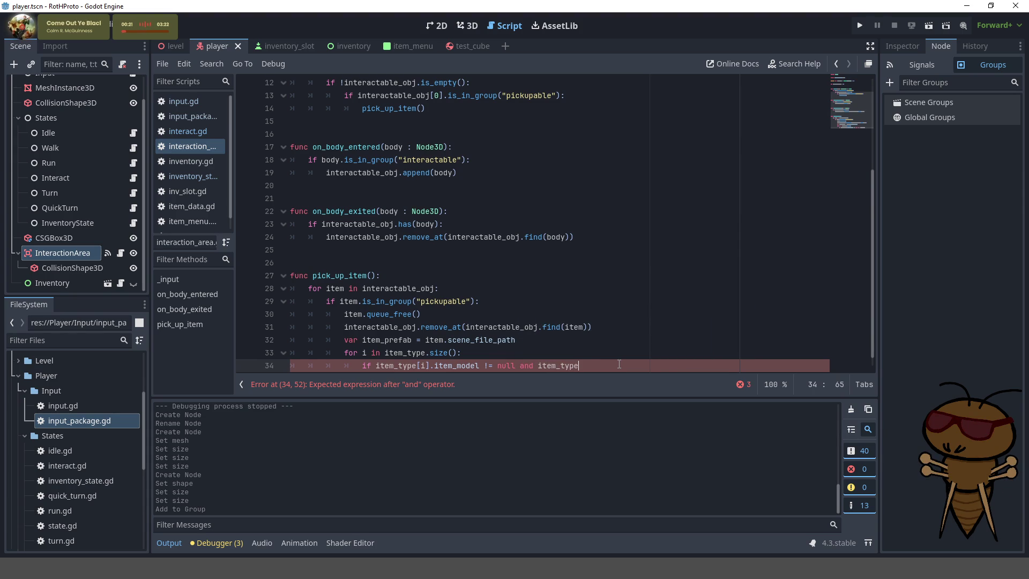
{"action": "type", "text": "[i"}
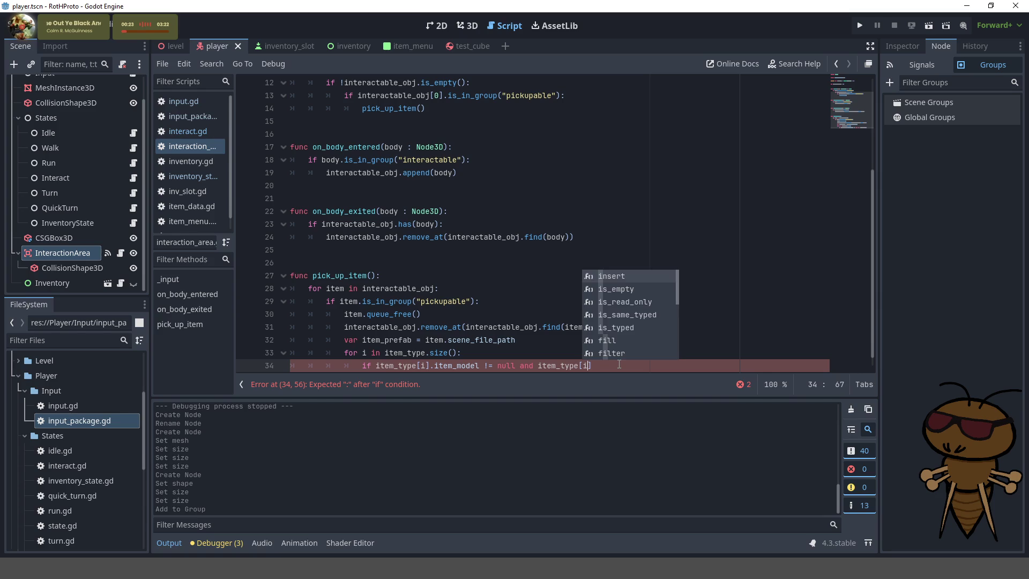
{"action": "type", "text": "]."}
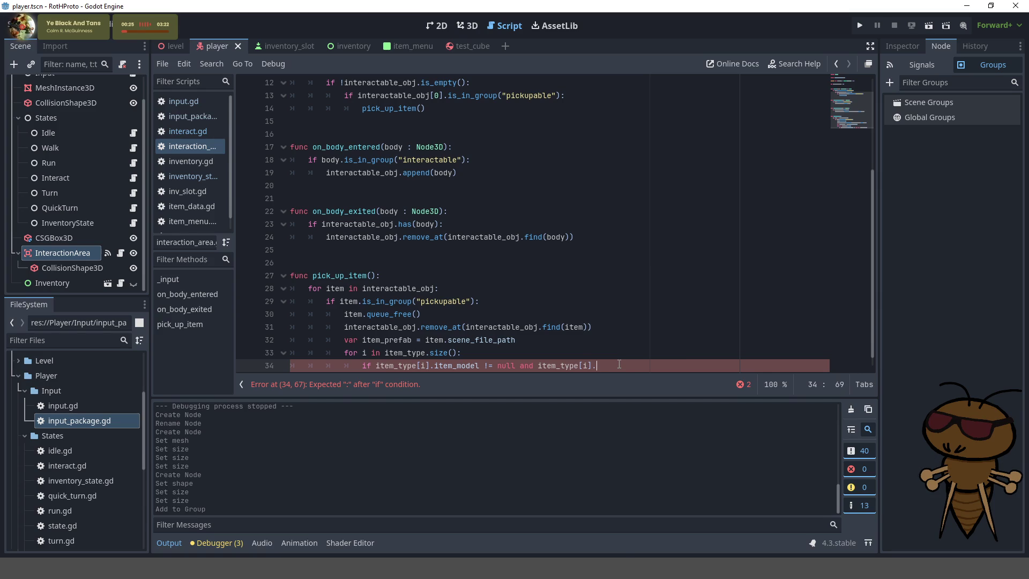
{"action": "type", "text": "item"}
Finish it with '.item_model.resource_path == item_prefab:' and start the indented body.
{"action": "key", "text": "Return"}
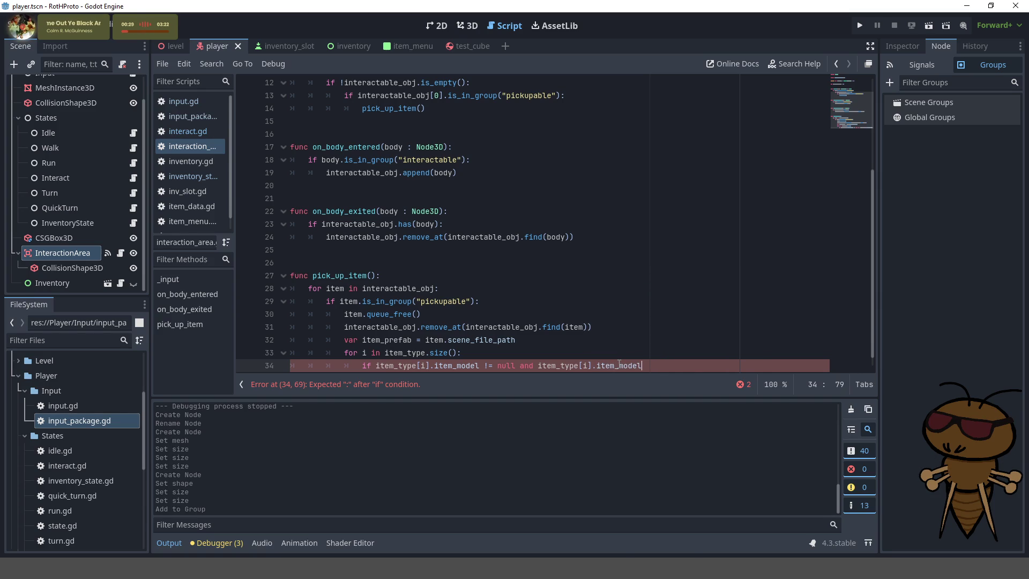
{"action": "type", "text": "."}
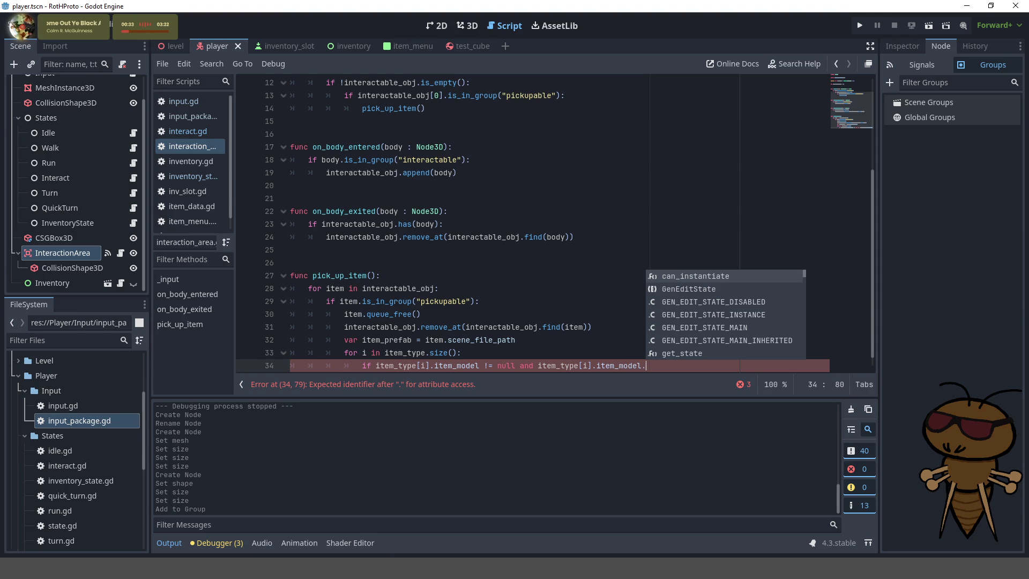
{"action": "type", "text": "res"}
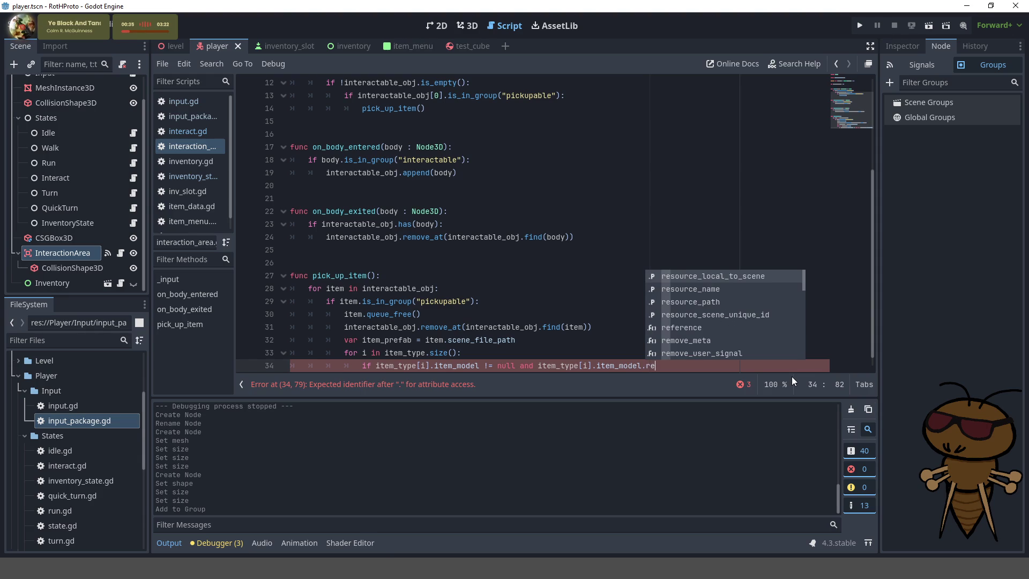
{"action": "key", "text": "Down"}
{"action": "key", "text": "Down"}
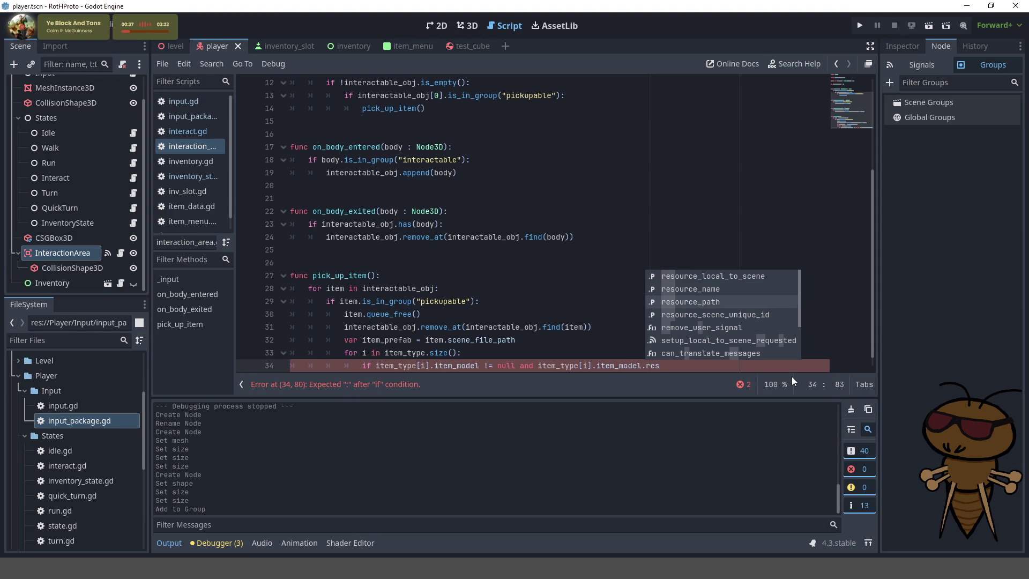
{"action": "key", "text": "Return"}
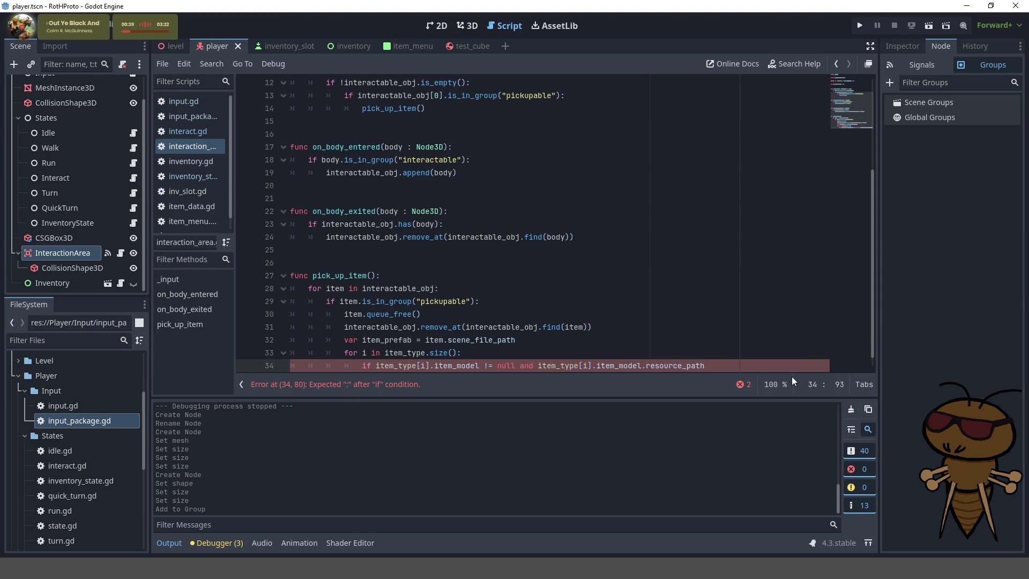
{"action": "type", "text": "== item"}
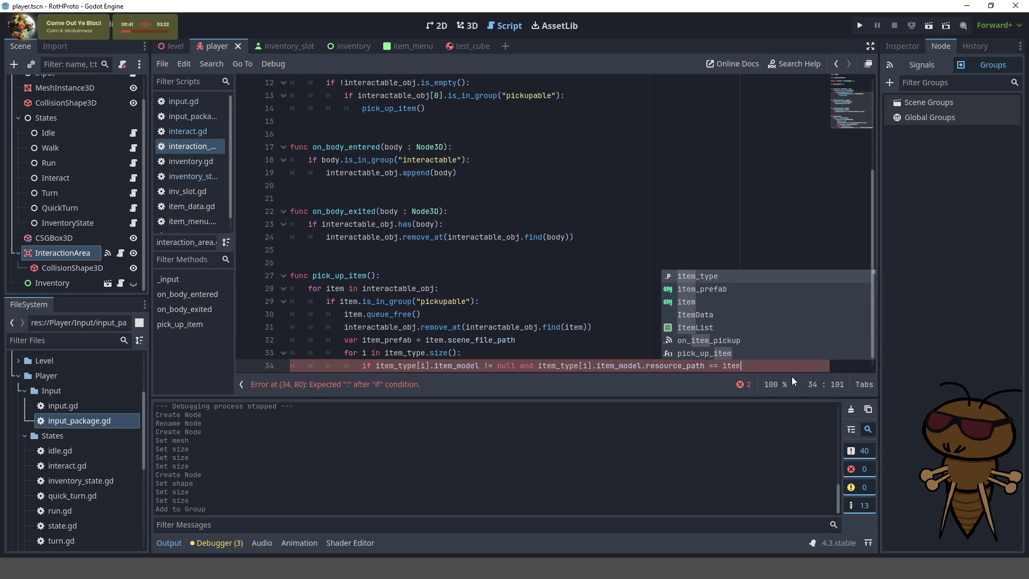
{"action": "key", "text": "Down"}
{"action": "key", "text": "Return"}
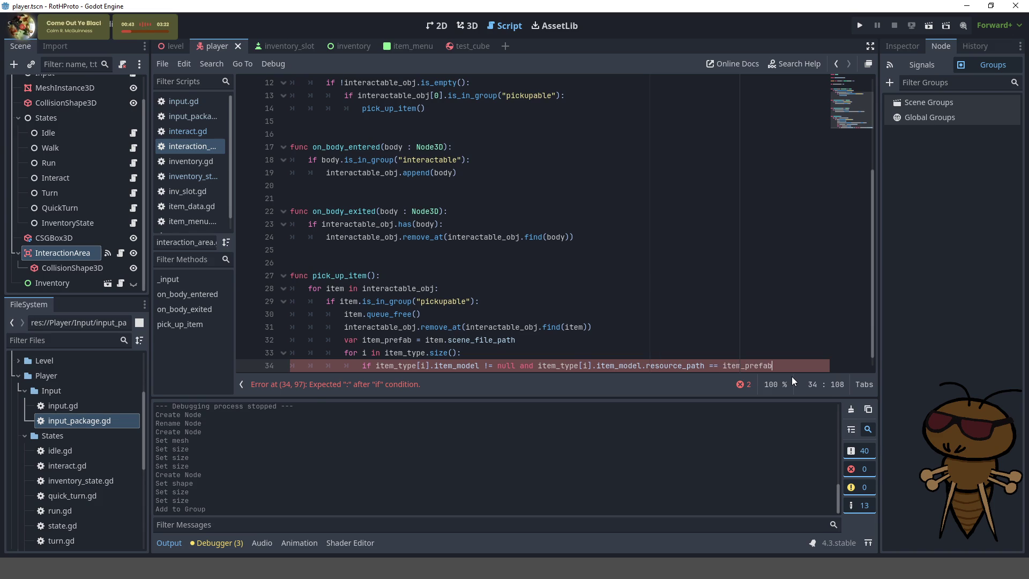
{"action": "type", "text": ":"}
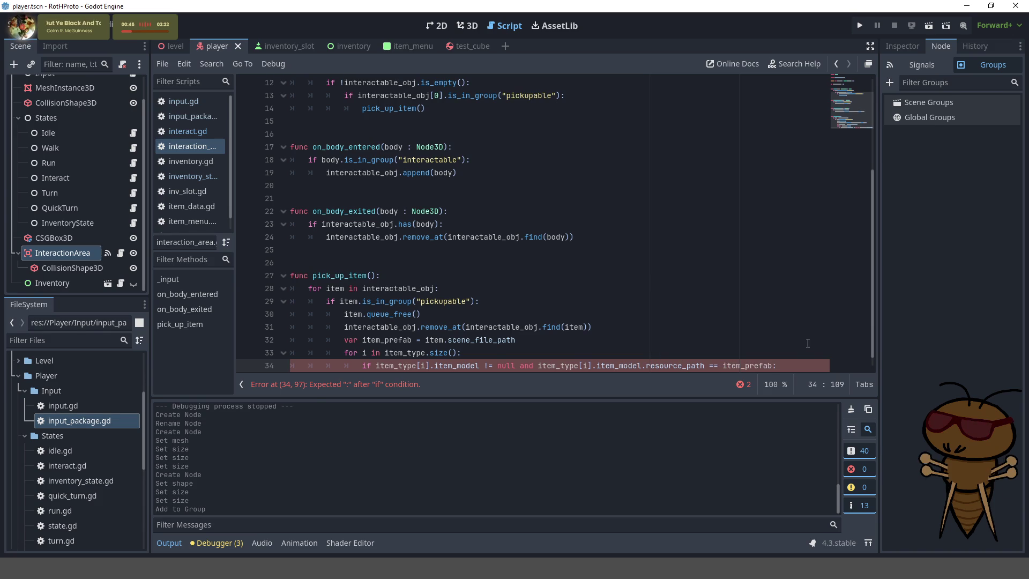
{"action": "key", "text": "Return"}
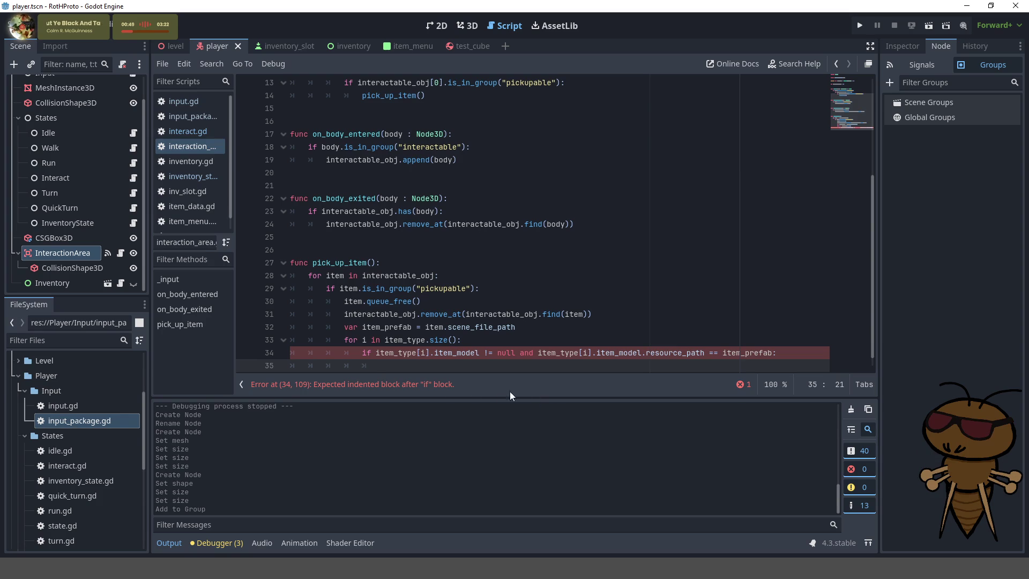
Write 'on_item_pickup.emit(item_type[i])' as the if block's first line.
{"action": "type", "text": "on"}
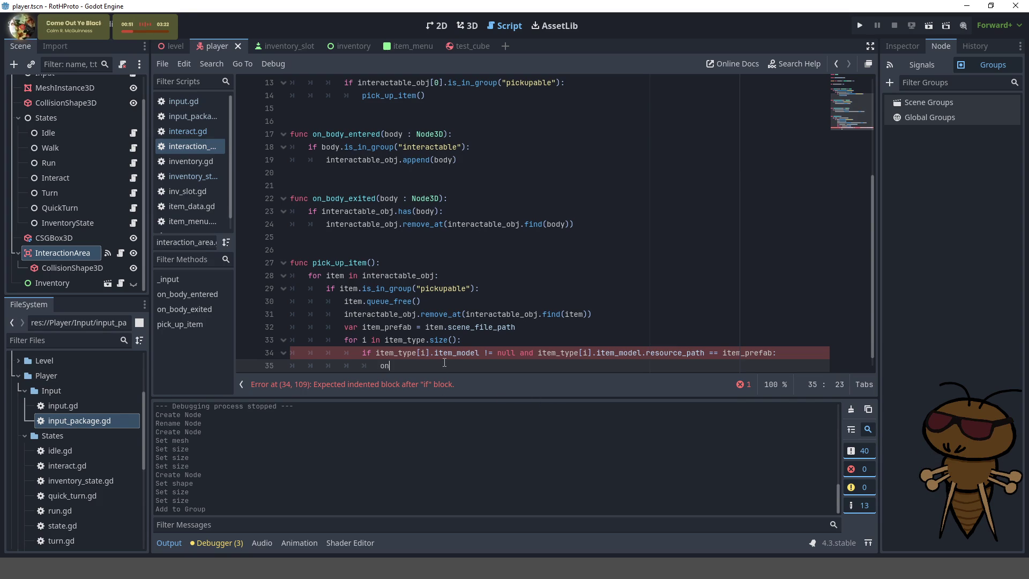
{"action": "key", "text": "Down"}
{"action": "key", "text": "Down"}
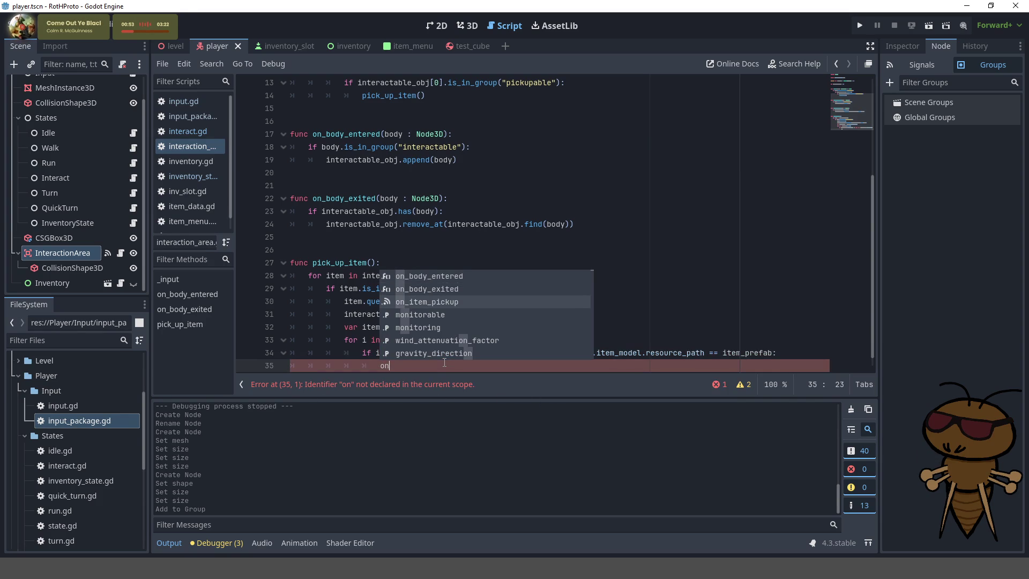
{"action": "key", "text": "Return"}
{"action": "type", "text": ".emit"}
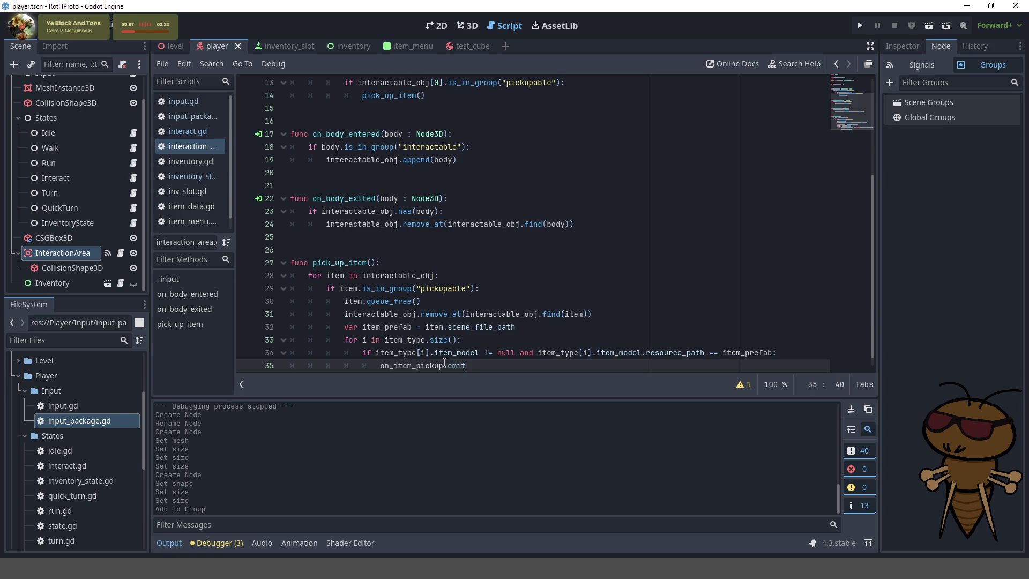
{"action": "type", "text": "("}
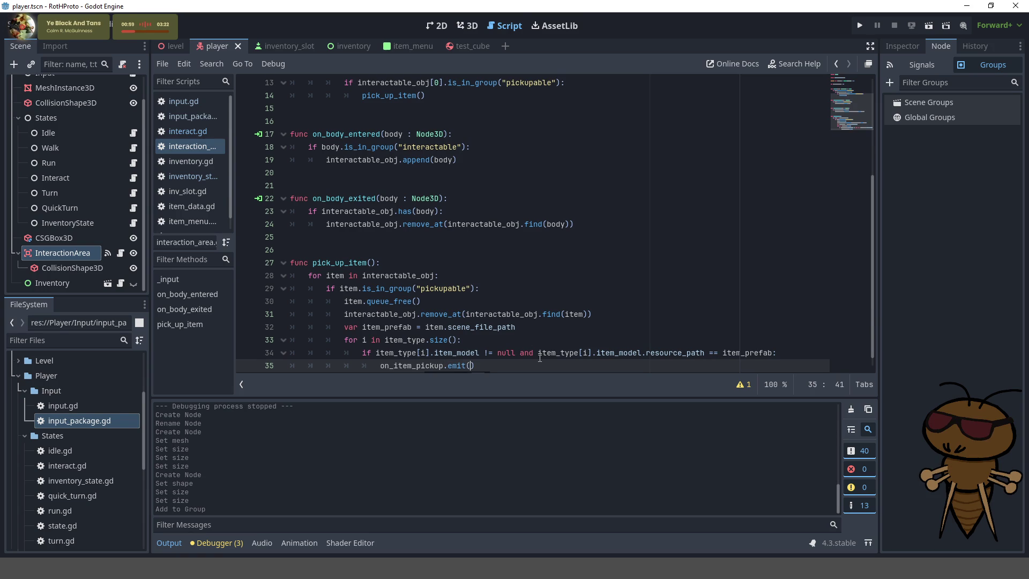
{"action": "type", "text": "item"}
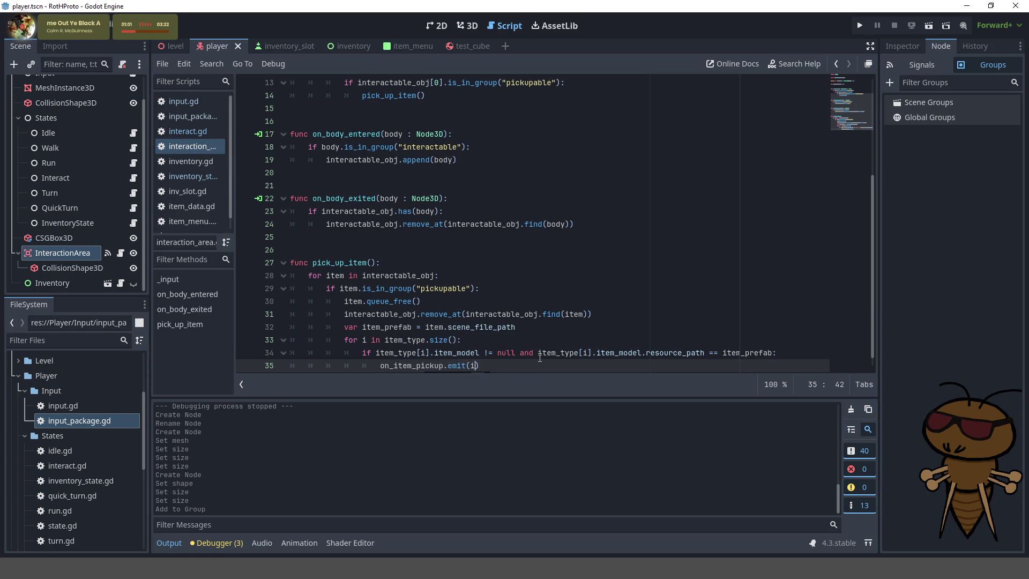
{"action": "key", "text": "Return"}
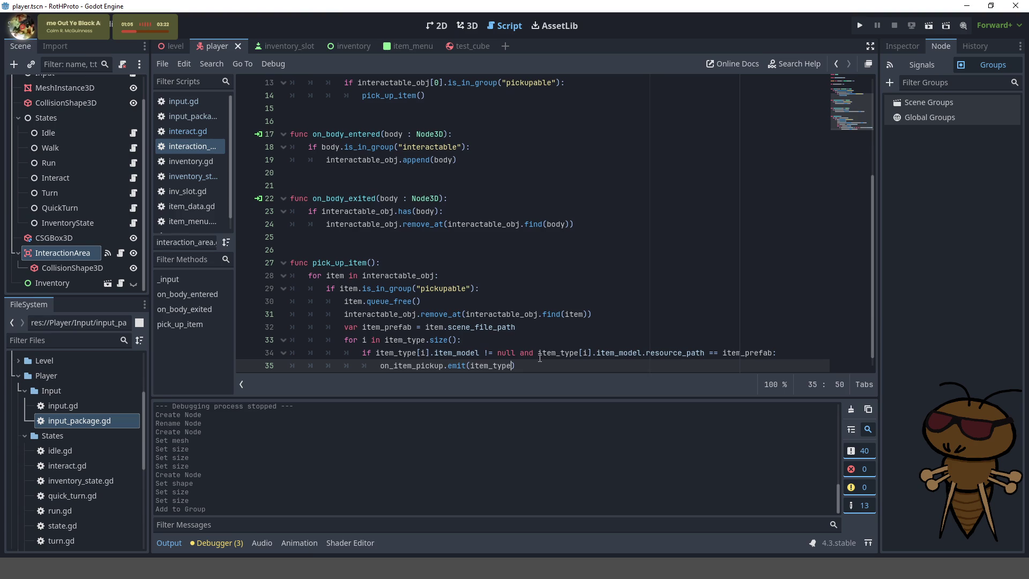
{"action": "type", "text": "[i"}
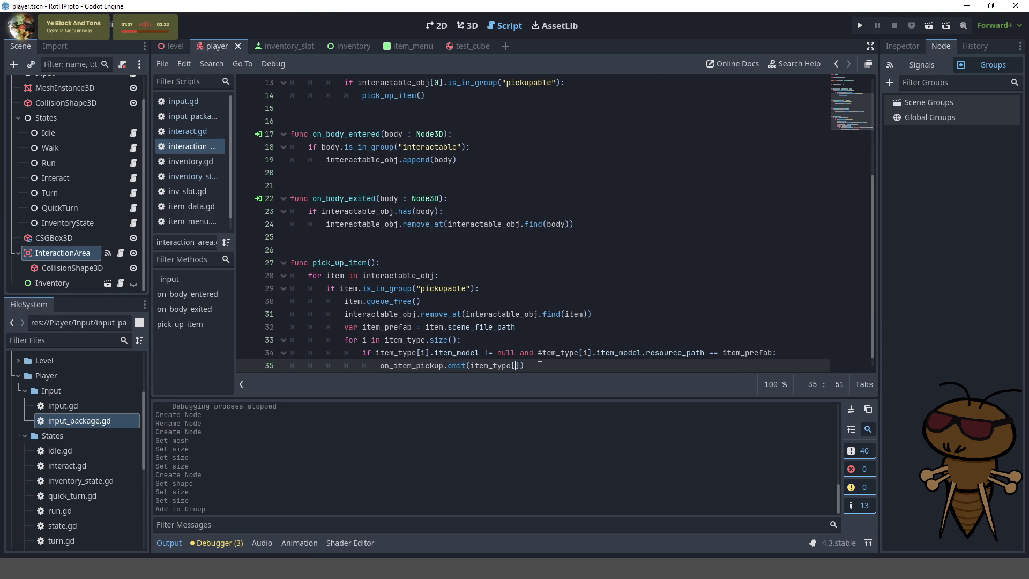
Add a 'return' statement below the emit call.
{"action": "left_click", "coordinate": [497, 338]}
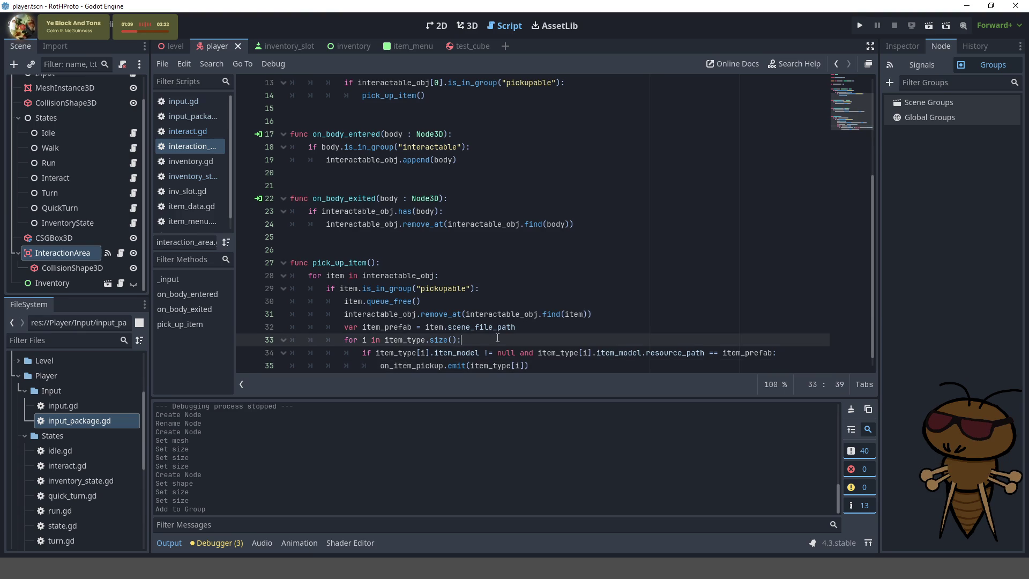
{"action": "left_click", "coordinate": [542, 368]}
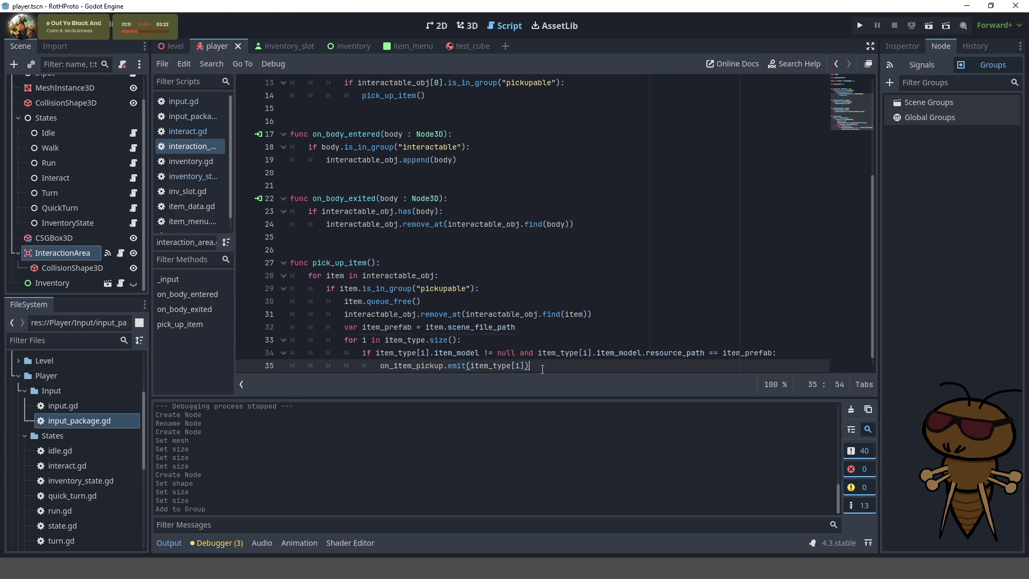
{"action": "key", "text": "Return"}
{"action": "type", "text": "reutn"}
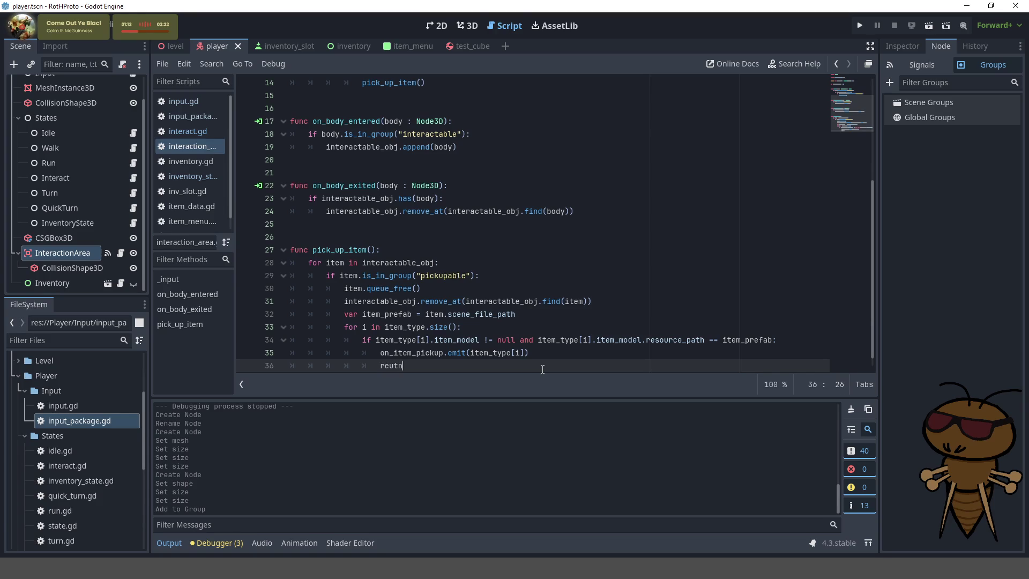
{"action": "key", "text": "BackSpace"}
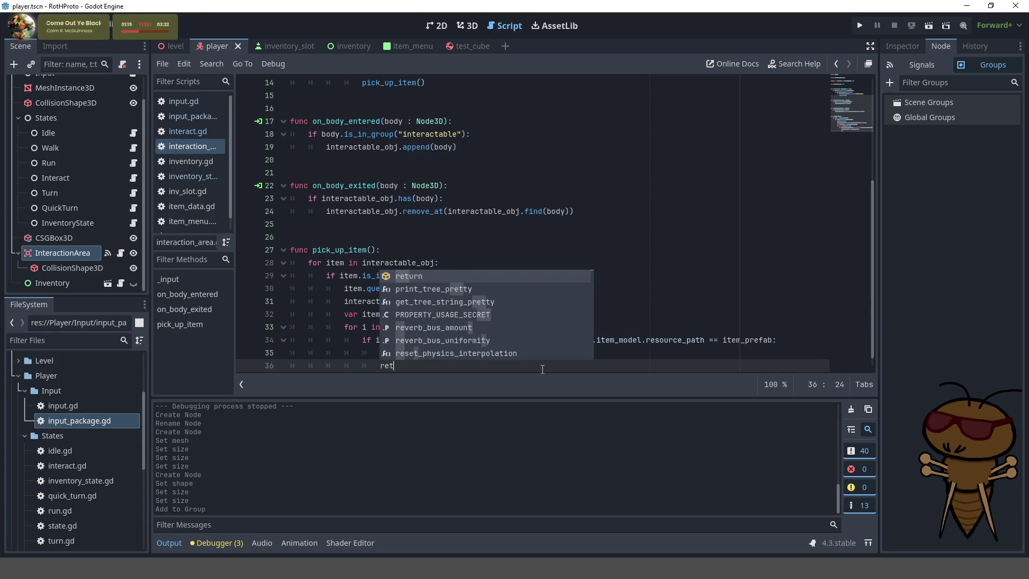
{"action": "type", "text": "turn"}
{"action": "left_click", "coordinate": [611, 317]}
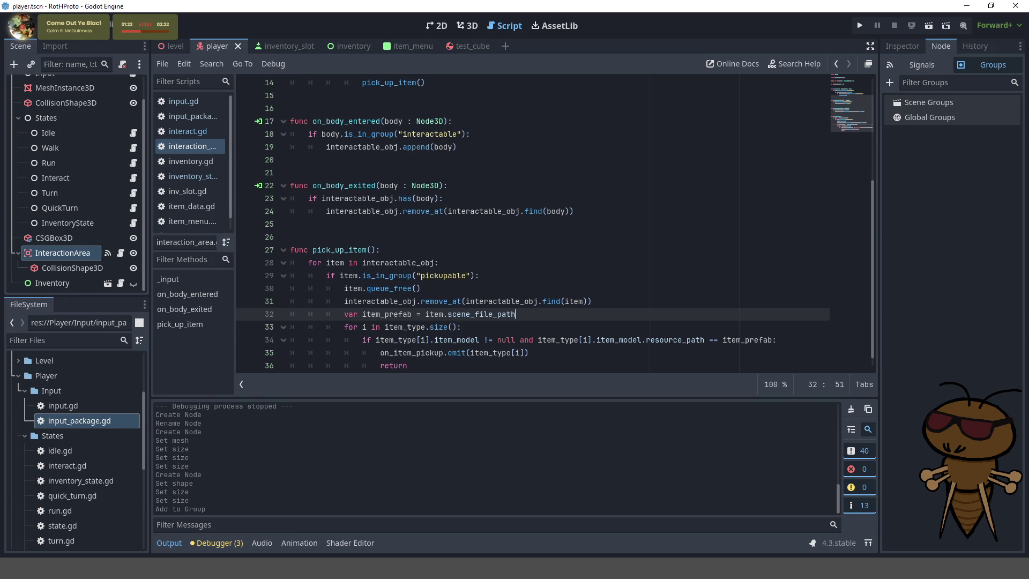
{"action": "left_click", "coordinate": [559, 252]}
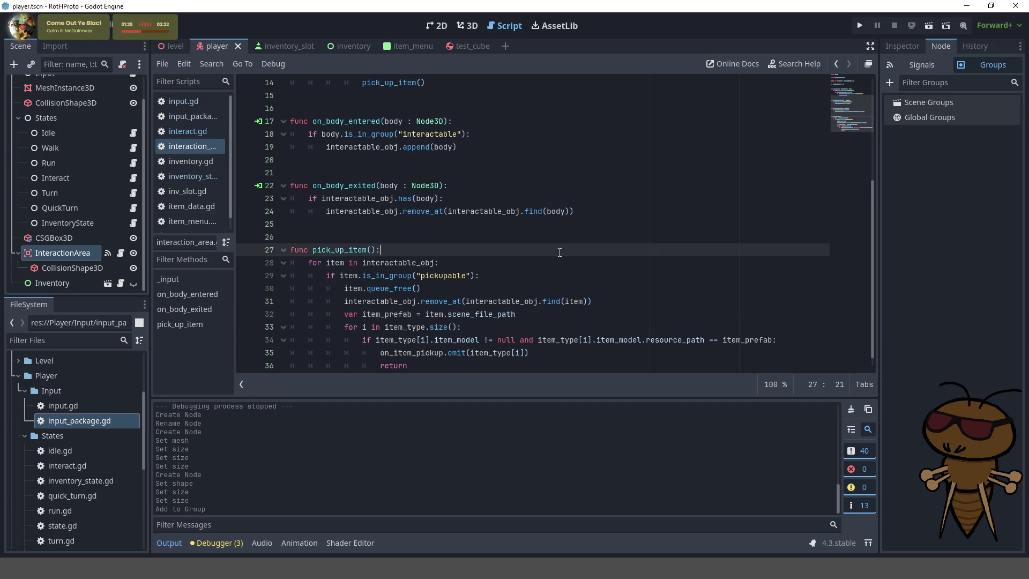
Scroll through interaction_area.gd to review the _input handler.
{"action": "scroll", "coordinate": [559, 252], "scroll_direction": "down", "scroll_amount": 1}
{"action": "scroll", "coordinate": [558, 259], "scroll_direction": "up", "scroll_amount": 3}
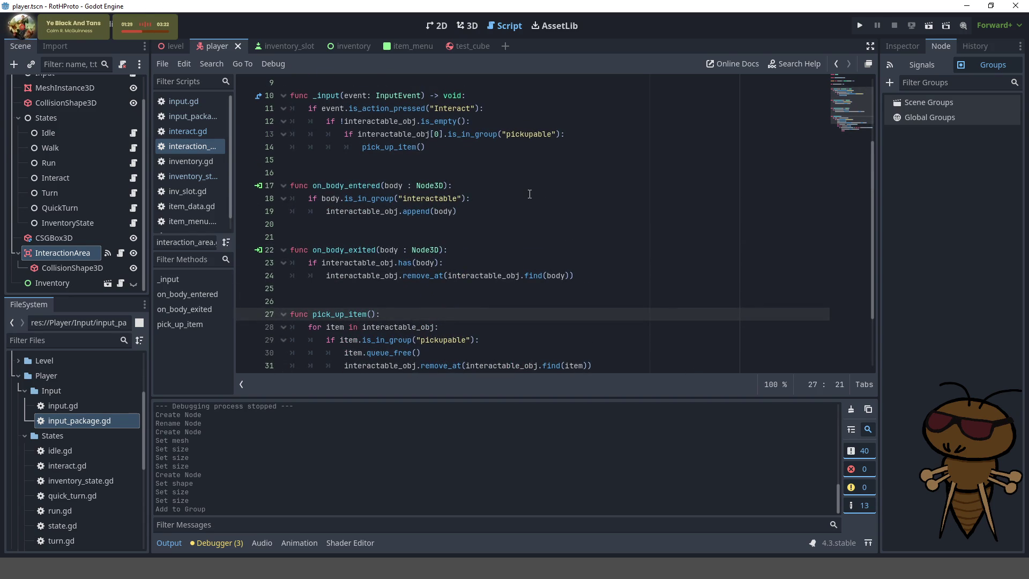
{"action": "left_click", "coordinate": [497, 216]}
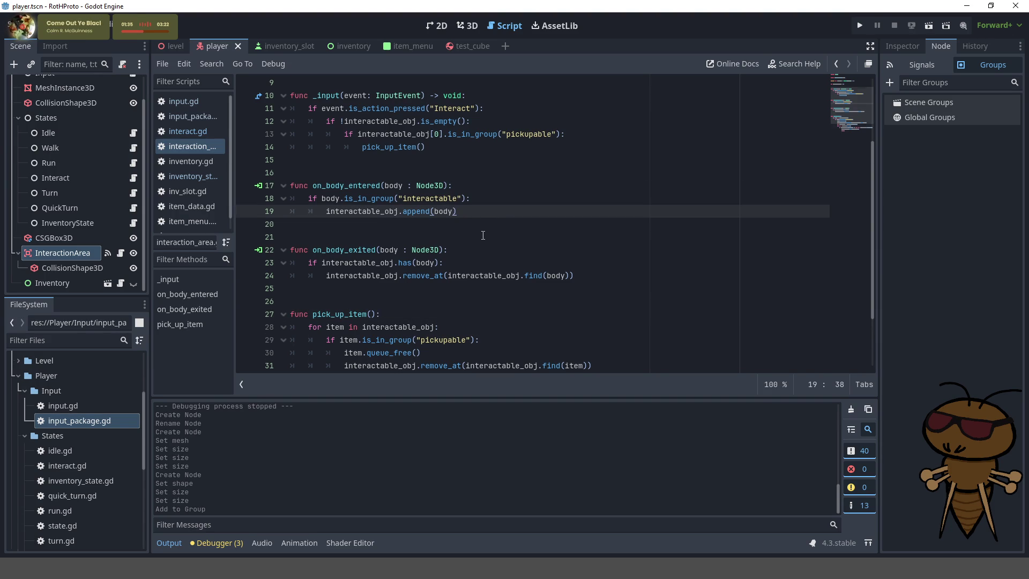
{"action": "scroll", "coordinate": [483, 235], "scroll_direction": "down", "scroll_amount": 2}
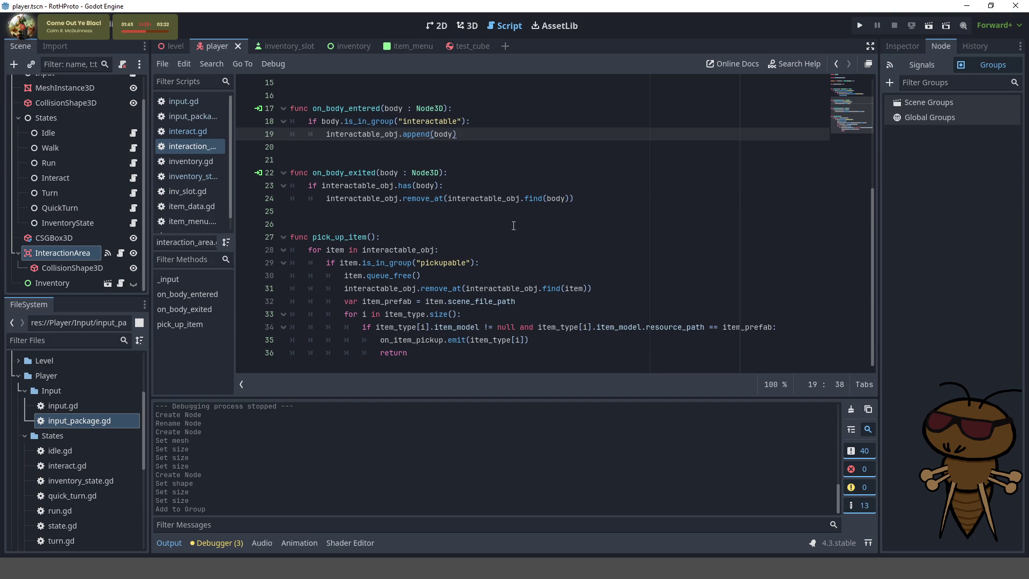
{"action": "scroll", "coordinate": [524, 223], "scroll_direction": "up", "scroll_amount": 4}
{"action": "scroll", "coordinate": [519, 223], "scroll_direction": "down", "scroll_amount": 4}
{"action": "scroll", "coordinate": [516, 232], "scroll_direction": "up", "scroll_amount": 4}
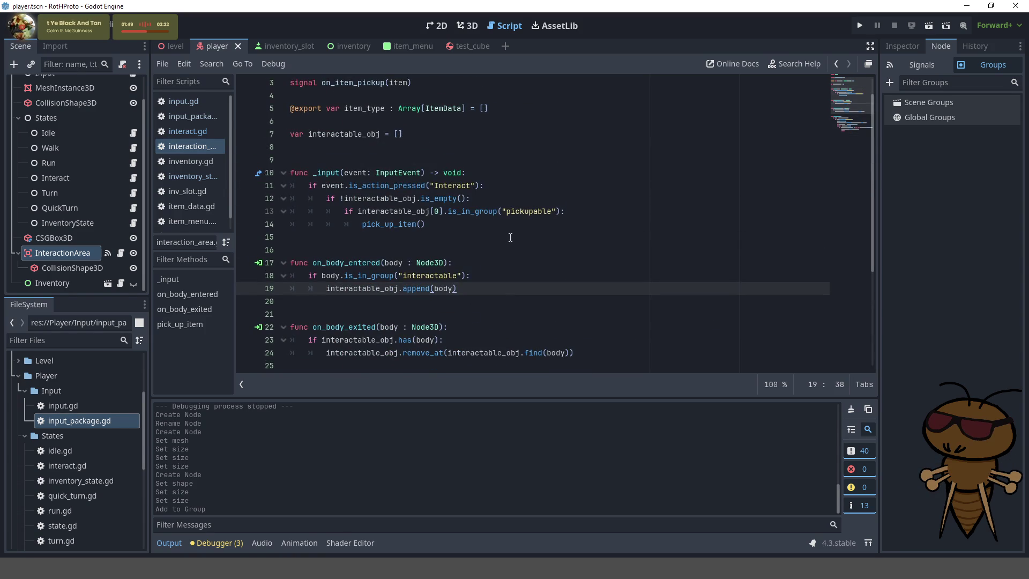
{"action": "scroll", "coordinate": [481, 255], "scroll_direction": "down", "scroll_amount": 4}
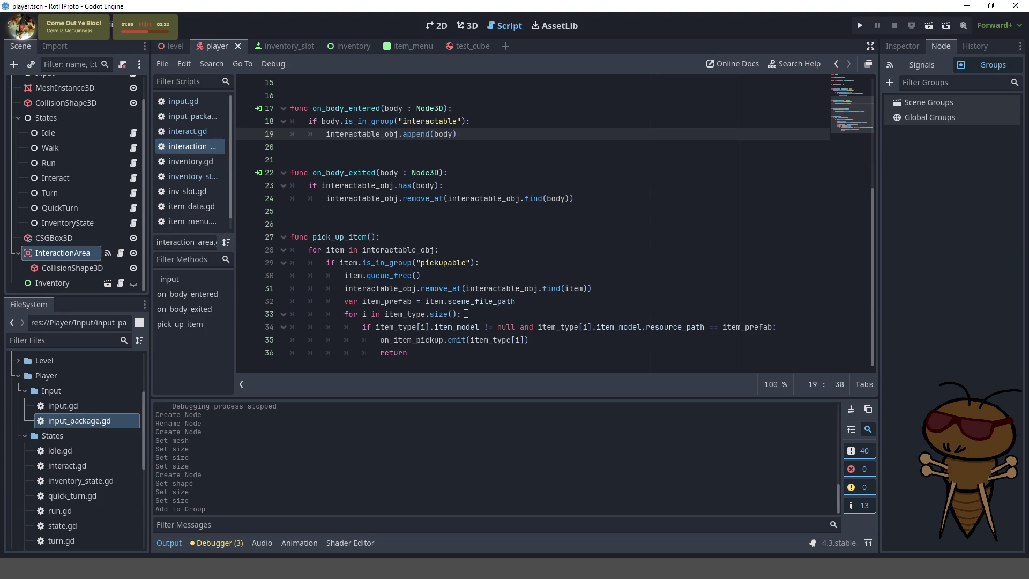
{"action": "scroll", "coordinate": [461, 316], "scroll_direction": "up", "scroll_amount": 4}
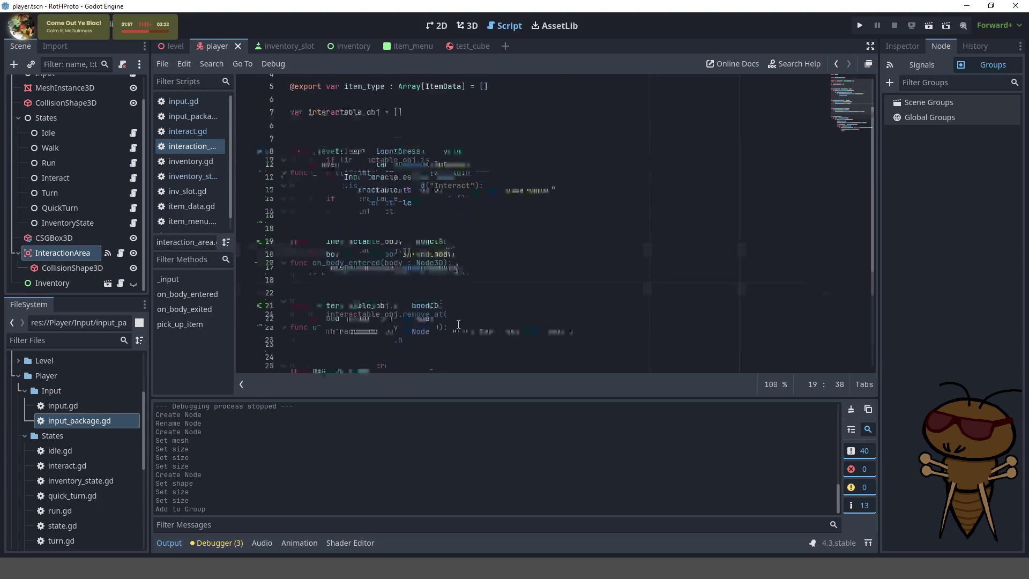
Review pick_up_item, then bring up inventory.gd with its pickup_item function.
{"action": "scroll", "coordinate": [470, 326], "scroll_direction": "down", "scroll_amount": 1}
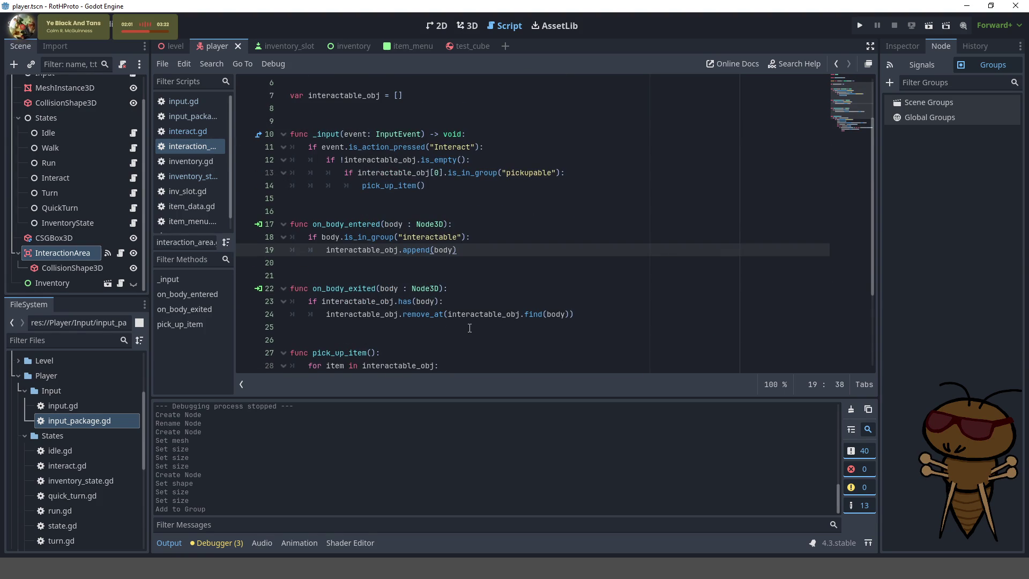
{"action": "scroll", "coordinate": [469, 328], "scroll_direction": "down", "scroll_amount": 3}
{"action": "scroll", "coordinate": [467, 331], "scroll_direction": "up", "scroll_amount": 2}
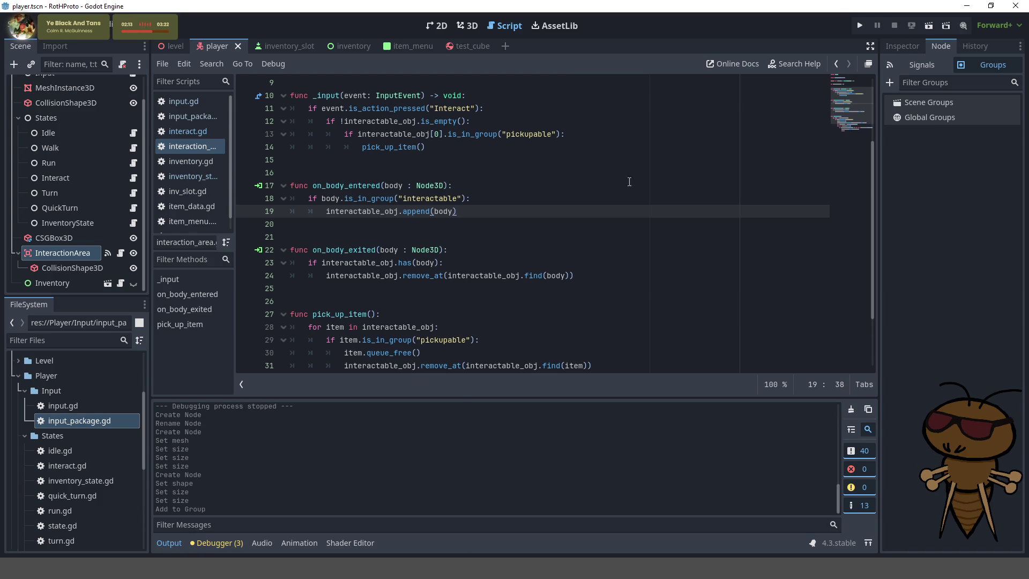
{"action": "scroll", "coordinate": [610, 199], "scroll_direction": "down", "scroll_amount": 2}
{"action": "scroll", "coordinate": [610, 199], "scroll_direction": "up", "scroll_amount": 4}
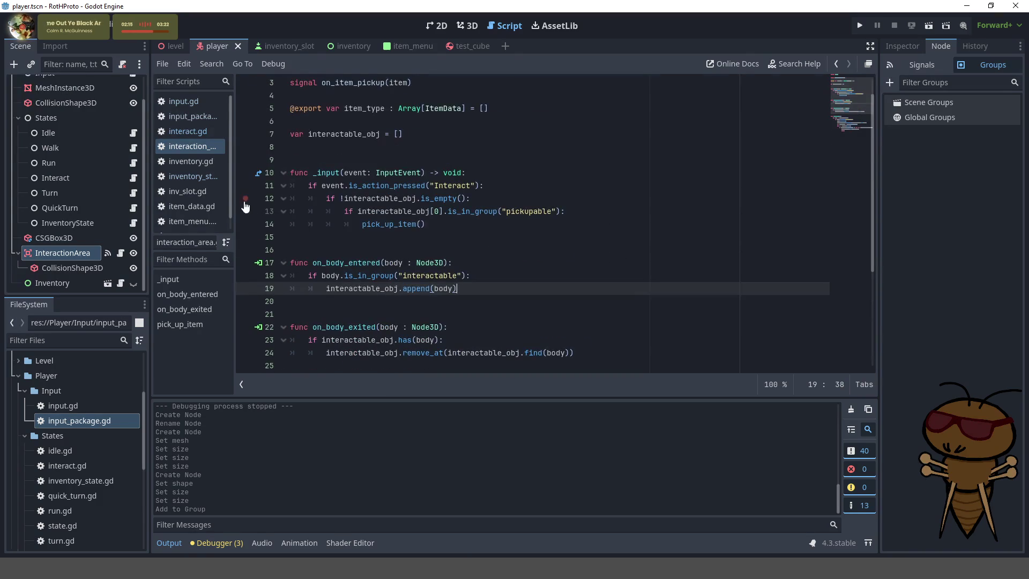
{"action": "scroll", "coordinate": [604, 209], "scroll_direction": "down", "scroll_amount": 3}
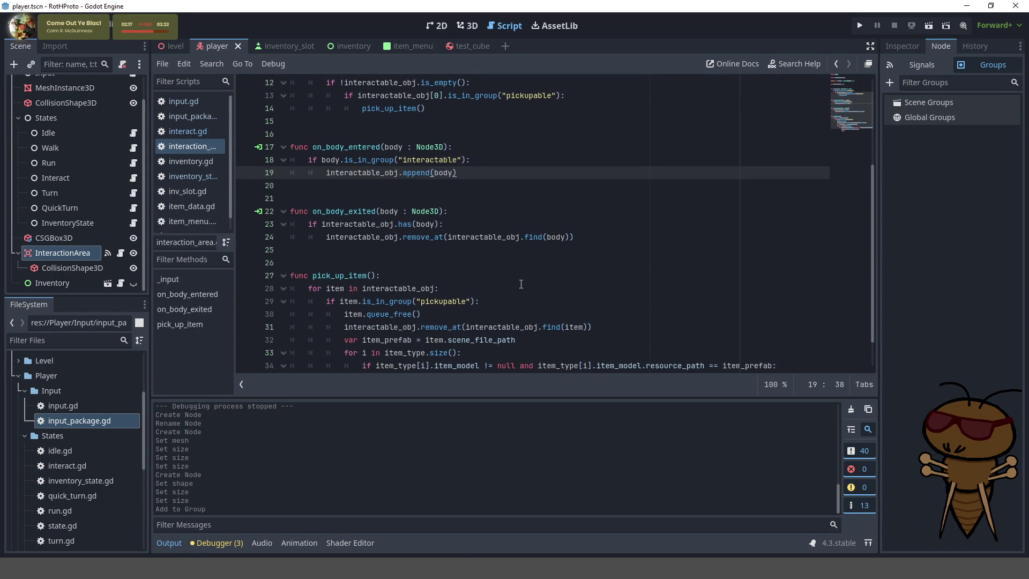
{"action": "scroll", "coordinate": [520, 282], "scroll_direction": "down", "scroll_amount": 1}
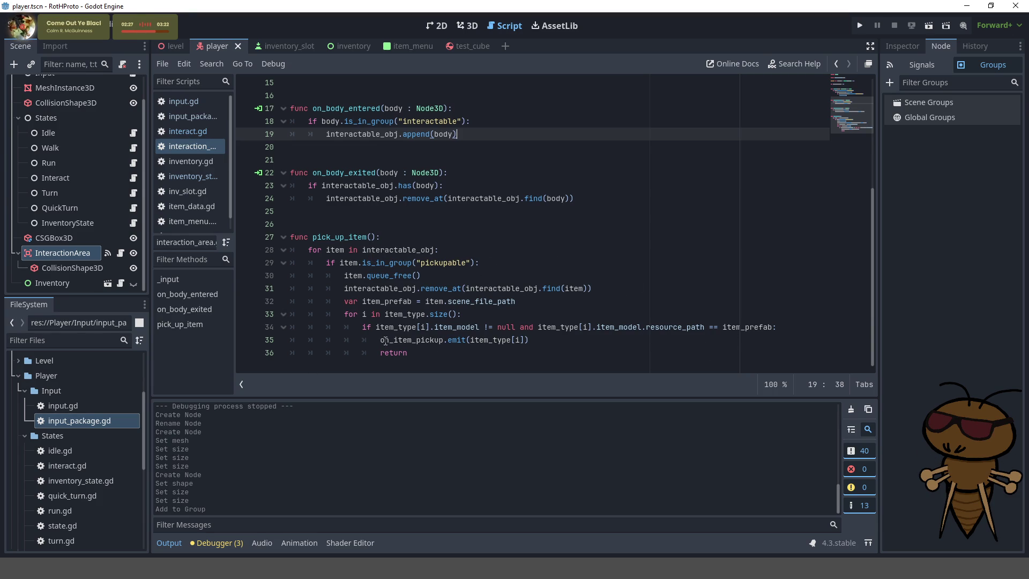
{"action": "left_click", "coordinate": [545, 305]}
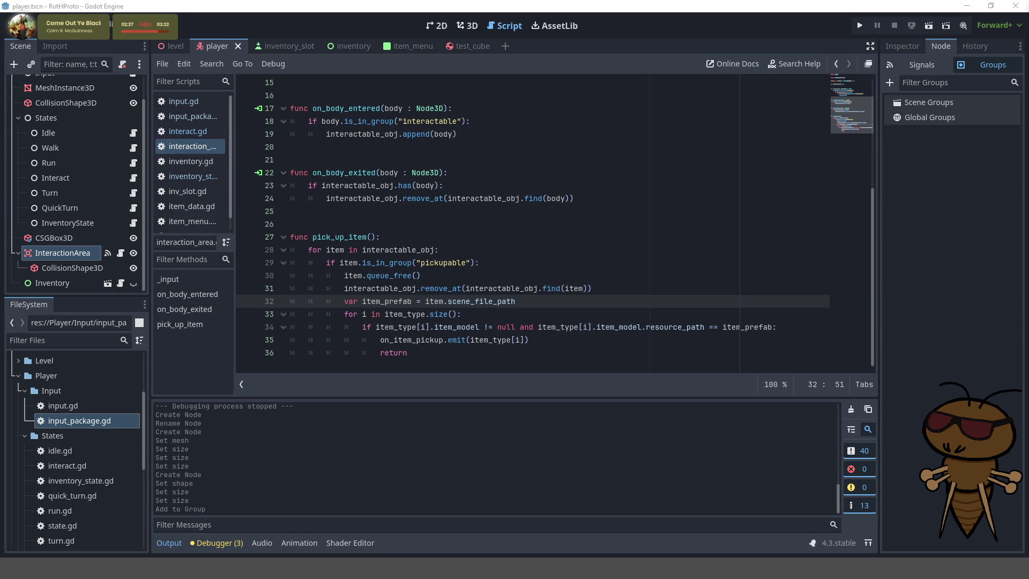
{"action": "left_click", "coordinate": [195, 164]}
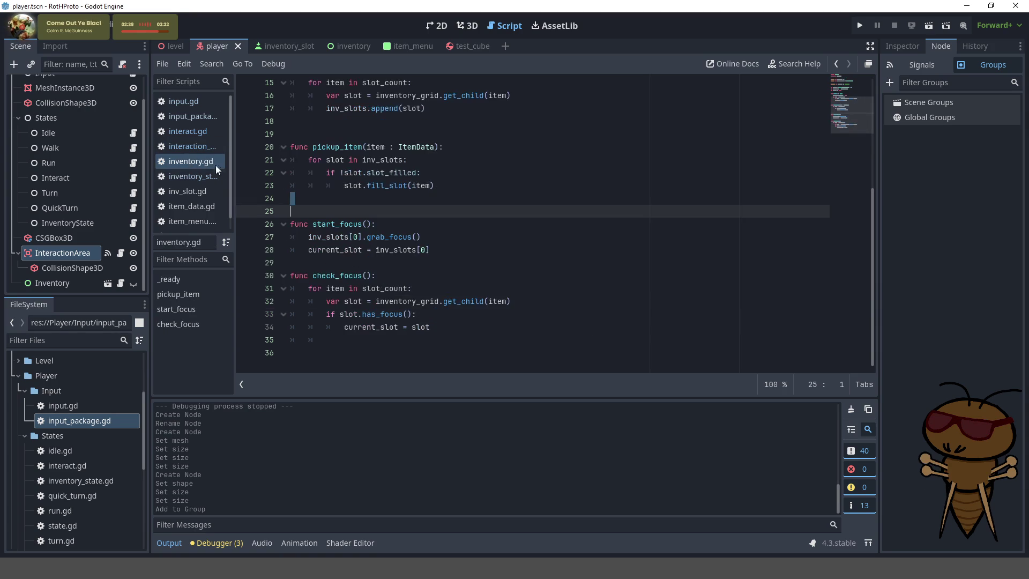
Select the InteractionArea node and list its signals in the Node dock.
{"action": "scroll", "coordinate": [544, 218], "scroll_direction": "up", "scroll_amount": 4}
{"action": "left_click_drag", "start_coordinate": [295, 301], "coordinate": [455, 301]}
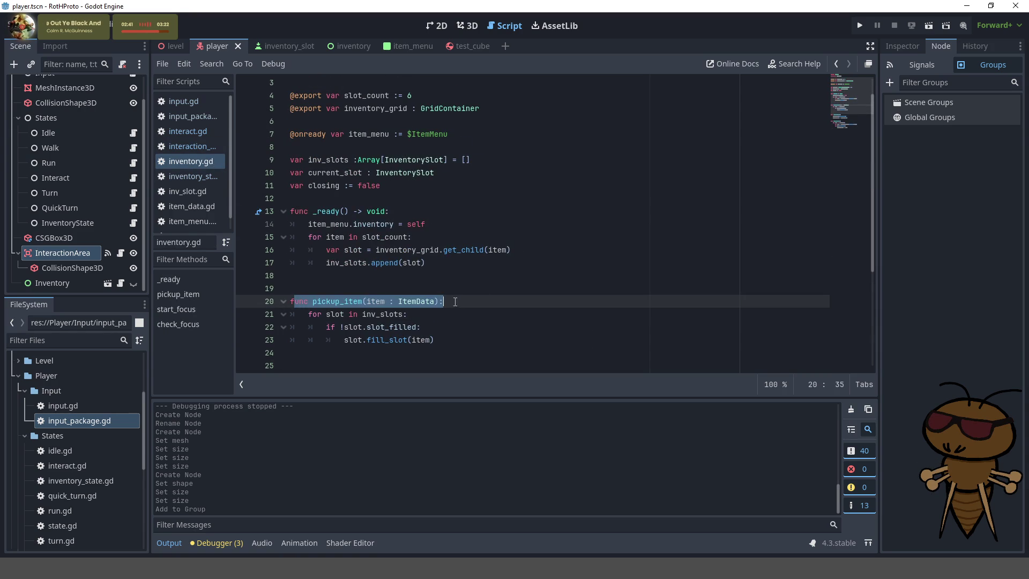
{"action": "left_click", "coordinate": [568, 271]}
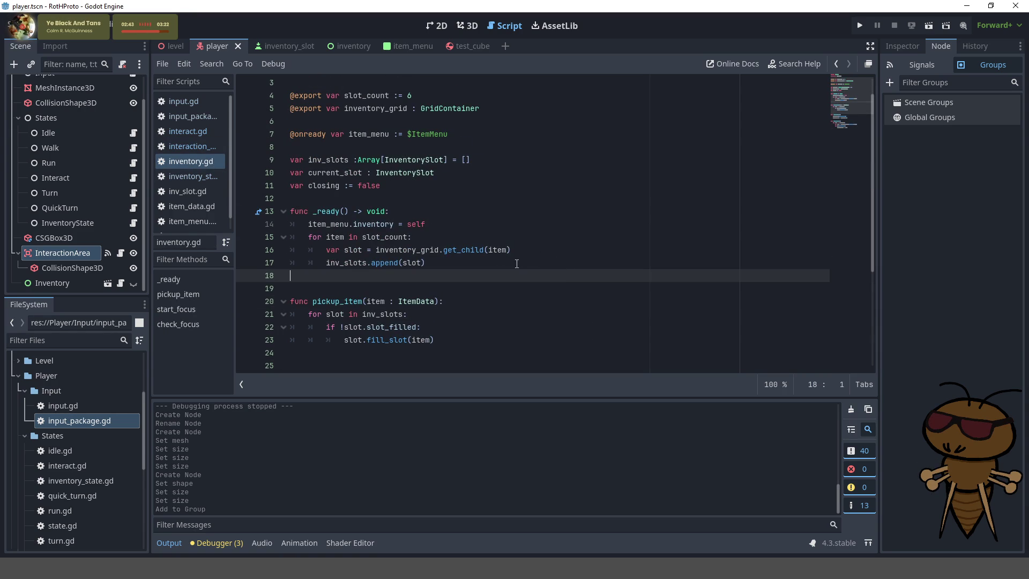
{"action": "scroll", "coordinate": [444, 194], "scroll_direction": "down", "scroll_amount": 4}
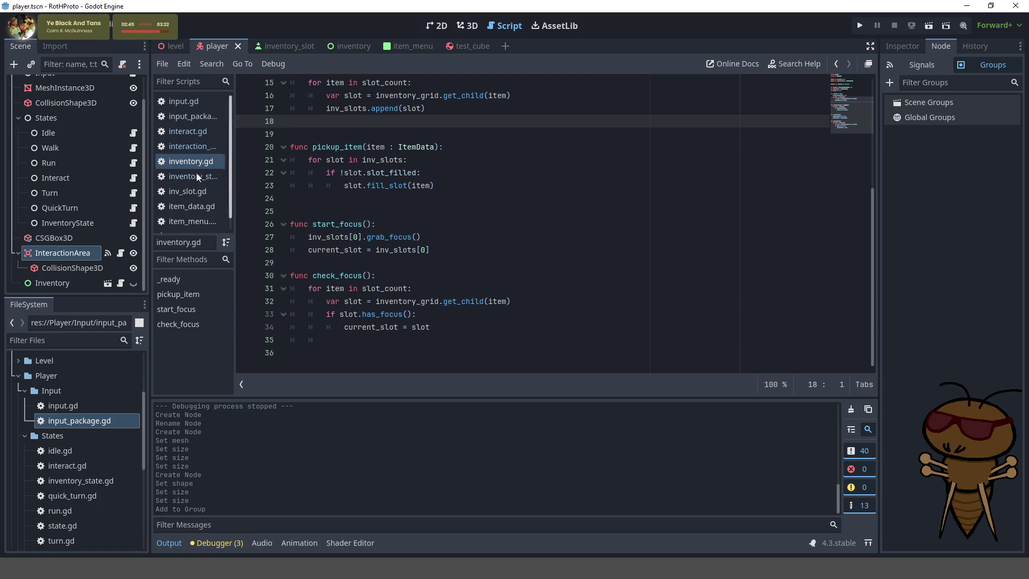
{"action": "left_click", "coordinate": [54, 254]}
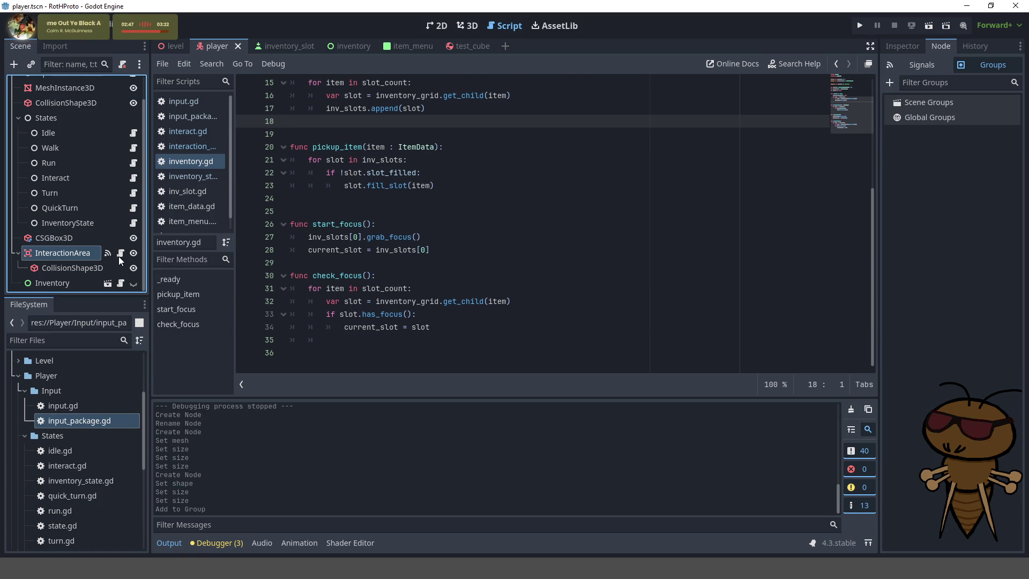
{"action": "left_click", "coordinate": [905, 50]}
{"action": "left_click", "coordinate": [934, 49]}
{"action": "left_click", "coordinate": [75, 258]}
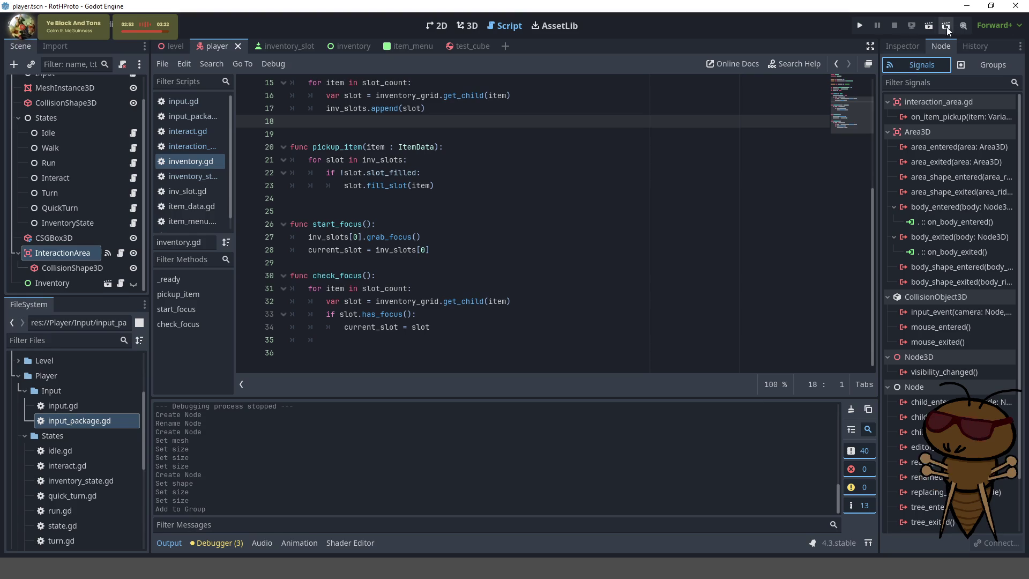
Connect on_item_pickup to the Inventory node's pickup_item method.
{"action": "double_click", "coordinate": [949, 118]}
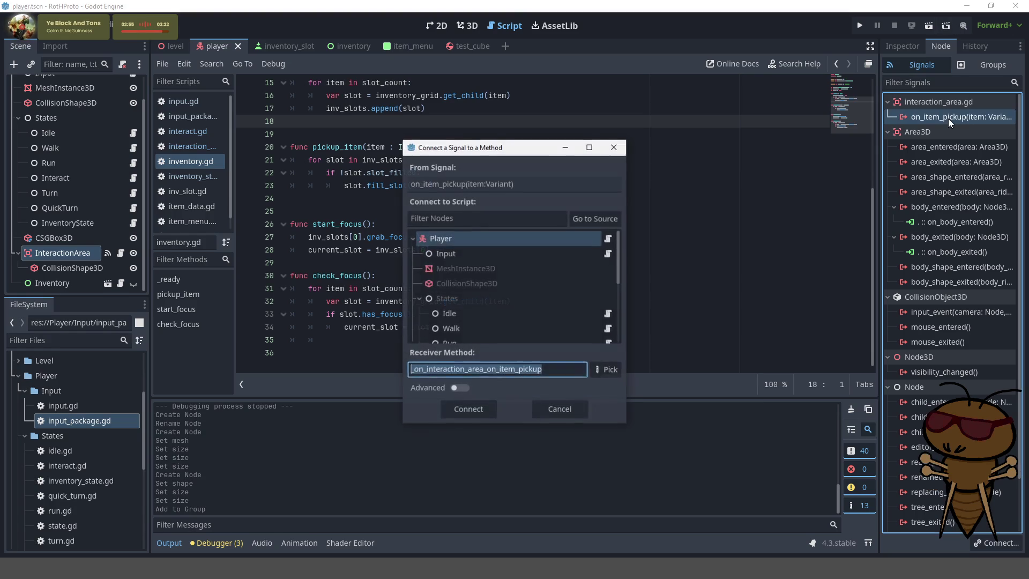
{"action": "scroll", "coordinate": [465, 268], "scroll_direction": "down", "scroll_amount": 5}
{"action": "left_click", "coordinate": [464, 334]}
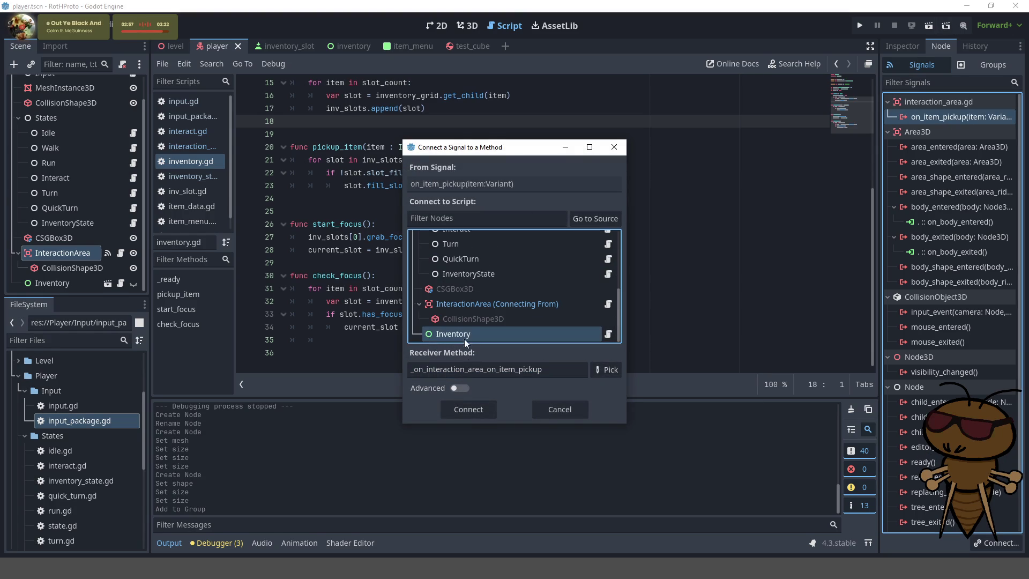
{"action": "left_click", "coordinate": [607, 370]}
{"action": "left_click", "coordinate": [489, 175]}
{"action": "left_click", "coordinate": [514, 436]}
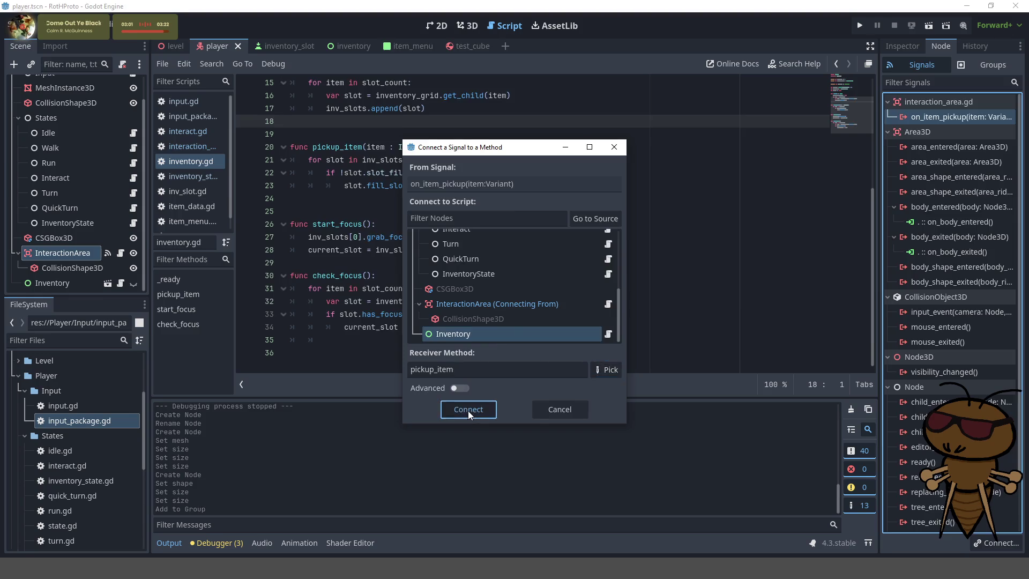
{"action": "left_click", "coordinate": [467, 410]}
{"action": "left_click", "coordinate": [524, 261]}
{"action": "scroll", "coordinate": [519, 258], "scroll_direction": "down", "scroll_amount": 1}
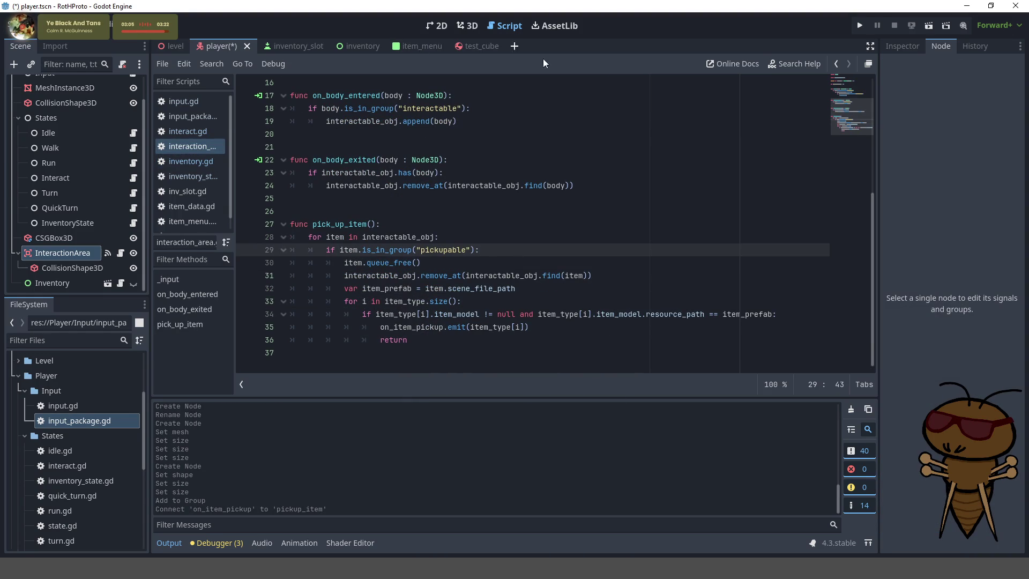
{"action": "left_click", "coordinate": [490, 121]}
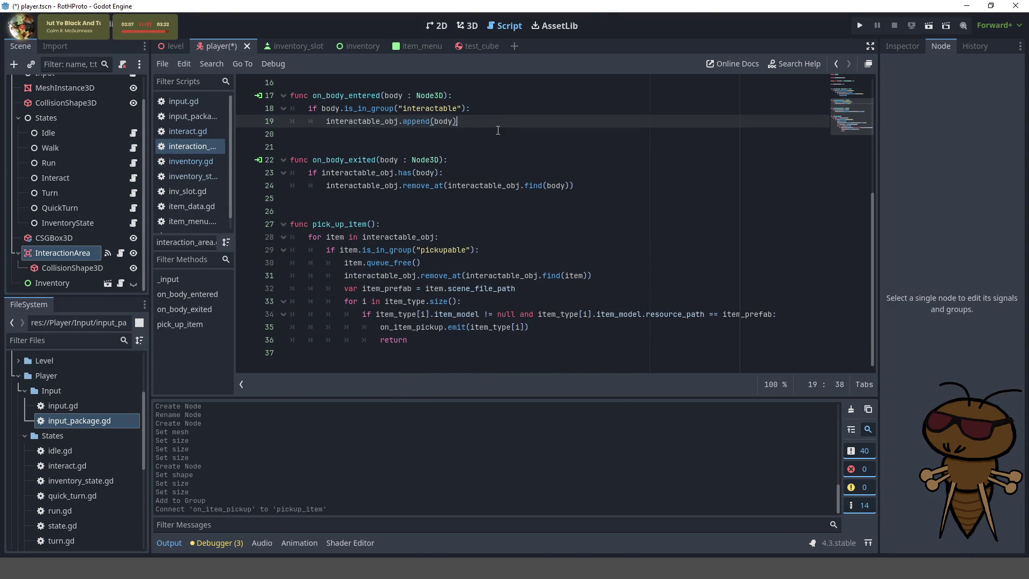
Save, then give InteractionArea's Item Type one new ItemData named TestCube.
{"action": "key", "text": "ctrl+s"}
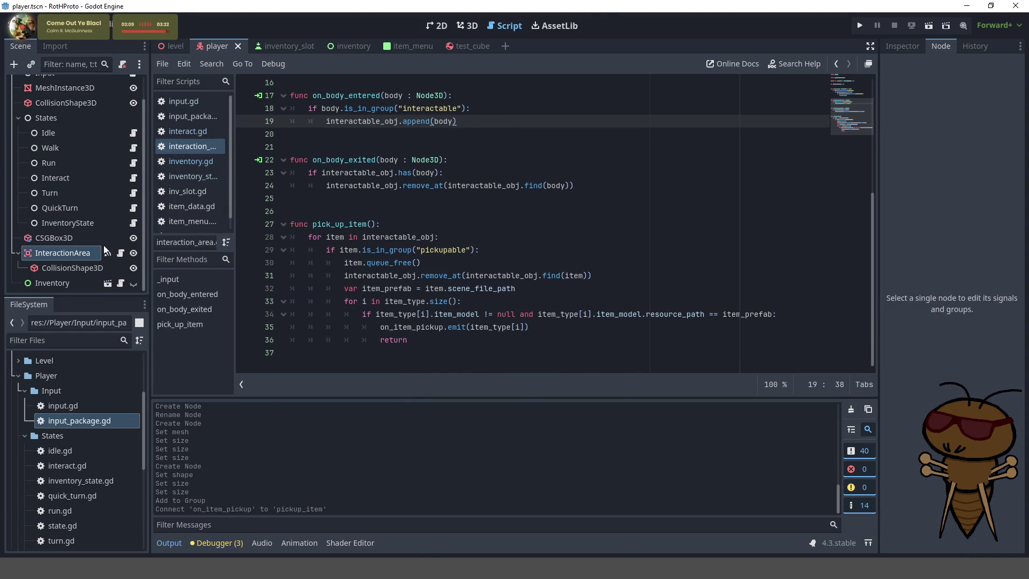
{"action": "left_click", "coordinate": [904, 40]}
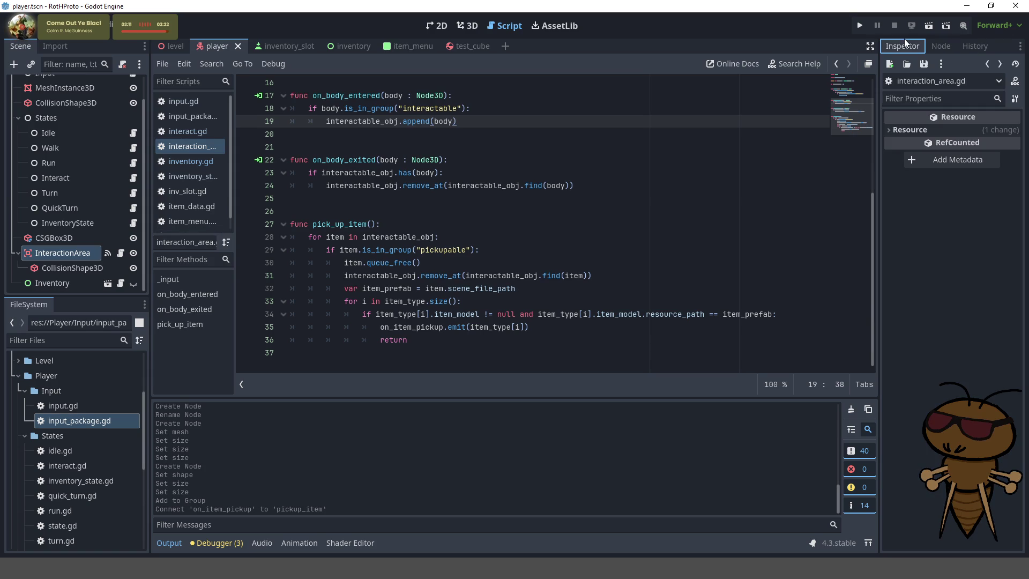
{"action": "left_click", "coordinate": [55, 252]}
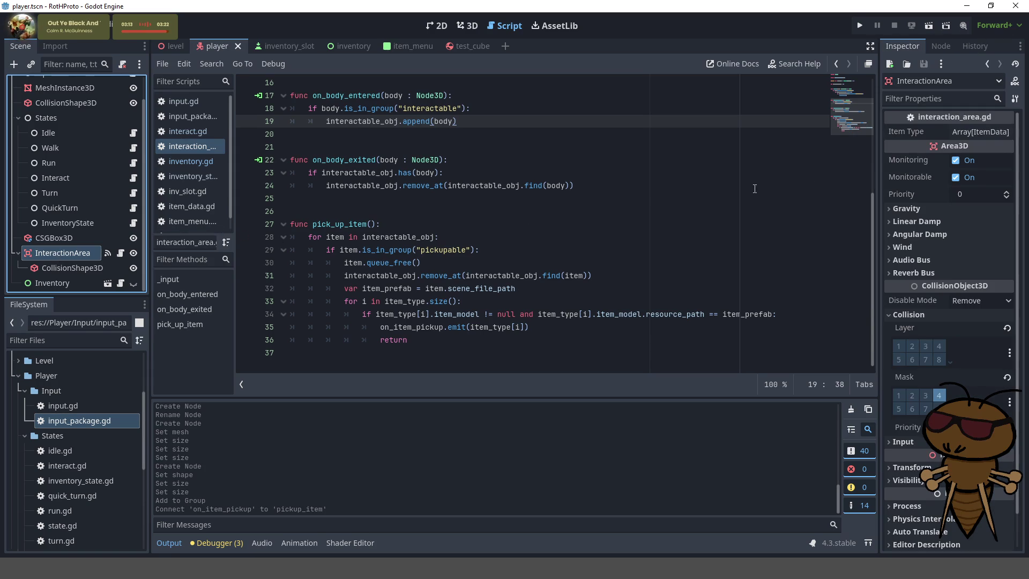
{"action": "left_click", "coordinate": [994, 132]}
{"action": "left_click", "coordinate": [1004, 150]}
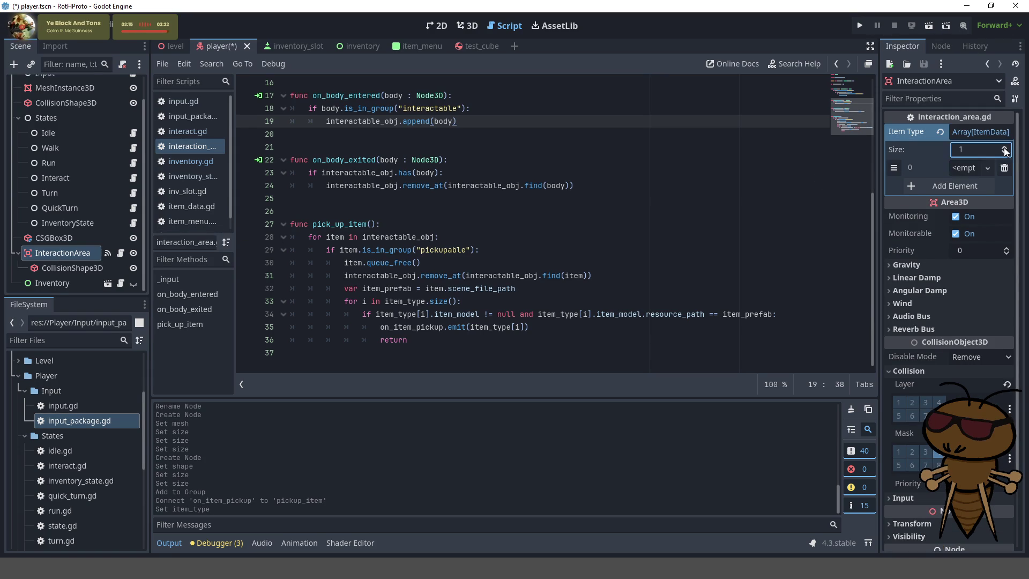
{"action": "left_click", "coordinate": [963, 168]}
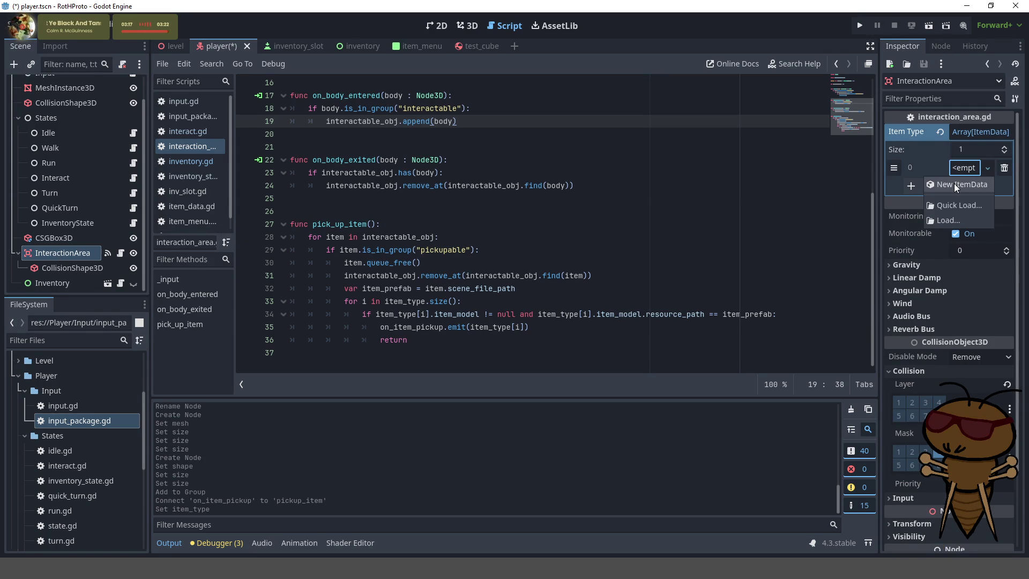
{"action": "left_click", "coordinate": [953, 184]}
{"action": "left_click", "coordinate": [967, 168]}
{"action": "left_click", "coordinate": [968, 187]}
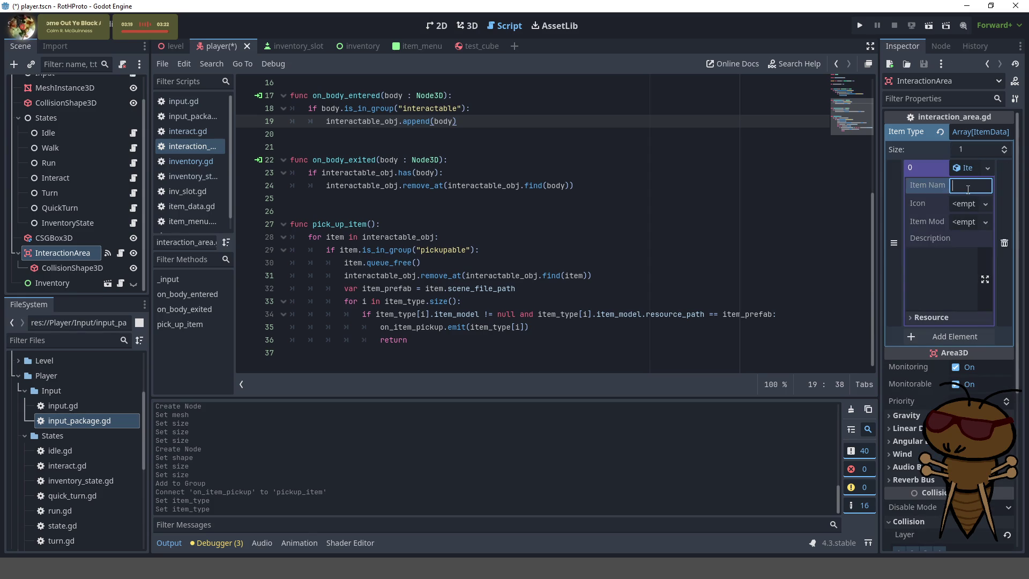
{"action": "type", "text": "Test"}
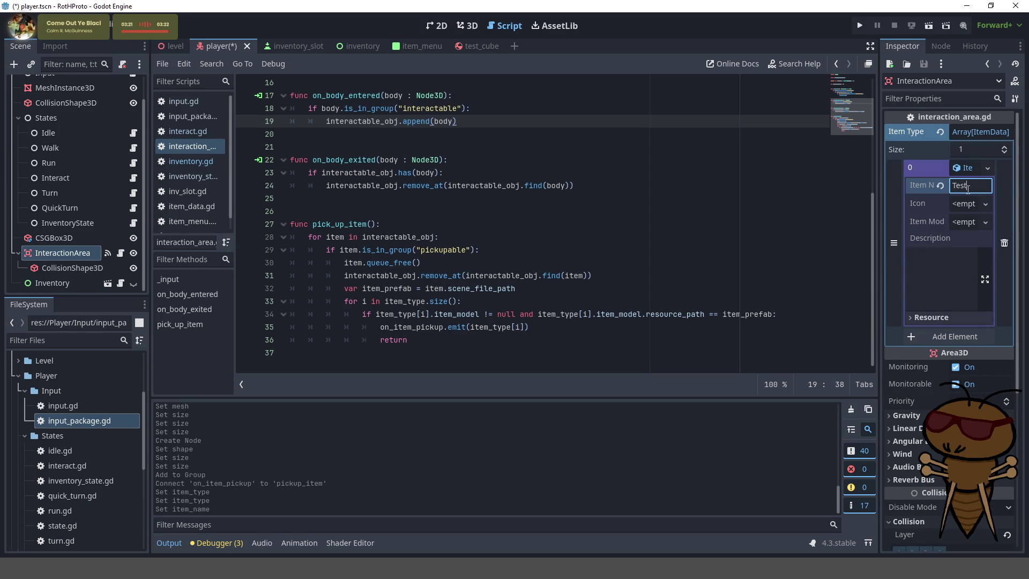
{"action": "type", "text": "Cube"}
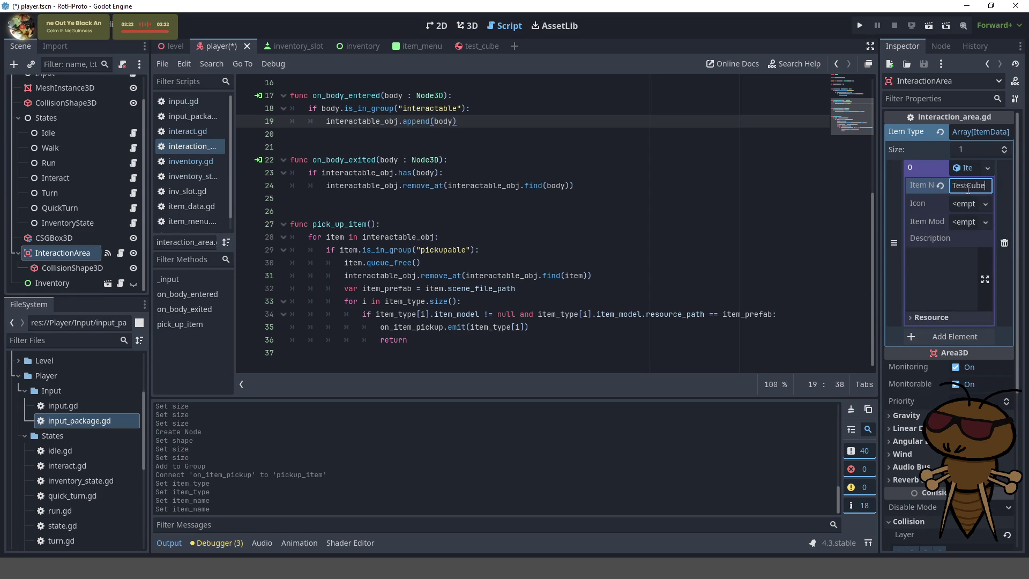
Set the TestCube item's icon to icon.svg and its model to test_cube.tscn.
{"action": "left_click", "coordinate": [984, 204]}
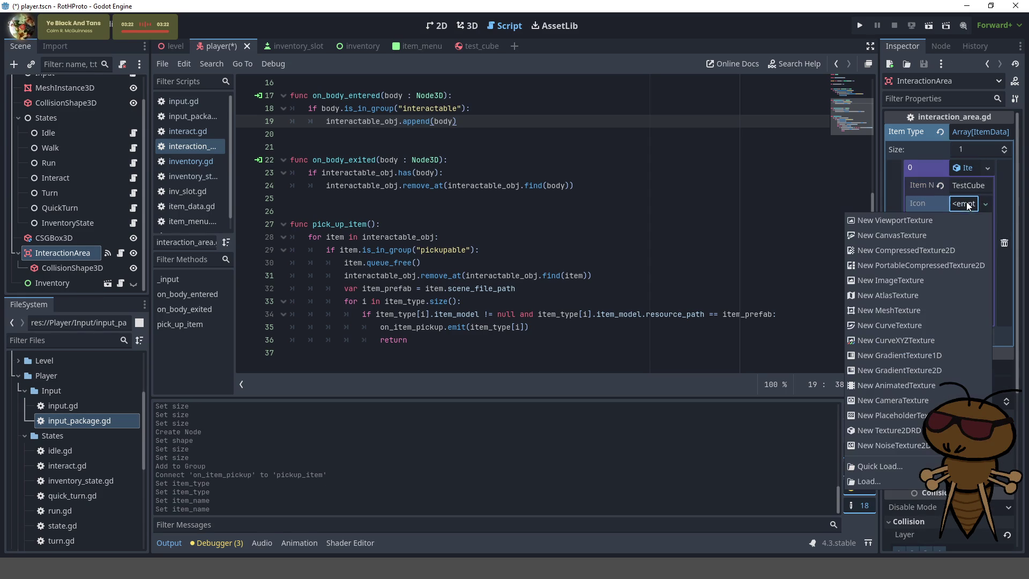
{"action": "left_click", "coordinate": [879, 466]}
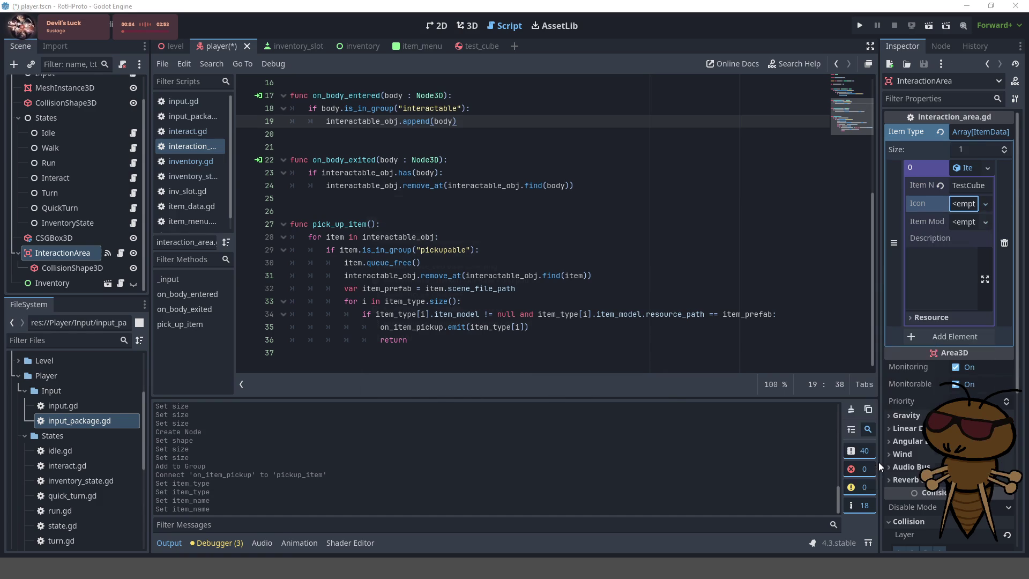
{"action": "left_click_drag", "start_coordinate": [664, 254], "coordinate": [665, 372]}
{"action": "left_click", "coordinate": [433, 369]}
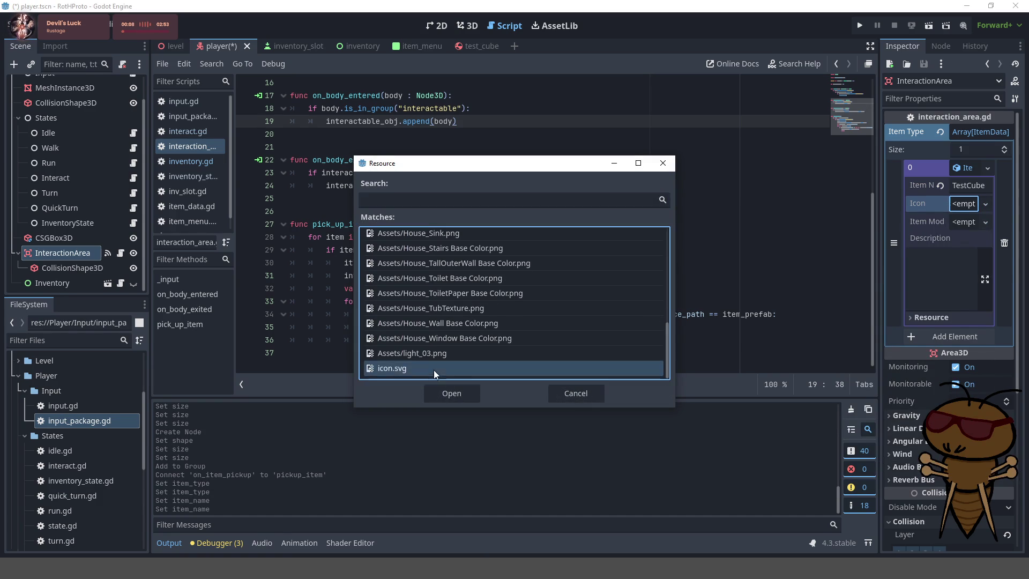
{"action": "left_click", "coordinate": [446, 392]}
{"action": "left_click", "coordinate": [957, 242]}
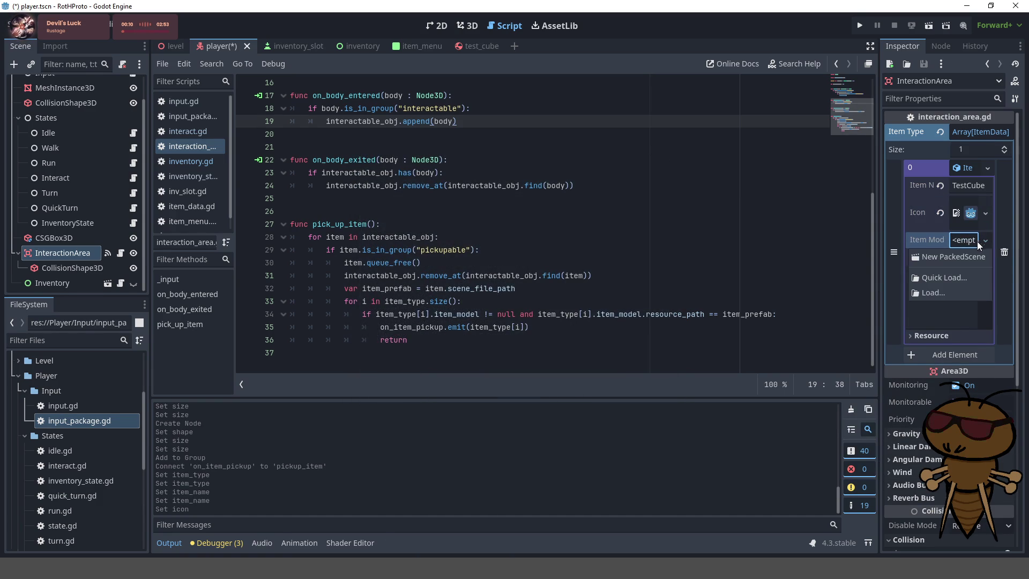
{"action": "left_click", "coordinate": [956, 274]}
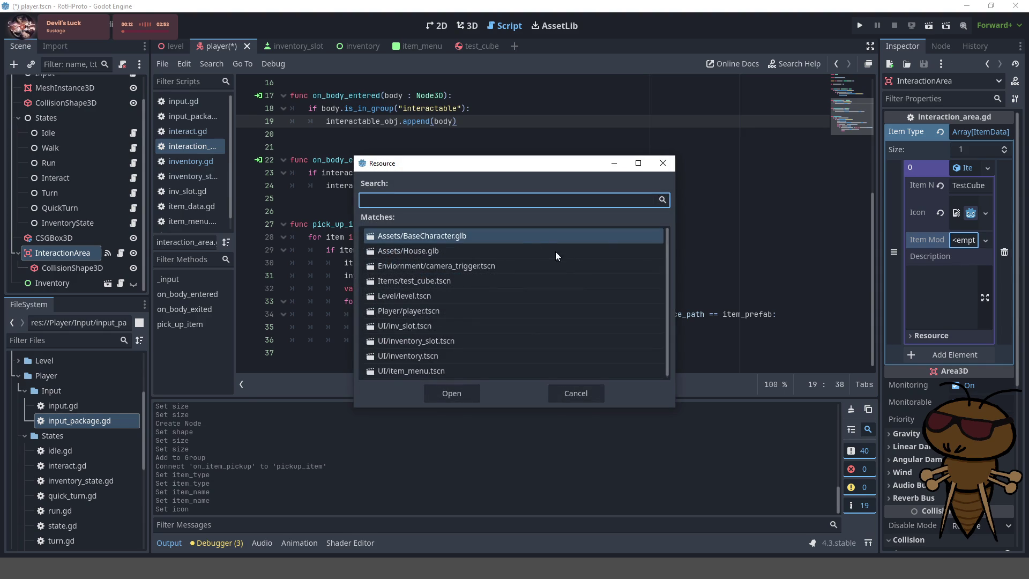
{"action": "scroll", "coordinate": [666, 241], "scroll_direction": "down", "scroll_amount": 1}
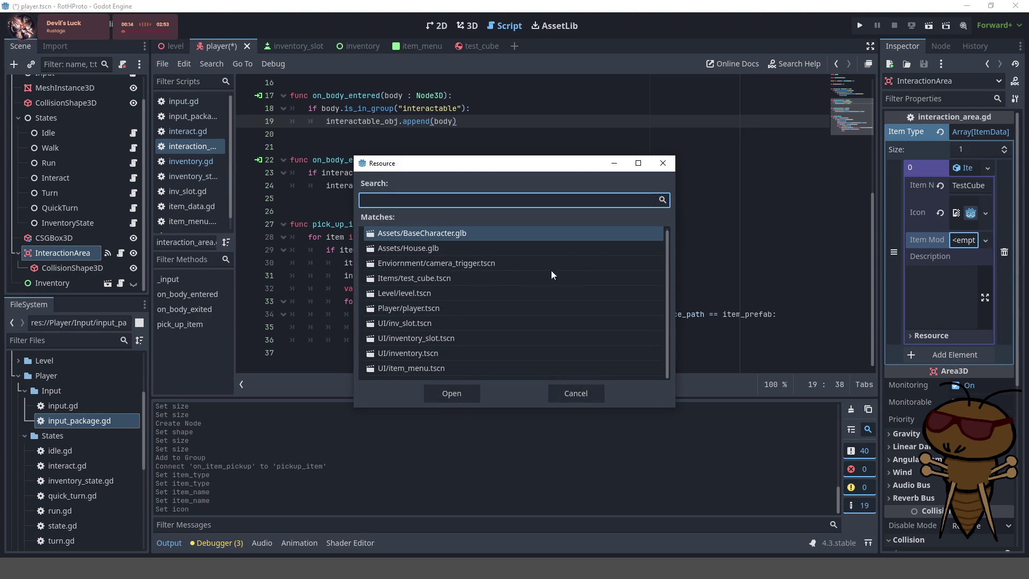
{"action": "left_click", "coordinate": [426, 278]}
{"action": "left_click", "coordinate": [445, 393]}
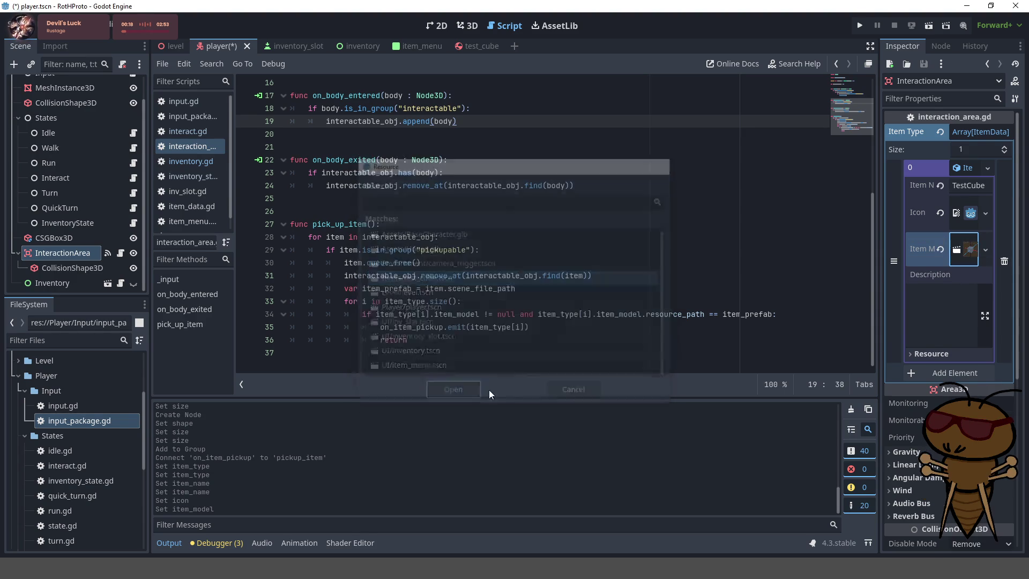
Give the item the description 'A simple Cube' and save the scene.
{"action": "left_click", "coordinate": [948, 300]}
{"action": "type", "text": "A simple Cube"}
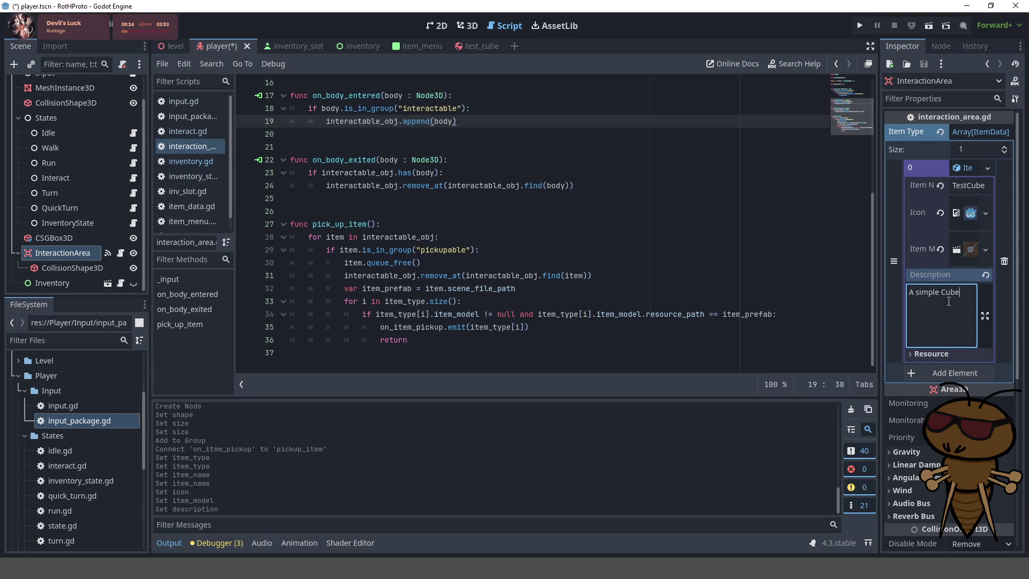
{"action": "key", "text": "ctrl+s"}
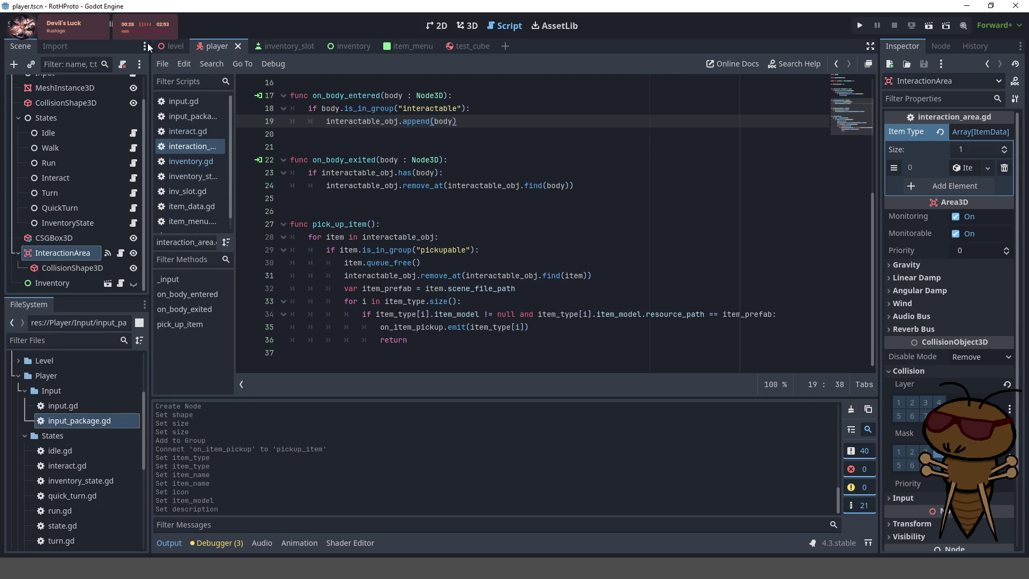
{"action": "left_click", "coordinate": [169, 45]}
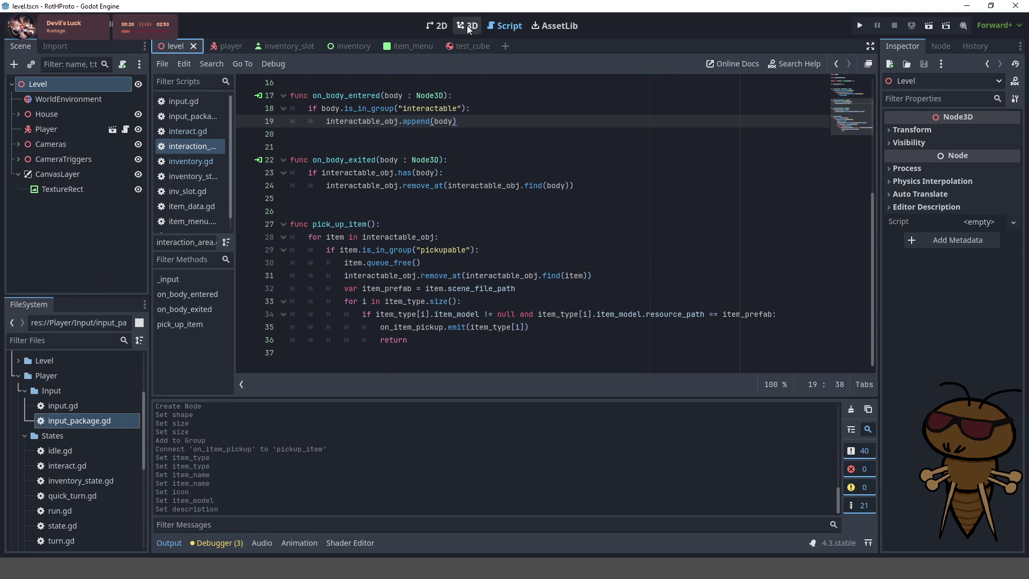
In the level's 3D view, add a test_cube scene instance under Level.
{"action": "left_click", "coordinate": [467, 24]}
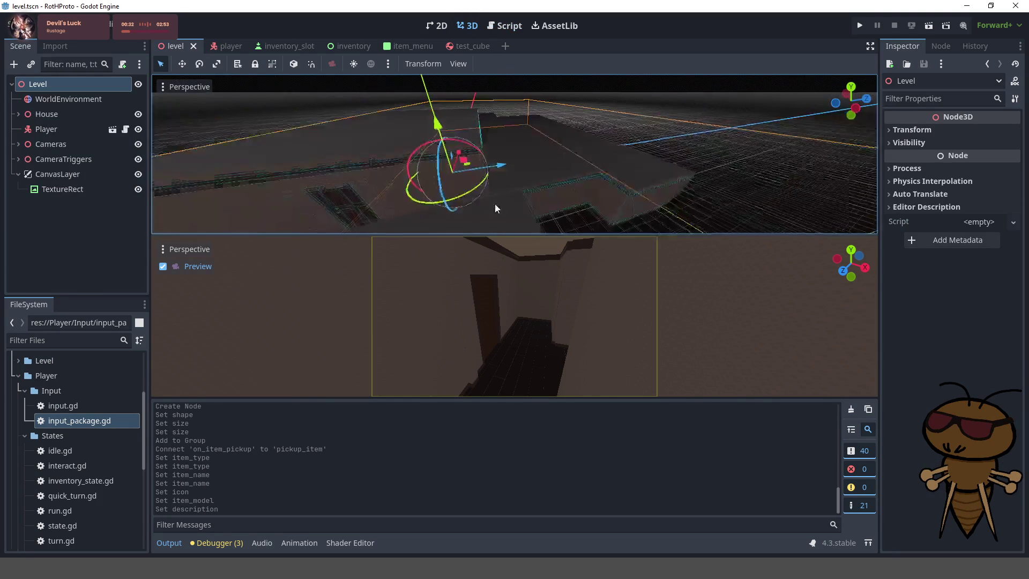
{"action": "scroll", "coordinate": [470, 179], "scroll_direction": "up", "scroll_amount": 3}
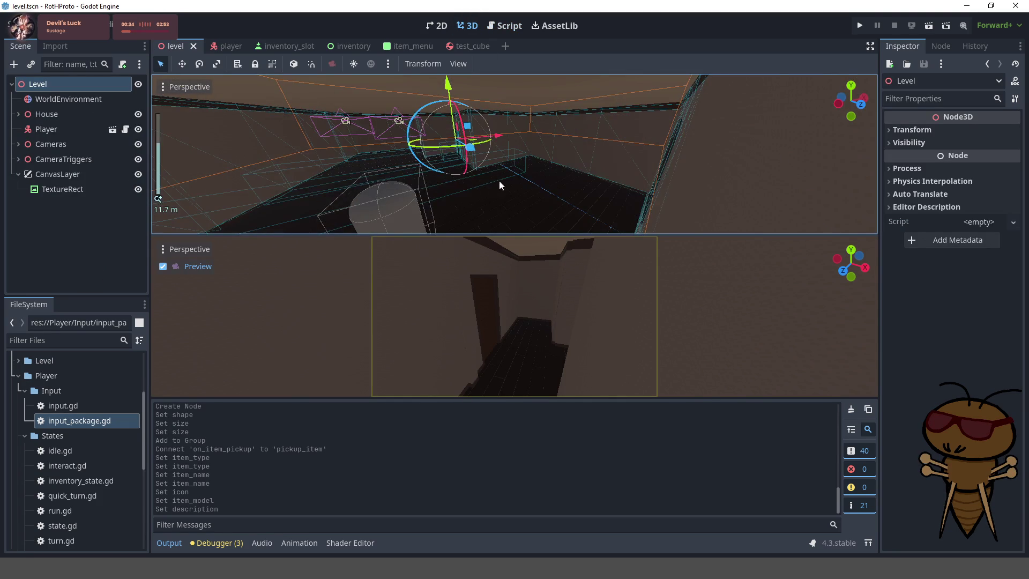
{"action": "left_click_drag", "start_coordinate": [494, 181], "coordinate": [525, 184]}
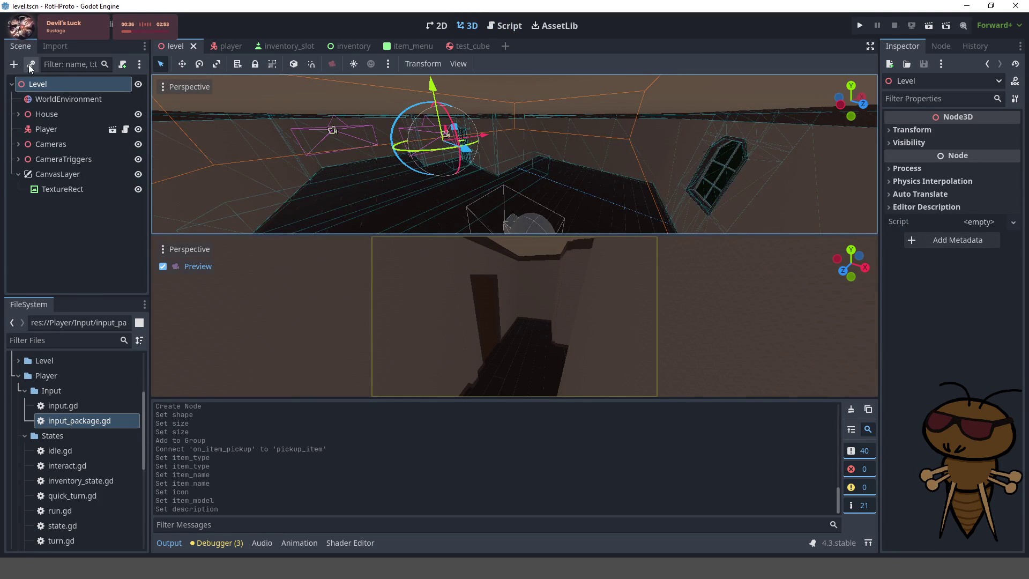
{"action": "left_click", "coordinate": [30, 65]}
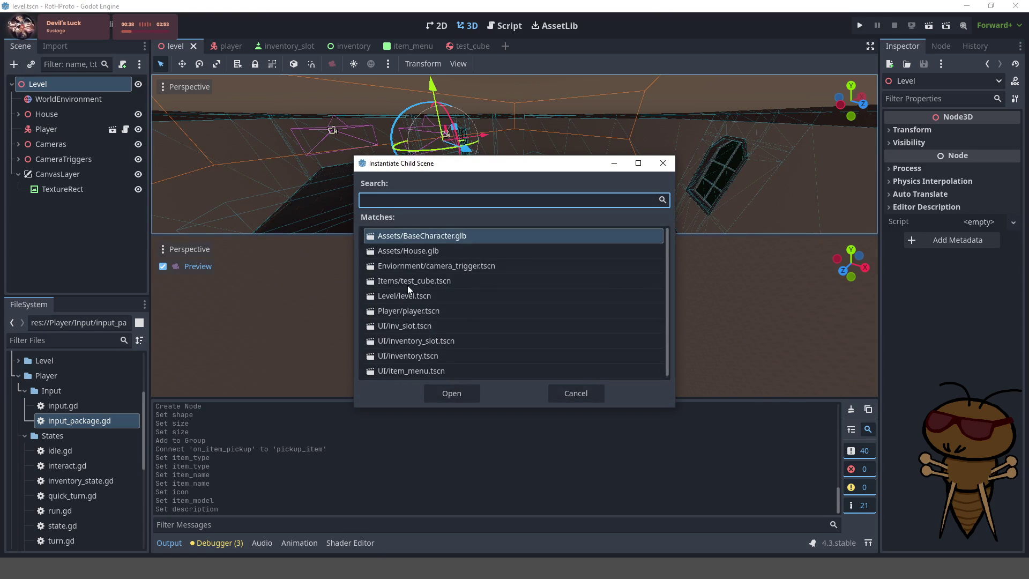
{"action": "left_click", "coordinate": [439, 280]}
{"action": "left_click", "coordinate": [456, 391]}
Move the TestCube into place, raising it 0.2 units, and save level.tscn.
{"action": "mouse_move", "coordinate": [468, 155]}
{"action": "left_mouse_down"}
{"action": "mouse_move", "coordinate": [600, 201]}
{"action": "mouse_move", "coordinate": [625, 199]}
{"action": "mouse_move", "coordinate": [604, 202]}
{"action": "left_mouse_up"}
{"action": "left_click_drag", "start_coordinate": [592, 98], "coordinate": [607, 91]}
{"action": "mouse_move", "coordinate": [657, 146]}
{"action": "left_mouse_down"}
{"action": "mouse_move", "coordinate": [557, 160]}
{"action": "mouse_move", "coordinate": [494, 181]}
{"action": "mouse_move", "coordinate": [458, 178]}
{"action": "left_mouse_up"}
{"action": "key", "text": "ctrl+s"}
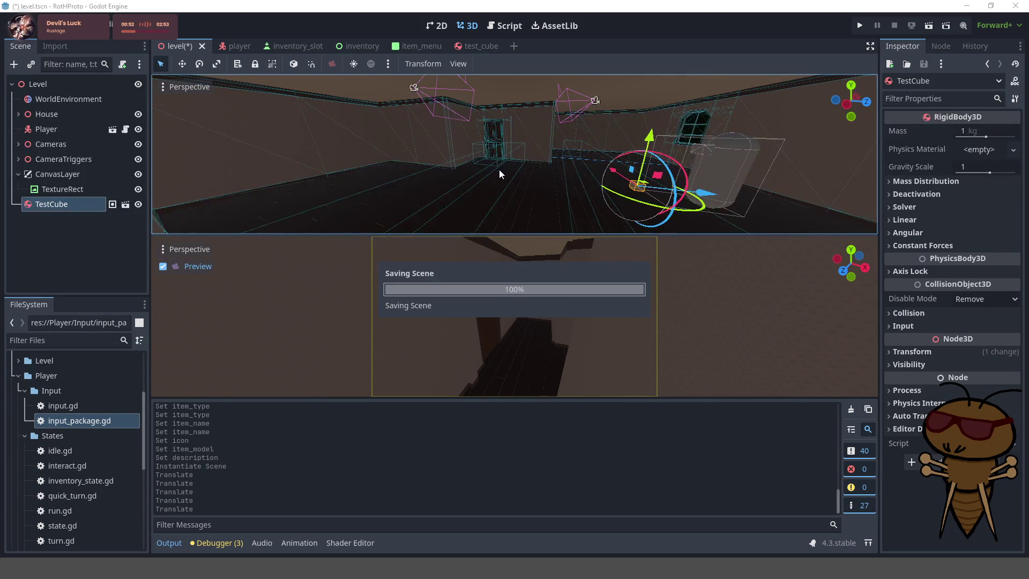
{"action": "mouse_move", "coordinate": [583, 179]}
{"action": "left_mouse_down"}
{"action": "mouse_move", "coordinate": [738, 176]}
{"action": "mouse_move", "coordinate": [640, 212]}
{"action": "left_mouse_up"}
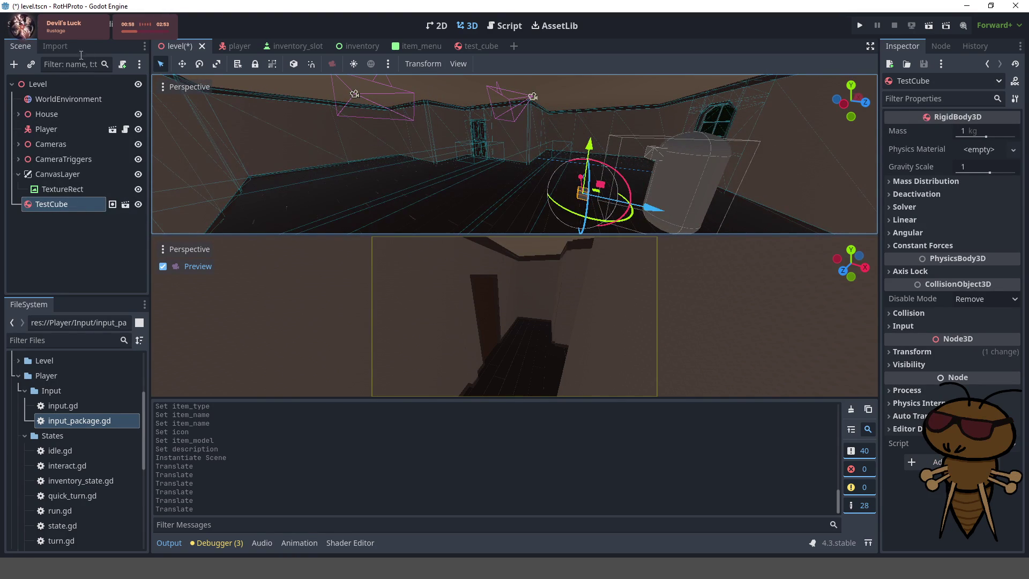
{"action": "left_click", "coordinate": [235, 47]}
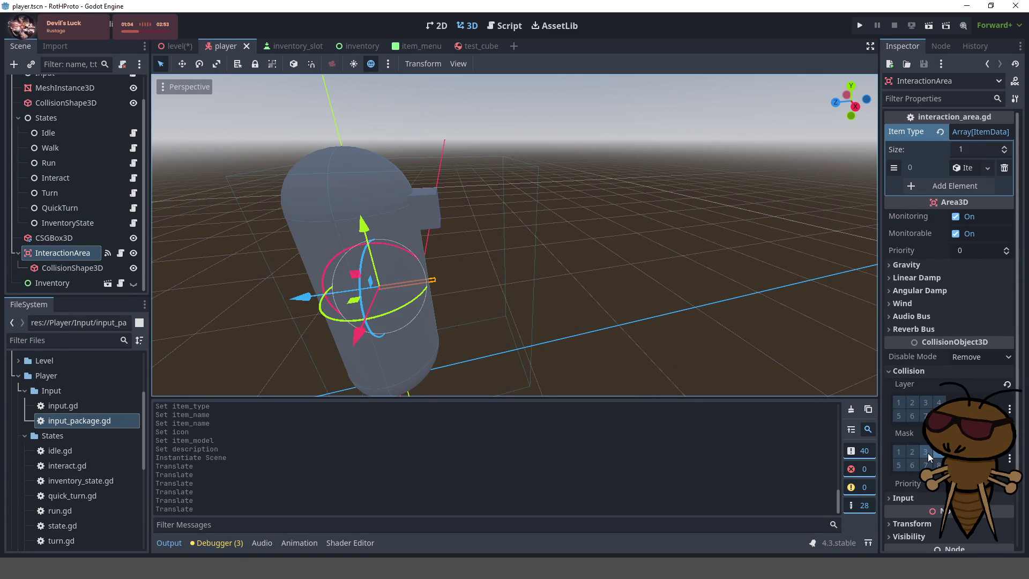
Add layer 5 to the player InteractionArea's collision mask and save the player scene.
{"action": "left_click", "coordinate": [899, 468]}
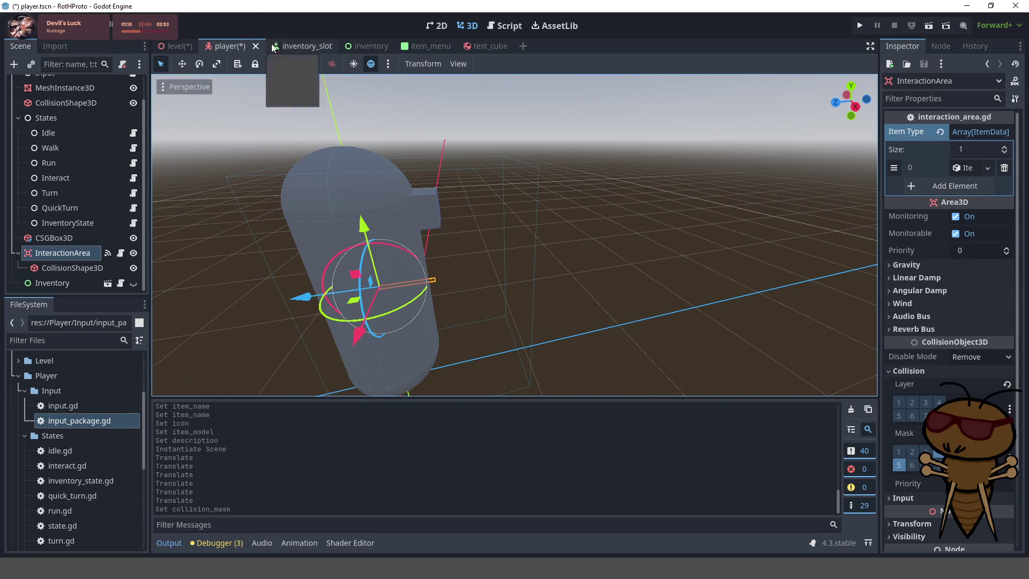
{"action": "key", "text": "ctrl+s"}
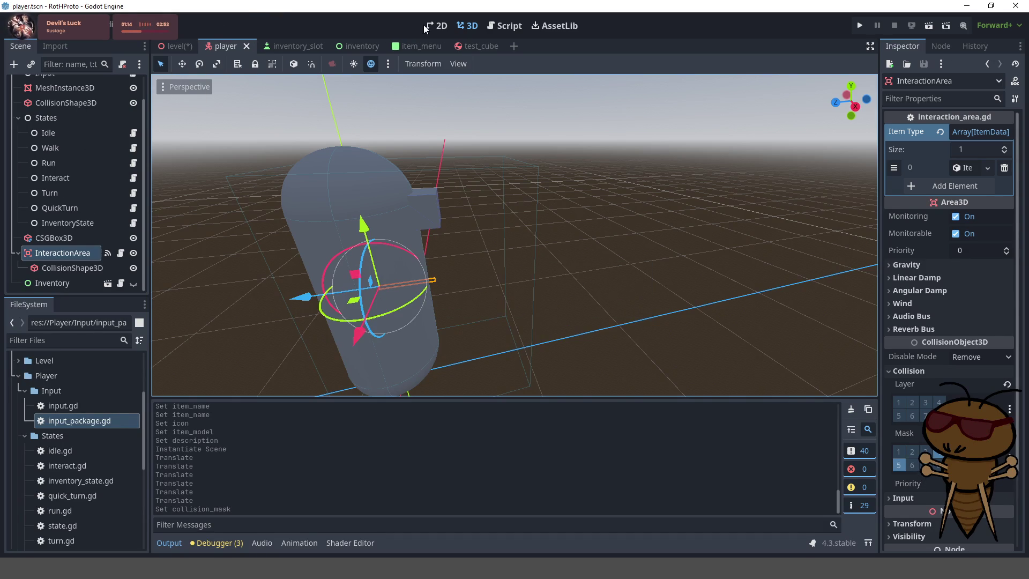
{"action": "left_click", "coordinate": [477, 47]}
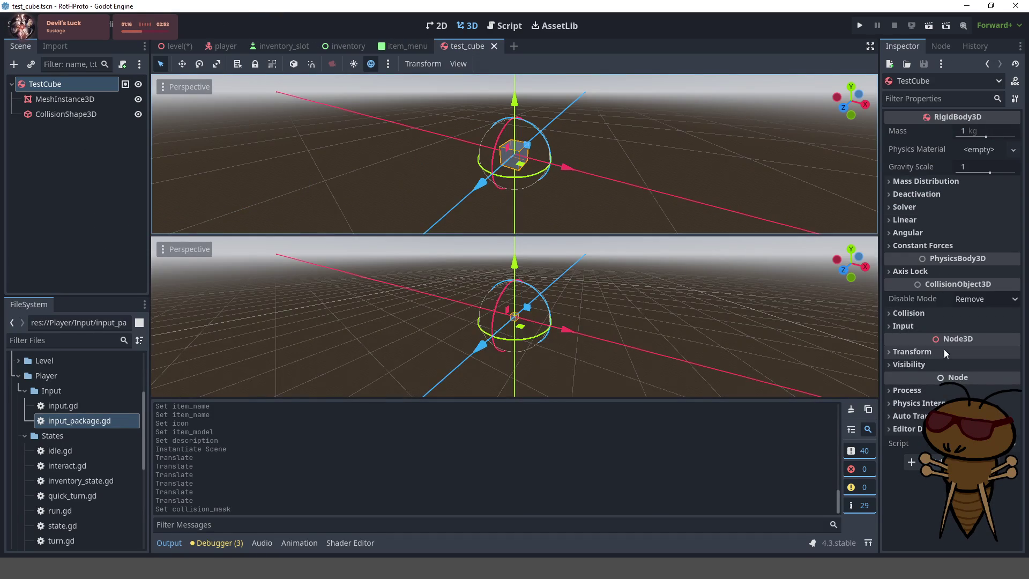
Move the TestCube from collision layer 1 to layer 5, keeping mask 1, and save.
{"action": "left_click", "coordinate": [931, 315]}
{"action": "left_click", "coordinate": [901, 345]}
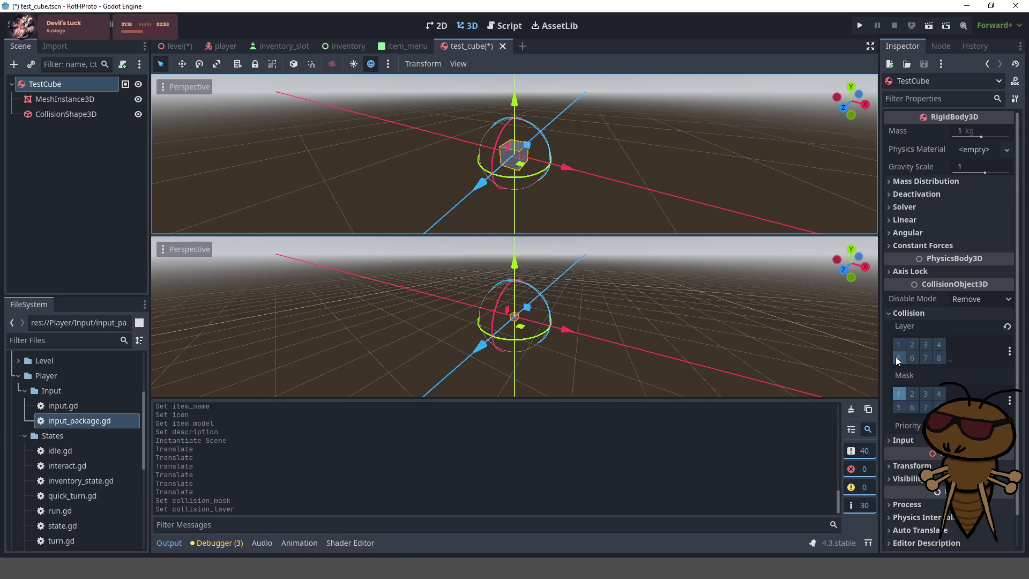
{"action": "left_click", "coordinate": [894, 356]}
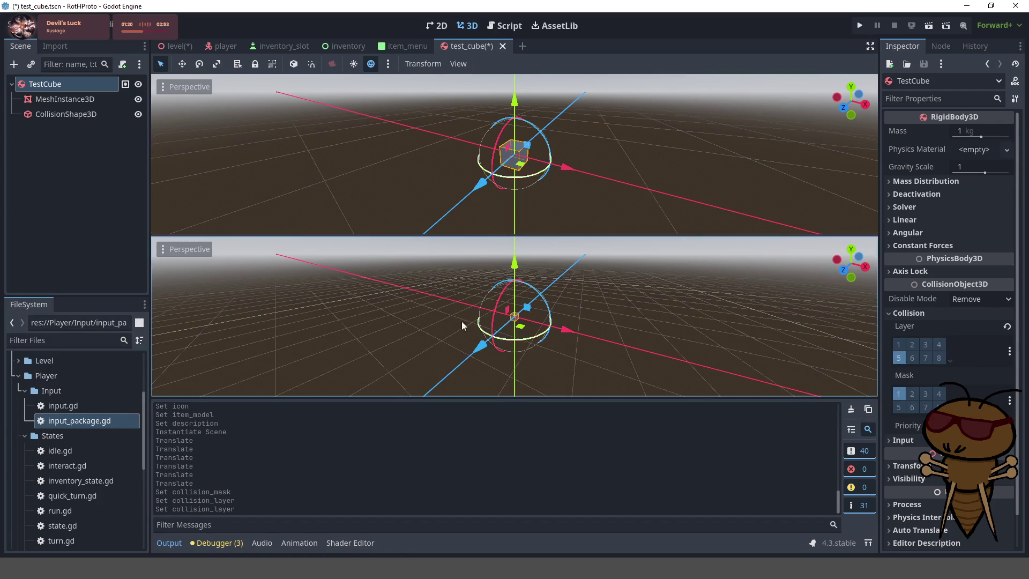
{"action": "left_click", "coordinate": [899, 393]}
{"action": "left_click", "coordinate": [899, 394]}
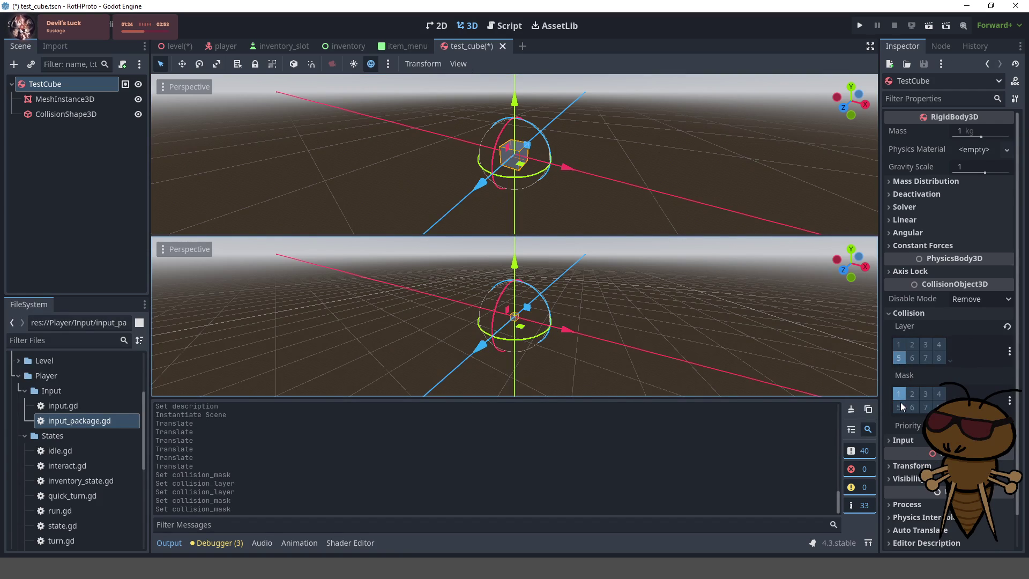
{"action": "key", "text": "ctrl+s"}
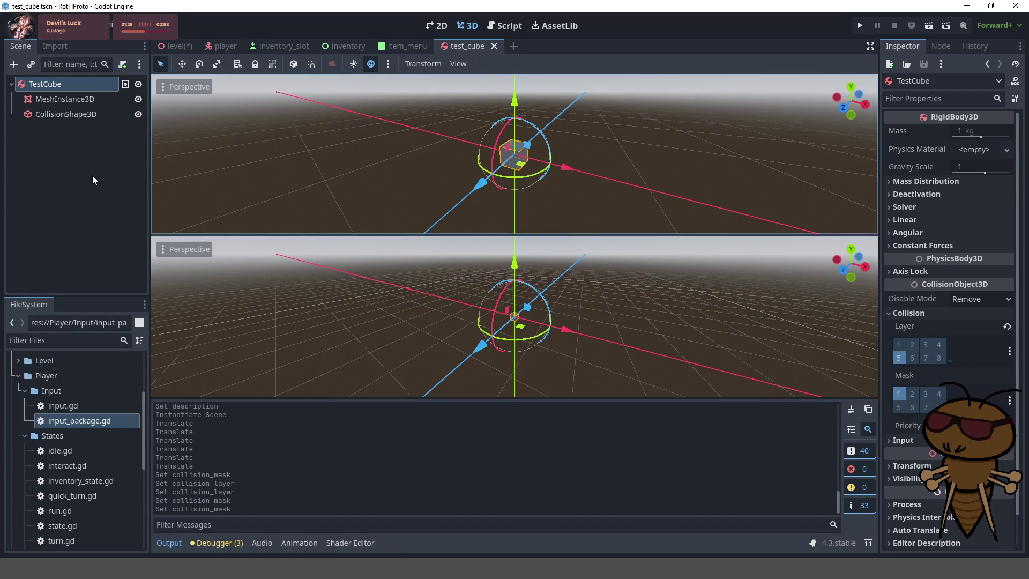
{"action": "left_click", "coordinate": [180, 45]}
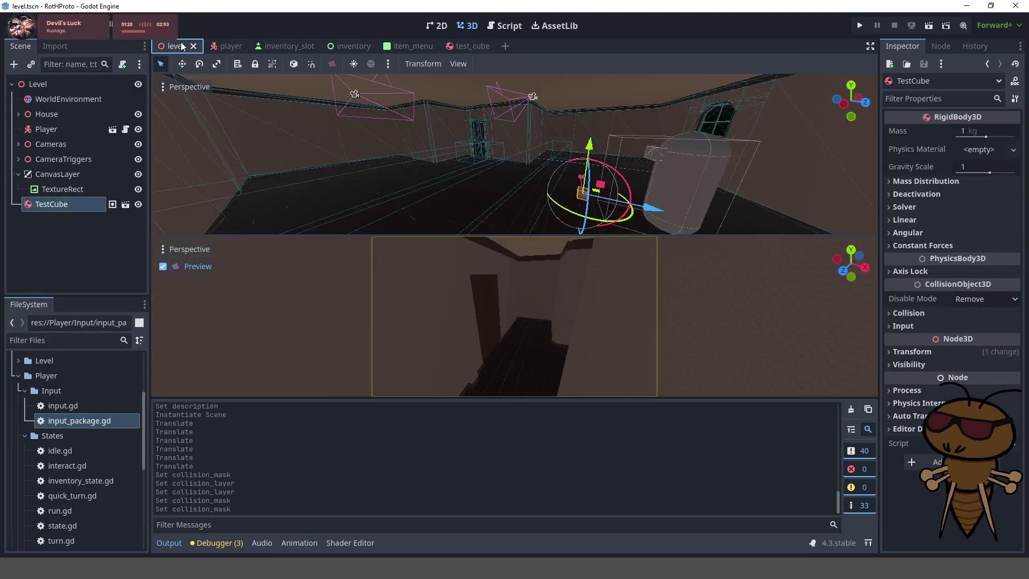
Test-run the level scene, stop the game, and return to the interaction_area script.
{"action": "left_click", "coordinate": [923, 28]}
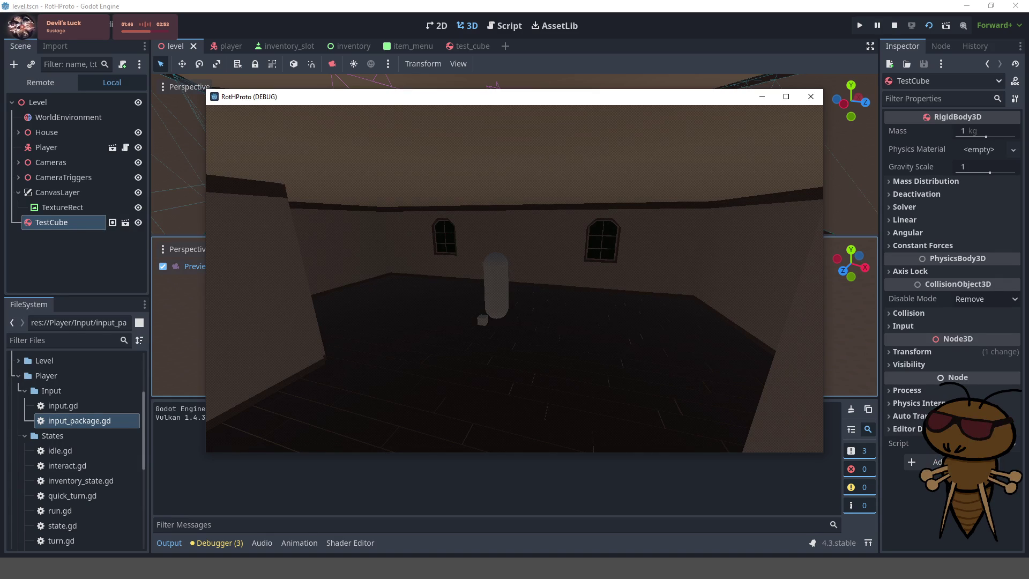
{"action": "key", "text": "Escape"}
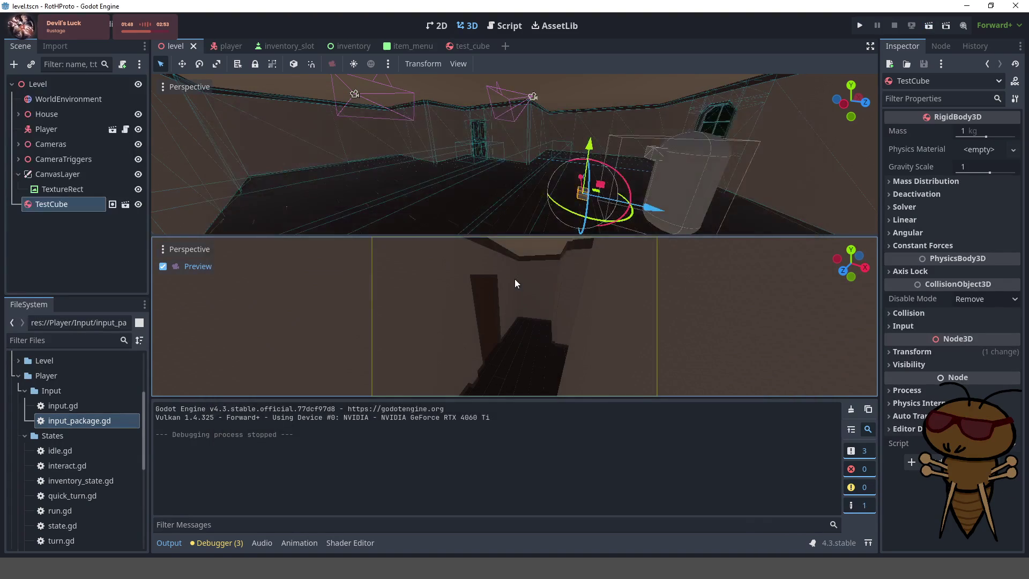
{"action": "left_click", "coordinate": [503, 27]}
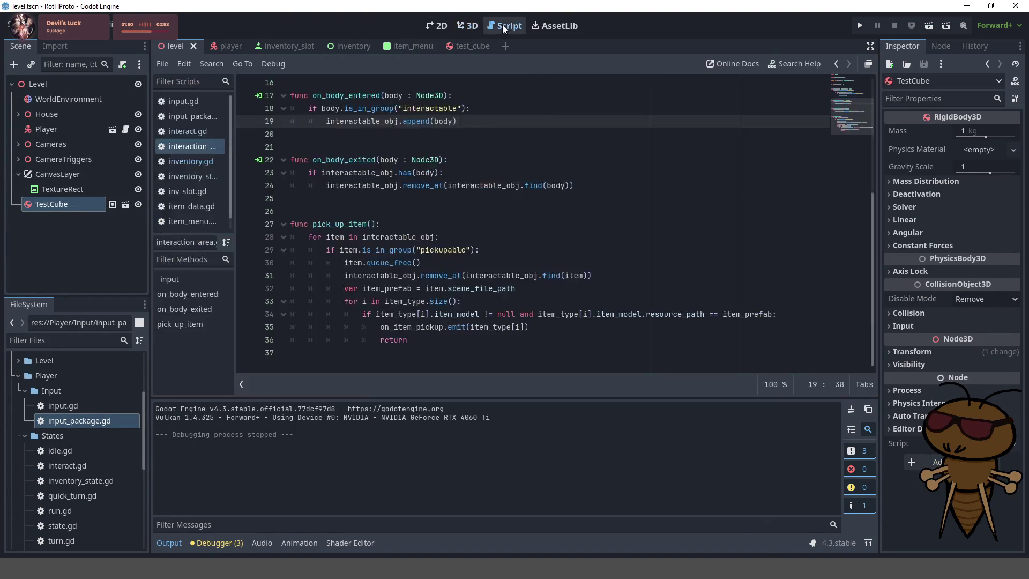
Add print("why") in pick_up_item and print("what") under the is_empty check, then save.
{"action": "left_click", "coordinate": [410, 228]}
{"action": "key", "text": "Return"}
{"action": "type", "text": "p"}
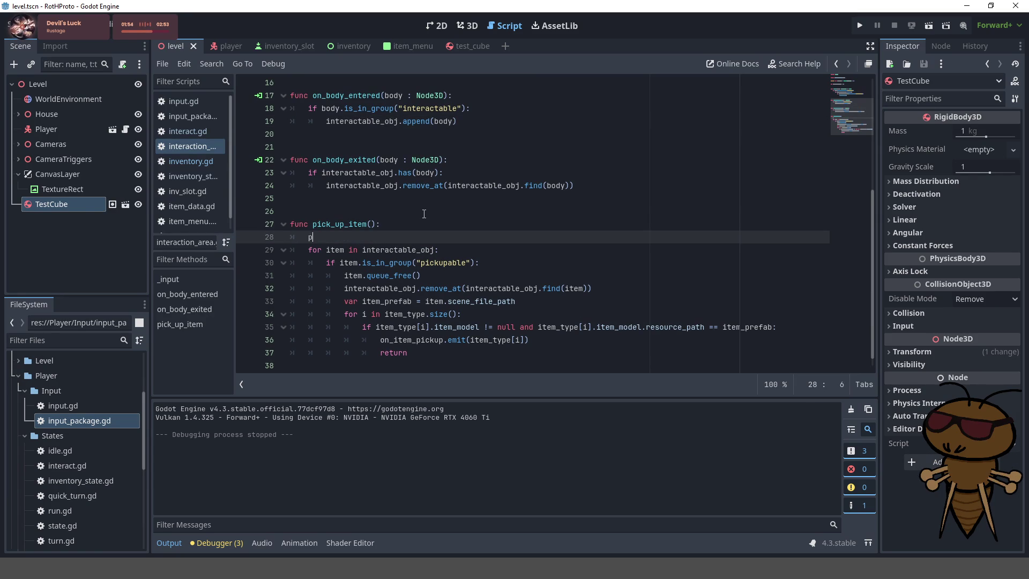
{"action": "type", "text": "rint"}
{"action": "key", "text": "Return"}
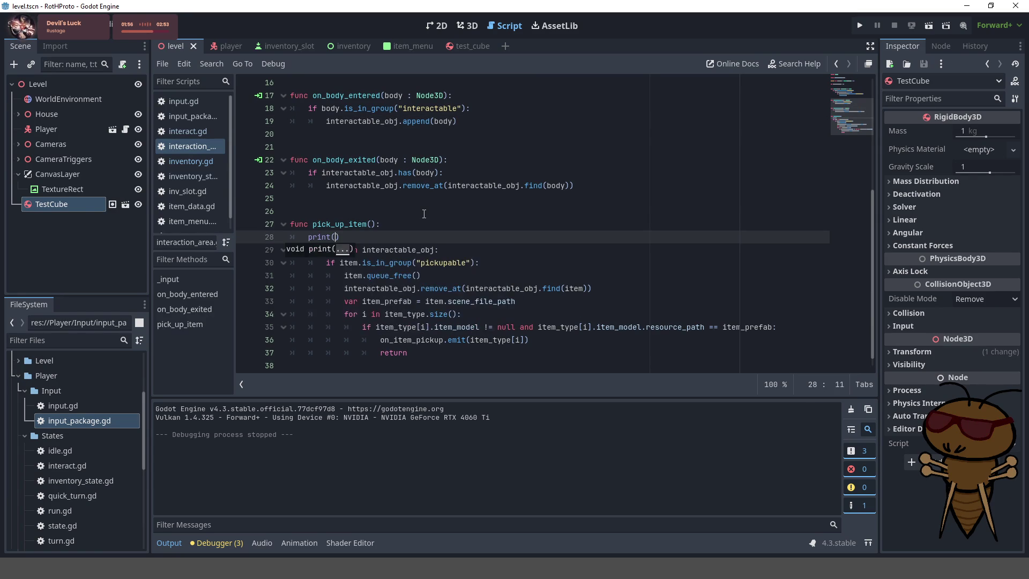
{"action": "type", "text": "\"why"}
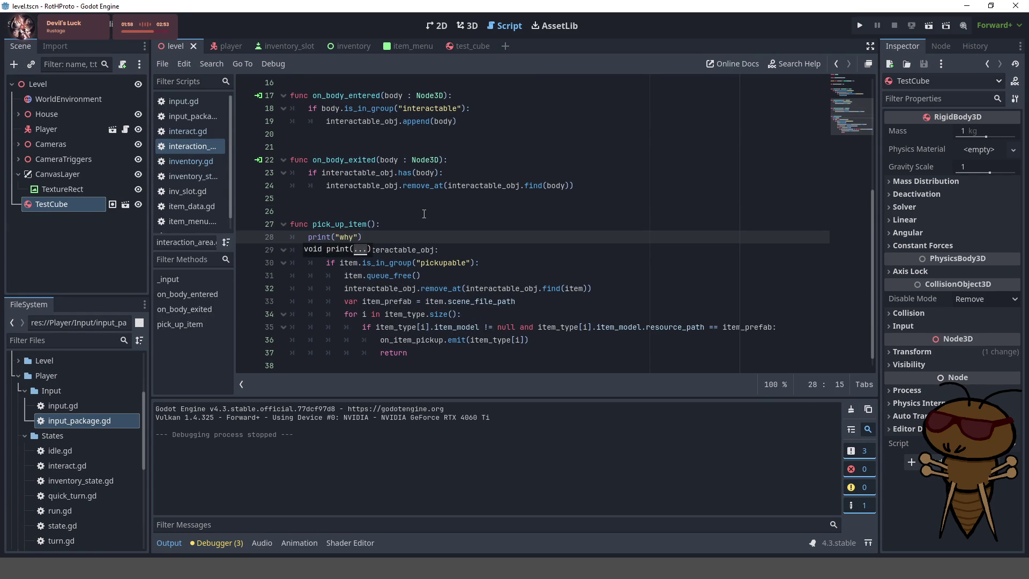
{"action": "left_click", "coordinate": [423, 214]}
{"action": "scroll", "coordinate": [423, 214], "scroll_direction": "up", "scroll_amount": 3}
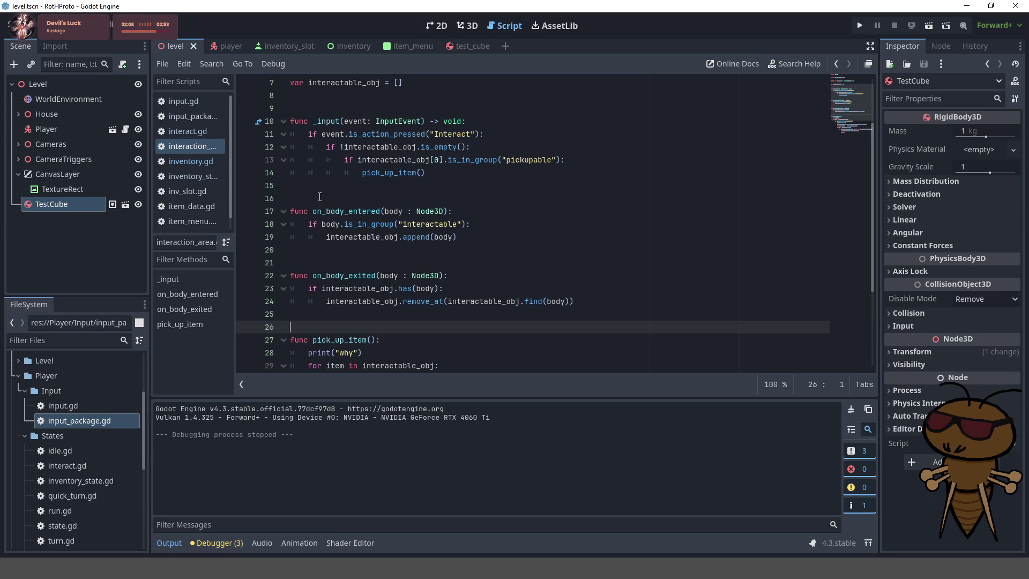
{"action": "left_click", "coordinate": [489, 147]}
{"action": "key", "text": "Return"}
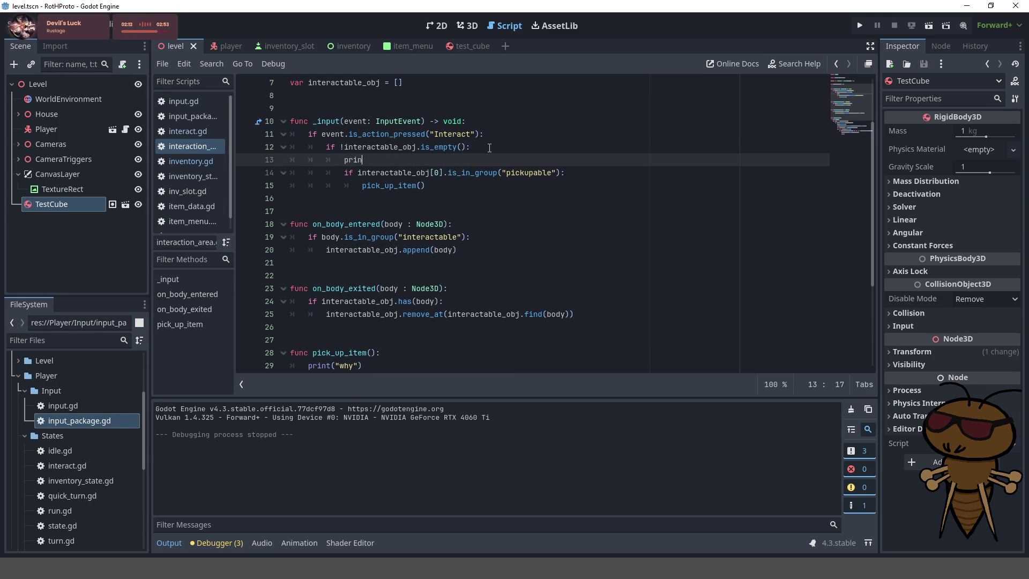
{"action": "type", "text": "t(\""}
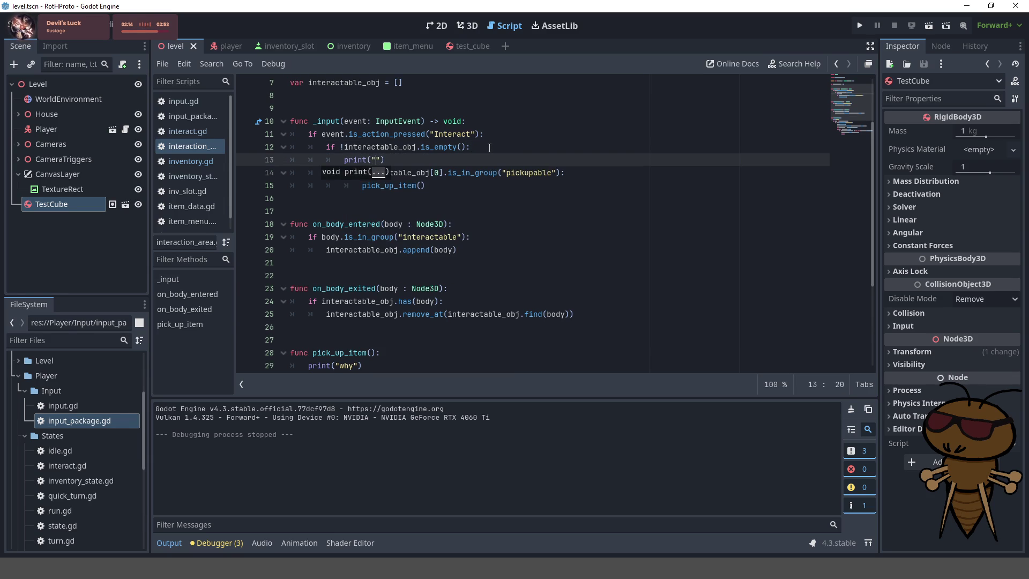
{"action": "type", "text": "what"}
{"action": "left_click", "coordinate": [489, 147]}
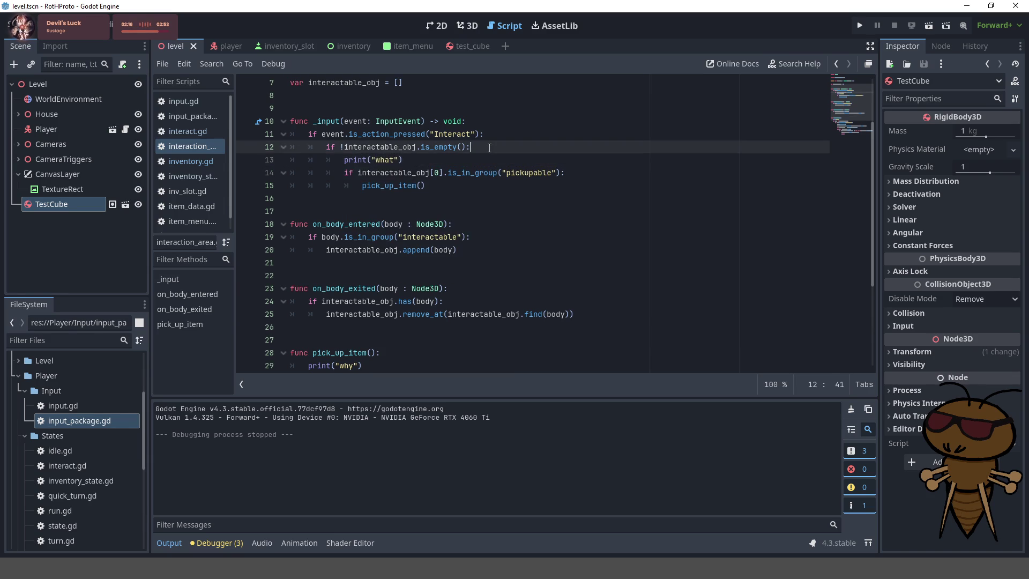
{"action": "key", "text": "ctrl+s"}
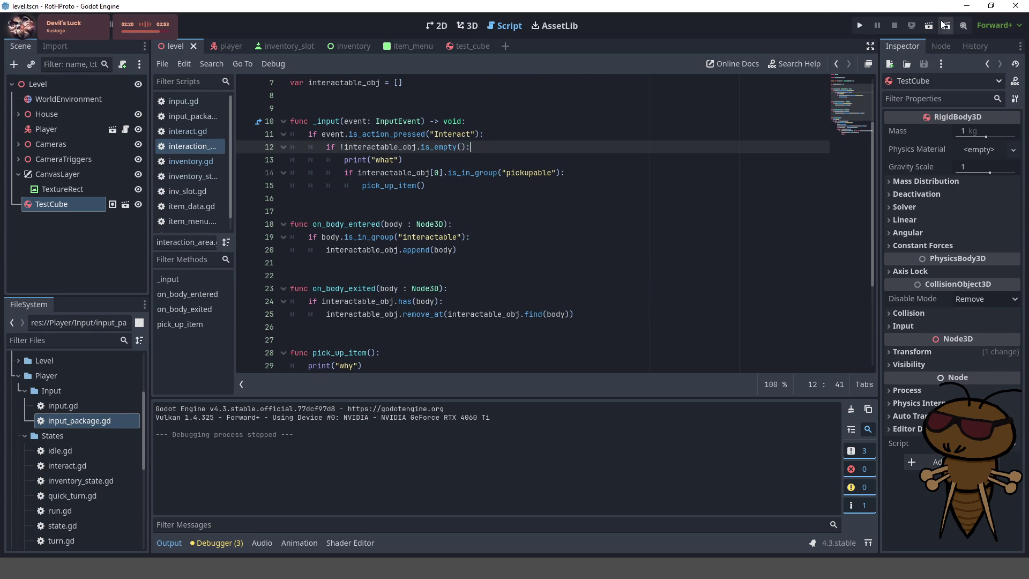
Run the current scene, walk the player toward the cube, then stop the game.
{"action": "scroll", "coordinate": [590, 195], "scroll_direction": "down", "scroll_amount": 3}
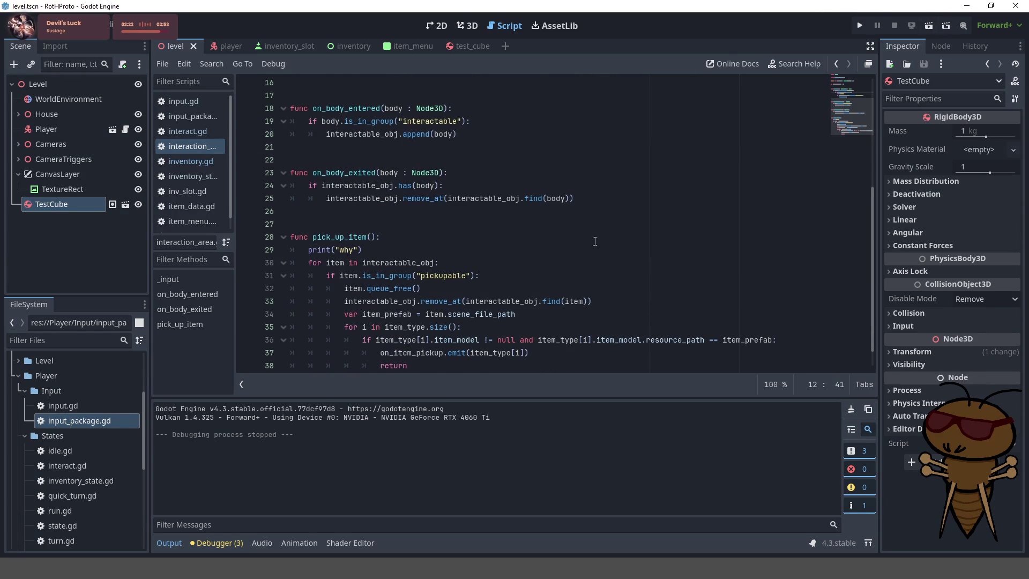
{"action": "left_click", "coordinate": [514, 234]}
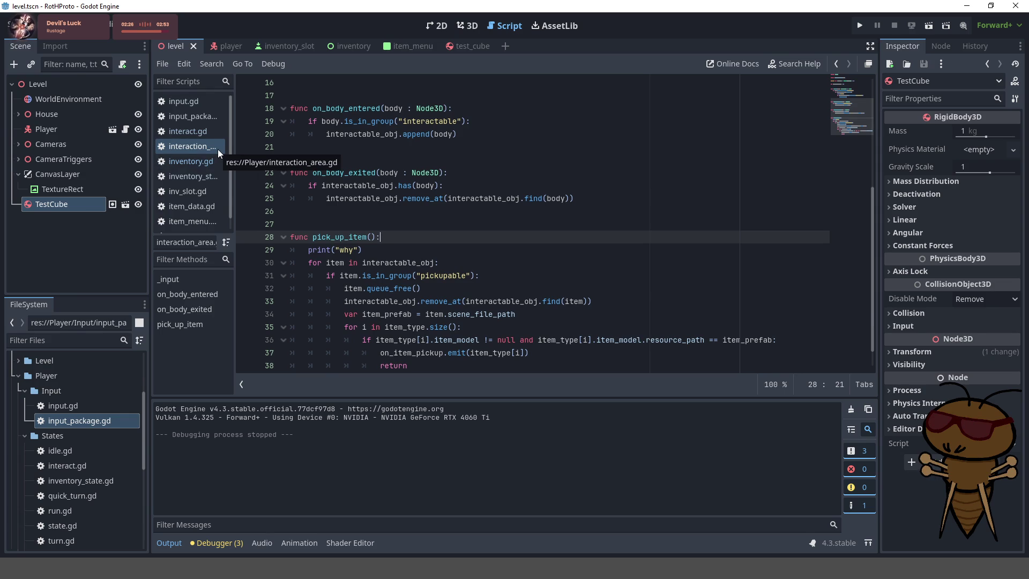
{"action": "scroll", "coordinate": [503, 260], "scroll_direction": "up", "scroll_amount": 3}
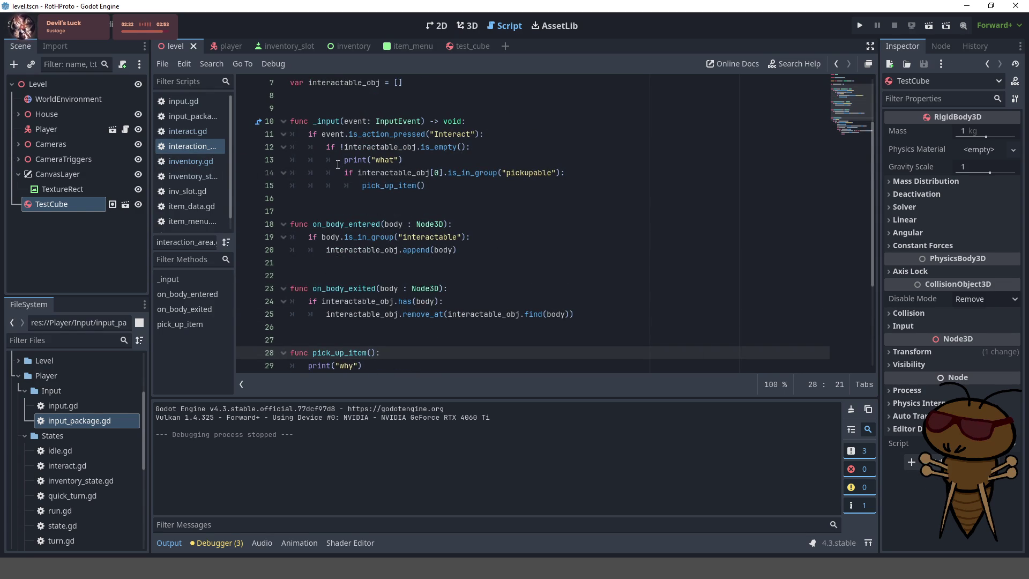
{"action": "scroll", "coordinate": [375, 172], "scroll_direction": "down", "scroll_amount": 3}
{"action": "scroll", "coordinate": [407, 177], "scroll_direction": "up", "scroll_amount": 3}
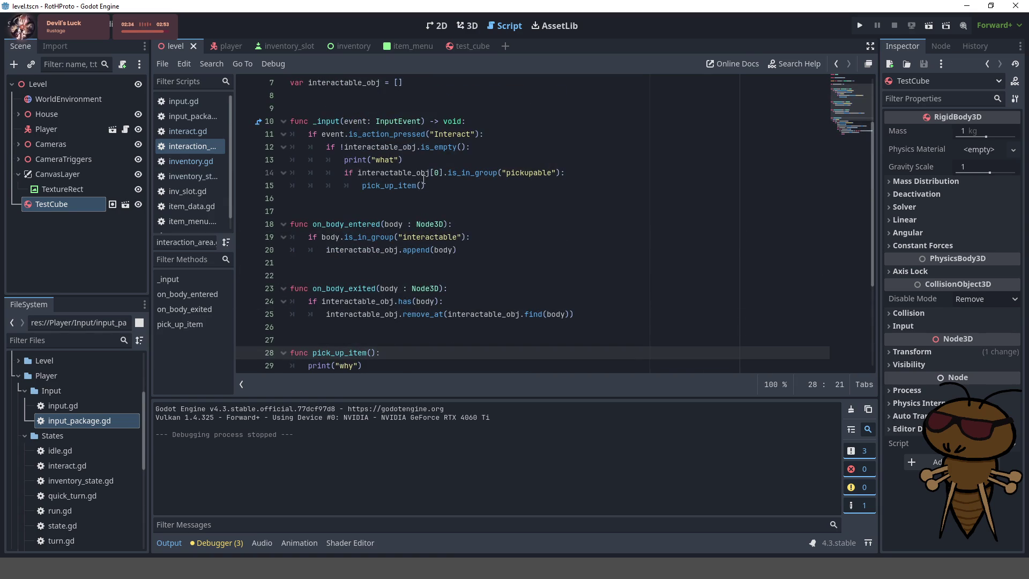
{"action": "scroll", "coordinate": [421, 185], "scroll_direction": "down", "scroll_amount": 3}
{"action": "scroll", "coordinate": [417, 190], "scroll_direction": "up", "scroll_amount": 3}
{"action": "scroll", "coordinate": [414, 194], "scroll_direction": "down", "scroll_amount": 2}
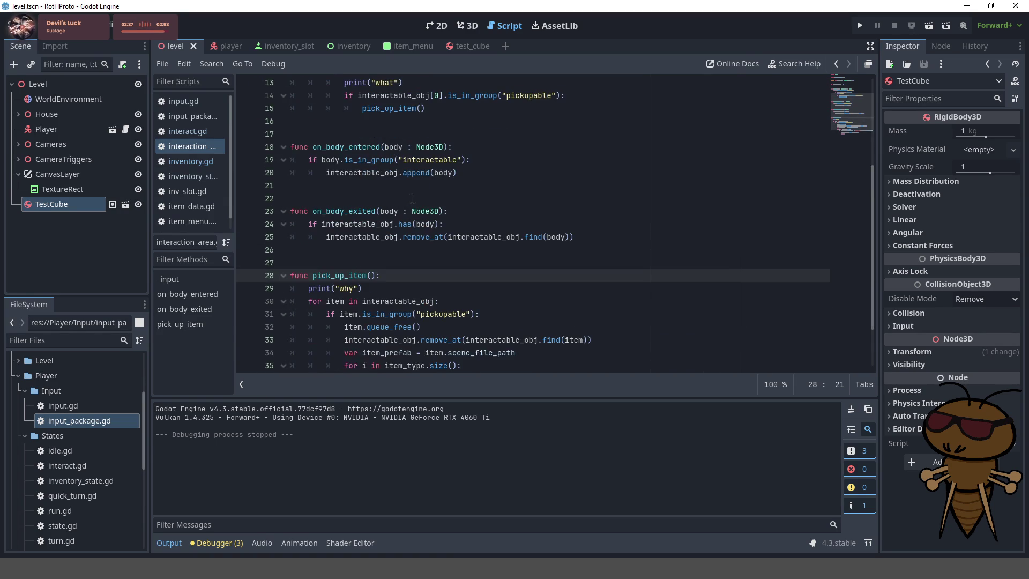
{"action": "left_click", "coordinate": [930, 26]}
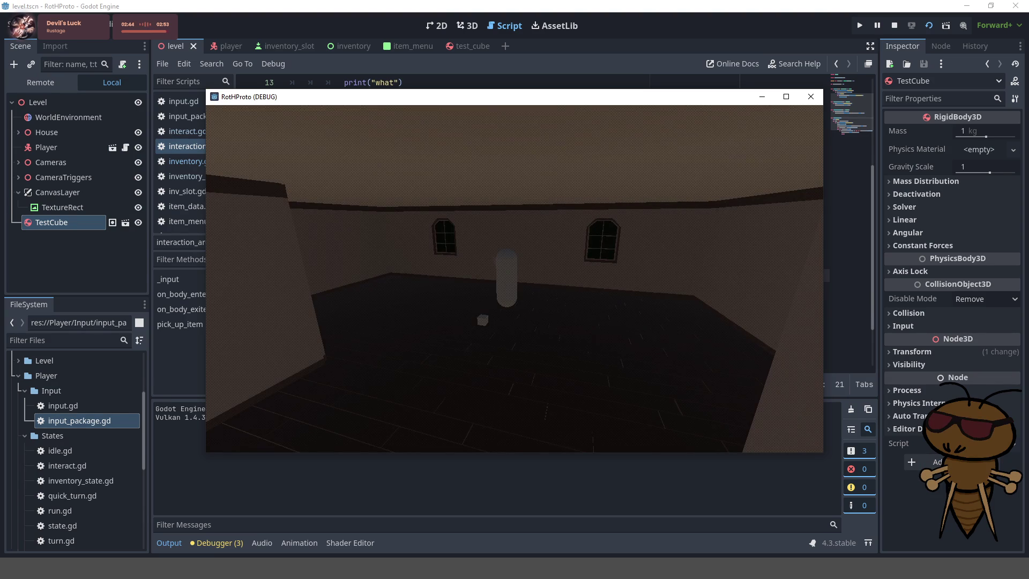
{"action": "key", "text": "w"}
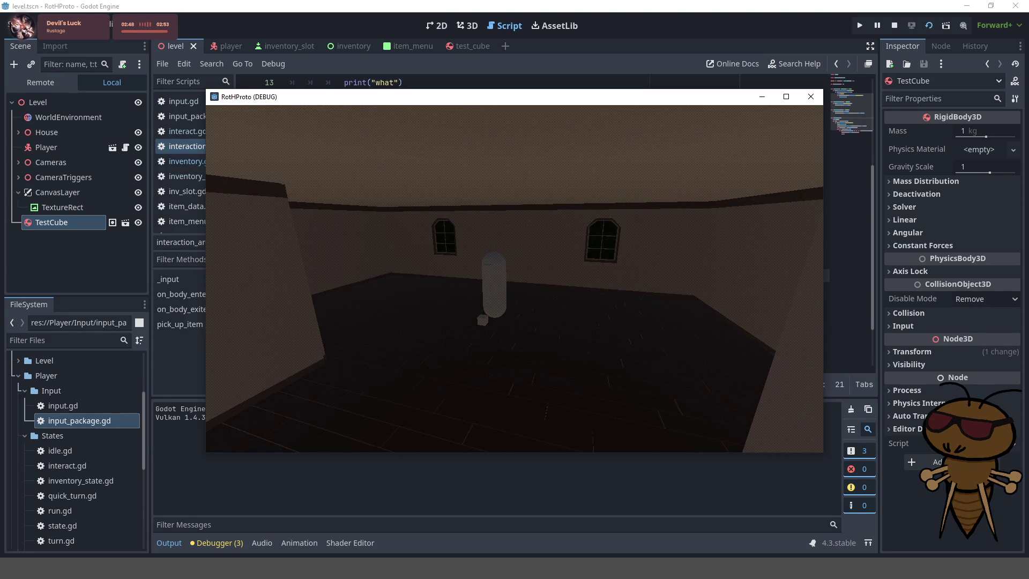
{"action": "key", "text": "F8"}
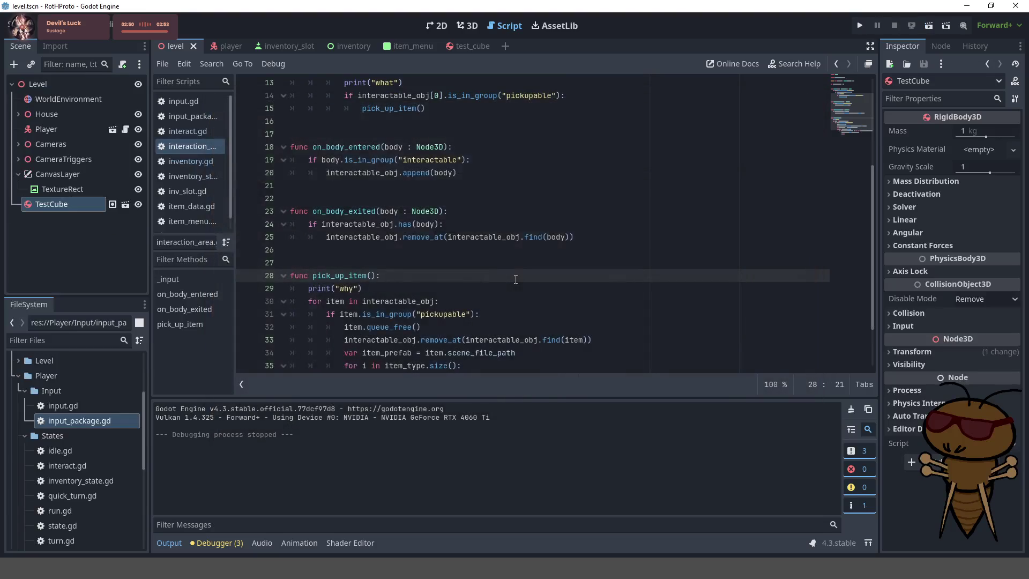
Remove the is_in_group("interactable") check from on_body_entered and save the script.
{"action": "scroll", "coordinate": [529, 280], "scroll_direction": "up", "scroll_amount": 3}
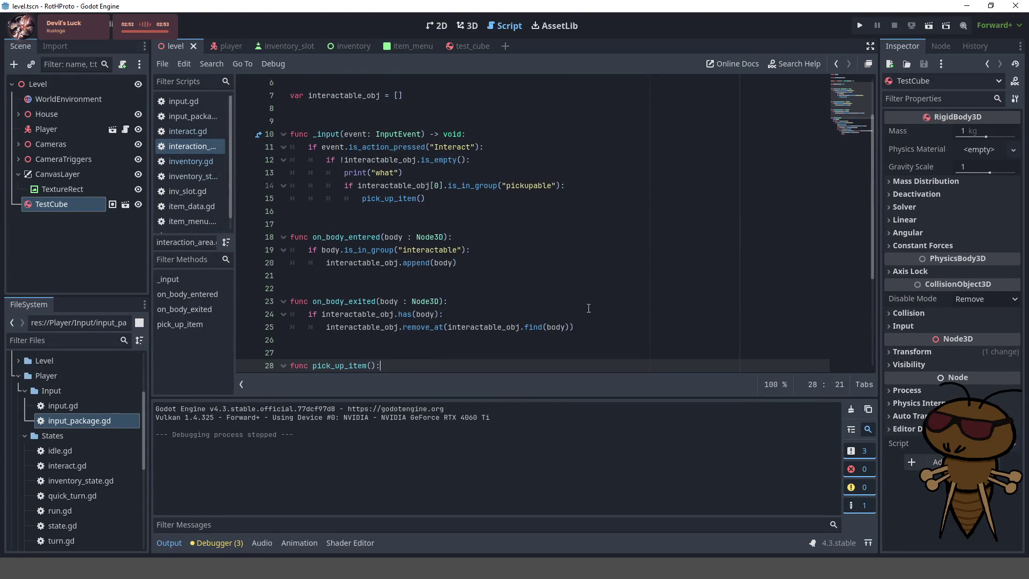
{"action": "scroll", "coordinate": [490, 252], "scroll_direction": "down", "scroll_amount": 4}
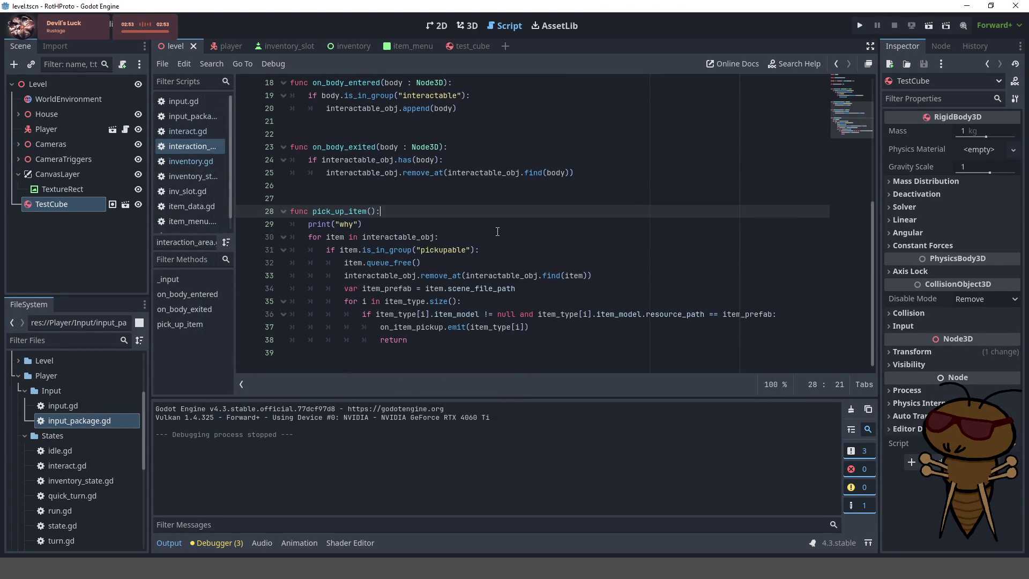
{"action": "scroll", "coordinate": [454, 288], "scroll_direction": "up", "scroll_amount": 6}
{"action": "scroll", "coordinate": [274, 185], "scroll_direction": "down", "scroll_amount": 3}
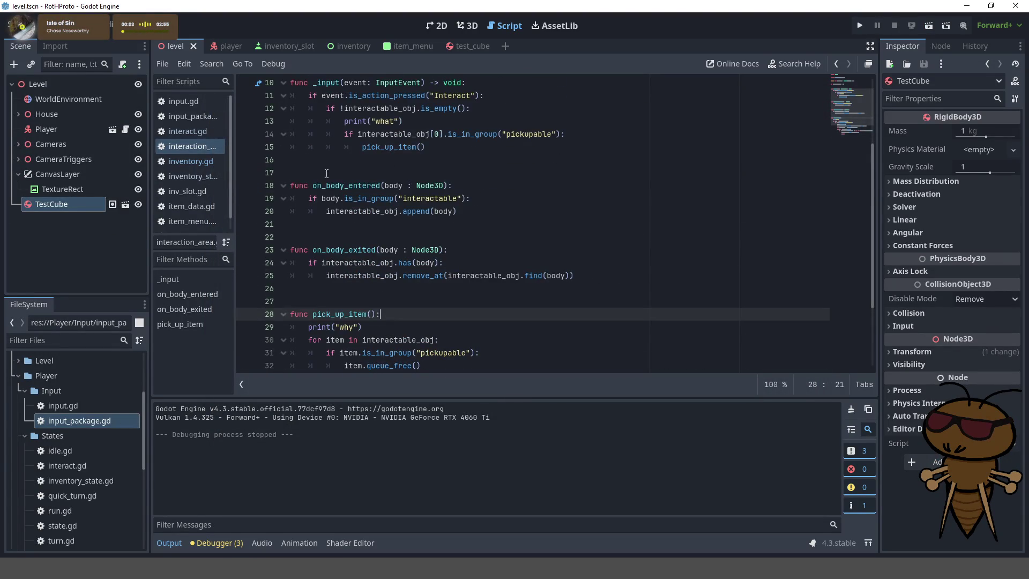
{"action": "mouse_move", "coordinate": [273, 184]}
{"action": "left_mouse_down"}
{"action": "mouse_move", "coordinate": [514, 211]}
{"action": "mouse_move", "coordinate": [723, 278]}
{"action": "left_mouse_up"}
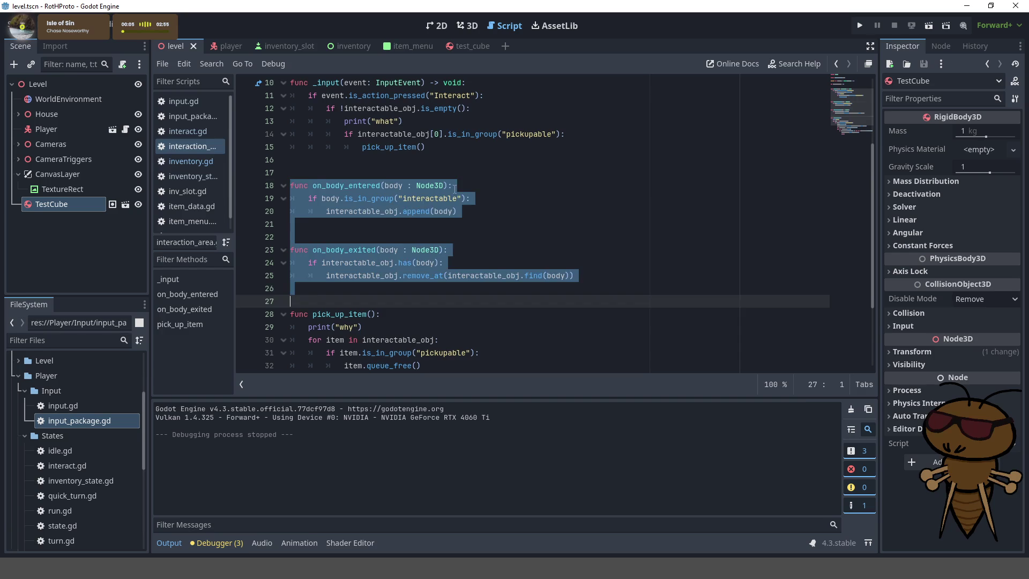
{"action": "left_click", "coordinate": [557, 185]}
{"action": "left_click", "coordinate": [491, 202]}
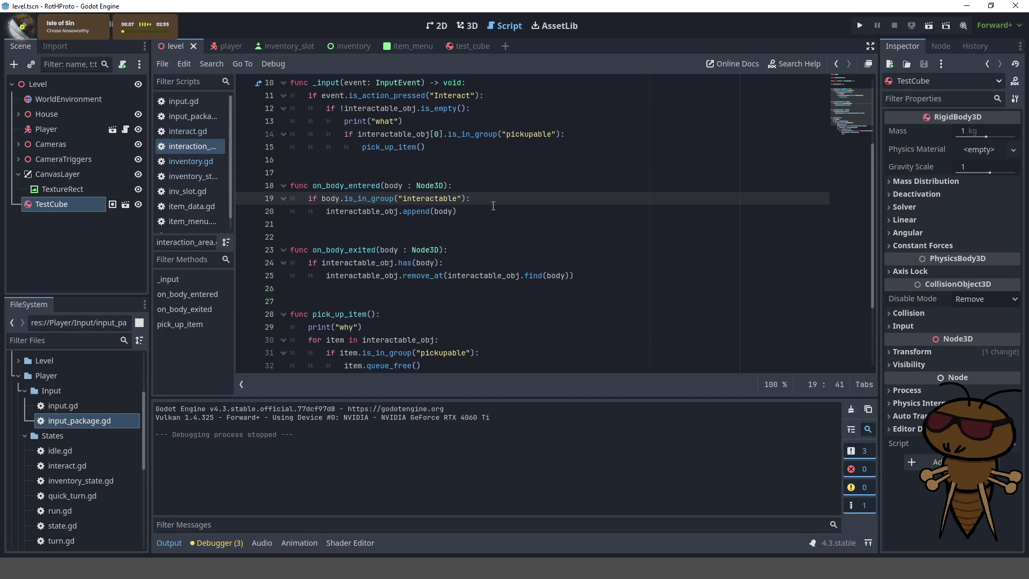
{"action": "key", "text": "Left"}
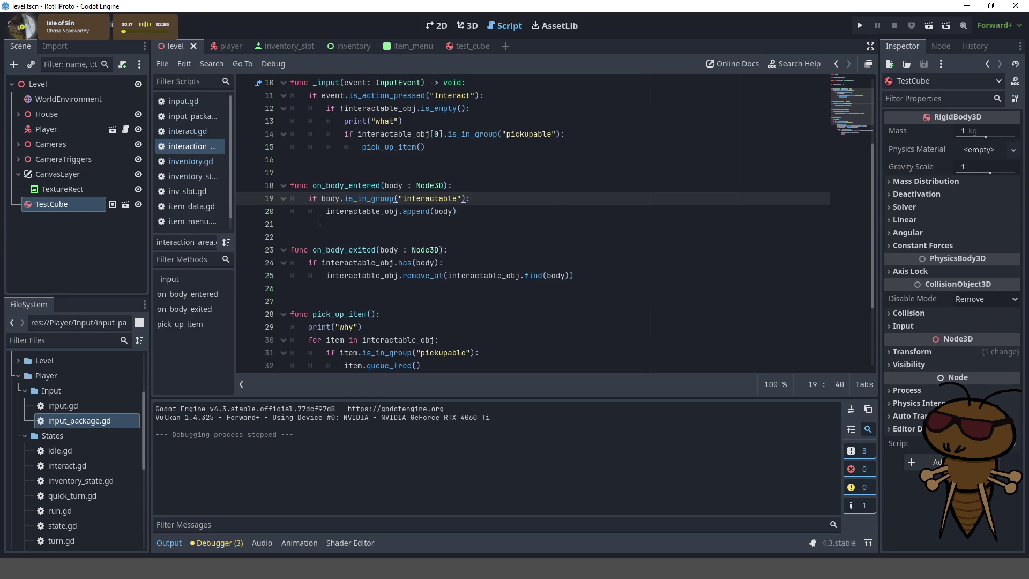
{"action": "left_click_drag", "start_coordinate": [325, 212], "coordinate": [309, 199]}
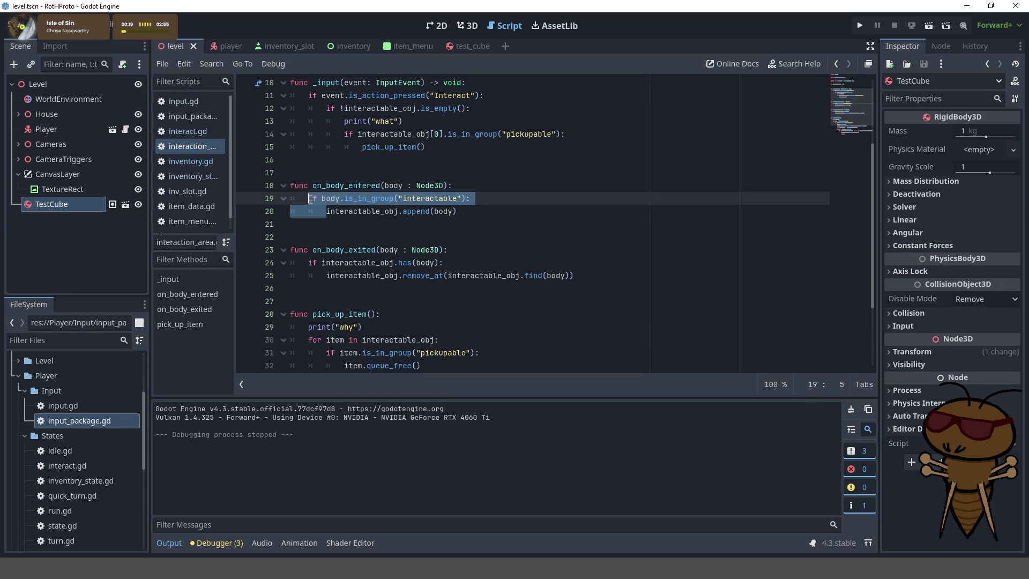
{"action": "key", "text": "BackSpace"}
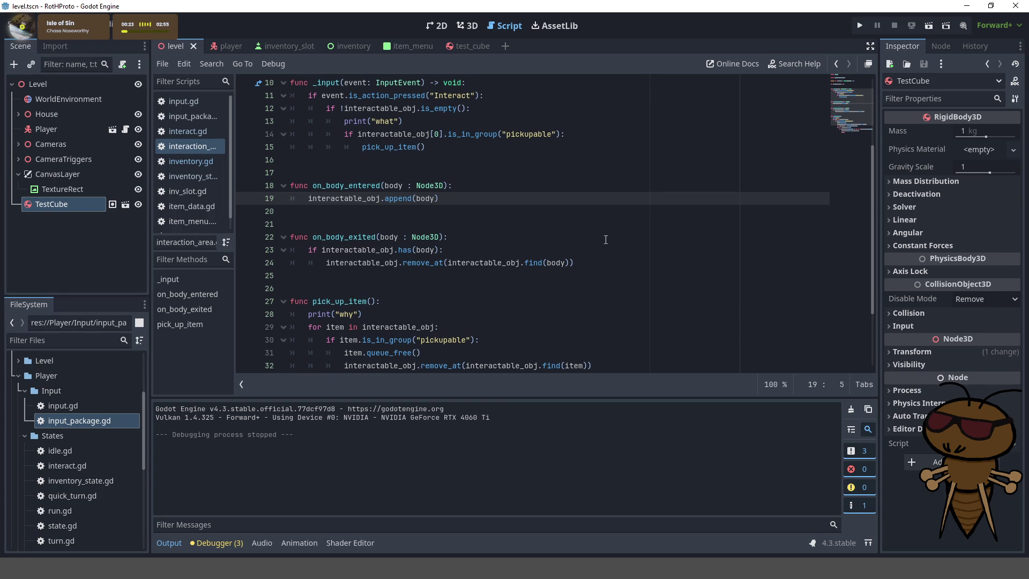
{"action": "left_click", "coordinate": [547, 229]}
{"action": "key", "text": "ctrl+s"}
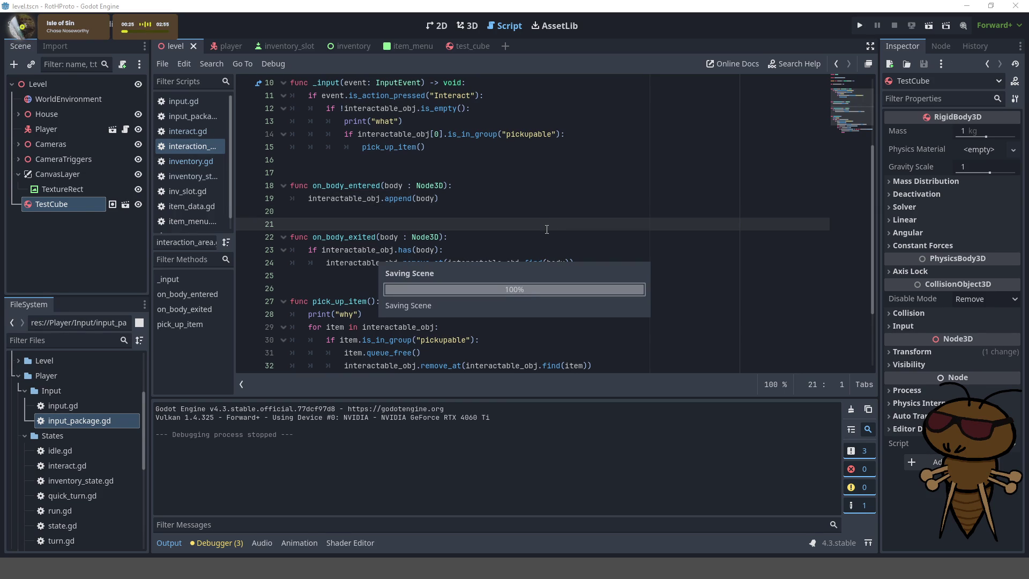
Run the scene, walk to the cube and interact to pick it up.
{"action": "left_click", "coordinate": [929, 27]}
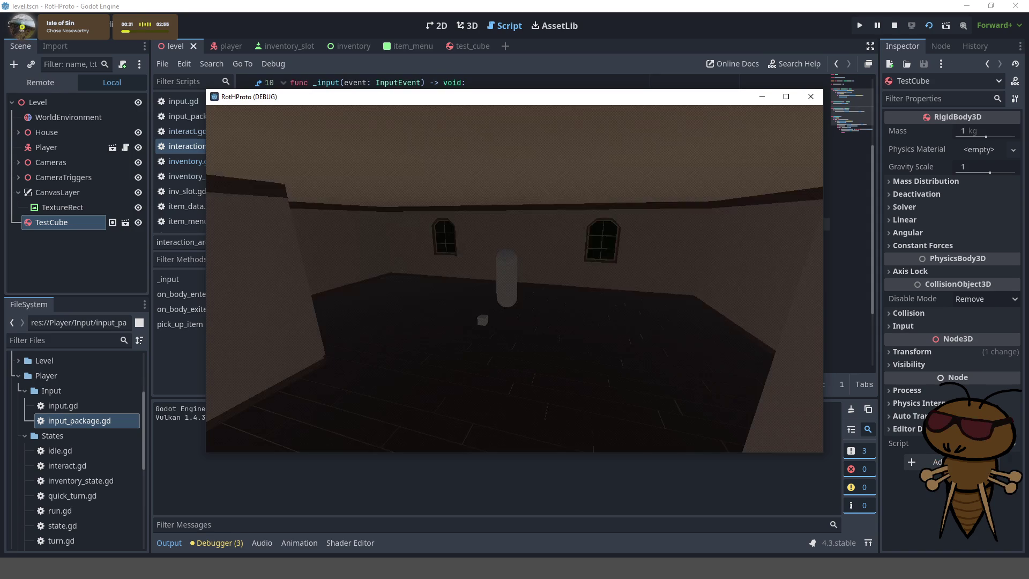
{"action": "key", "text": "w"}
{"action": "key", "text": "w"}
{"action": "key", "text": "e"}
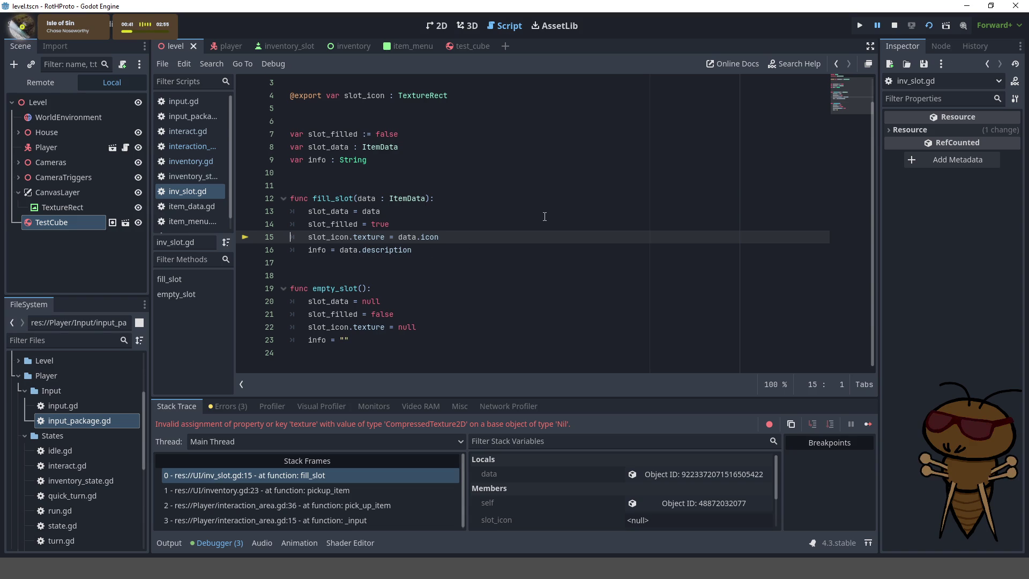
Review the Errors, Stack Trace and Output panels for the fill_slot error.
{"action": "left_click", "coordinate": [233, 406]}
{"action": "left_click", "coordinate": [179, 407]}
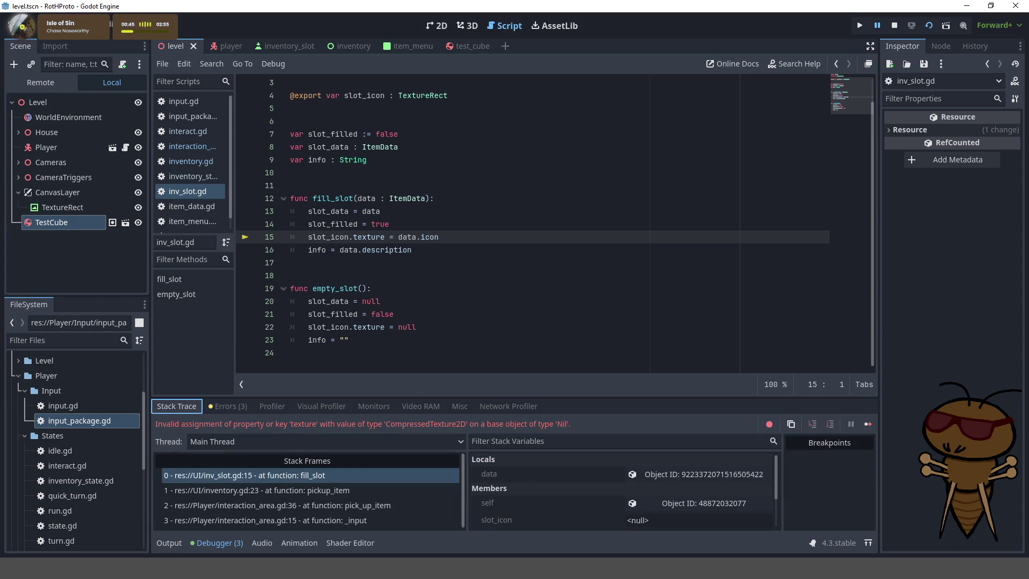
{"action": "left_click", "coordinate": [178, 546]}
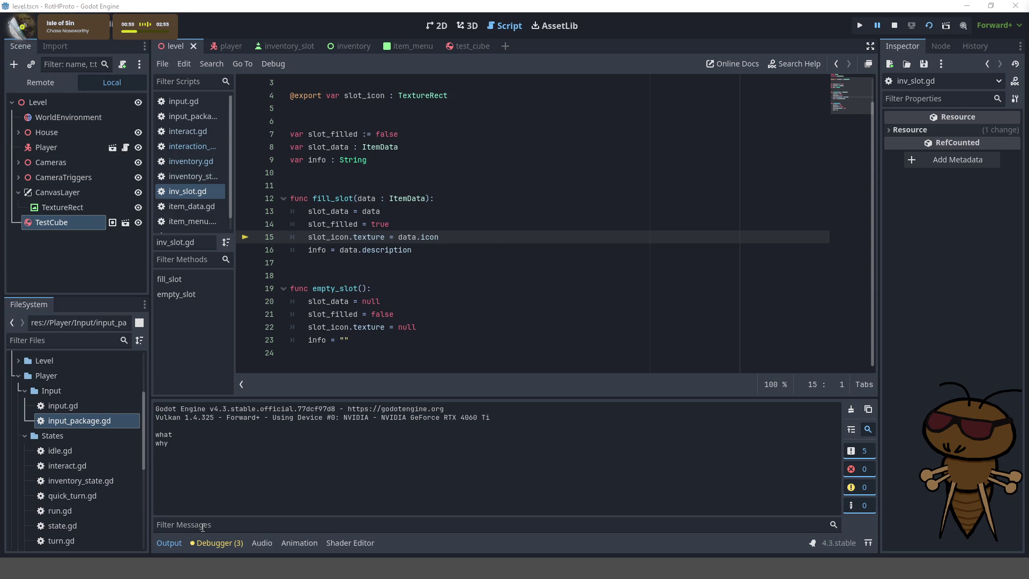
{"action": "left_click", "coordinate": [223, 542]}
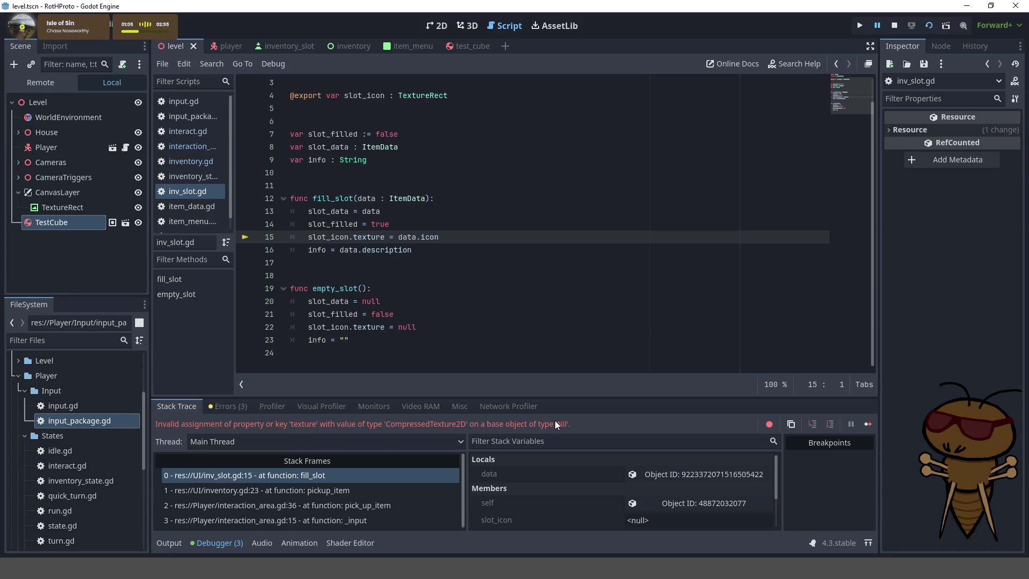
Inspect slot_data, data and slot_icon values in fill_slot, then switch to the player scene.
{"action": "left_click", "coordinate": [418, 177]}
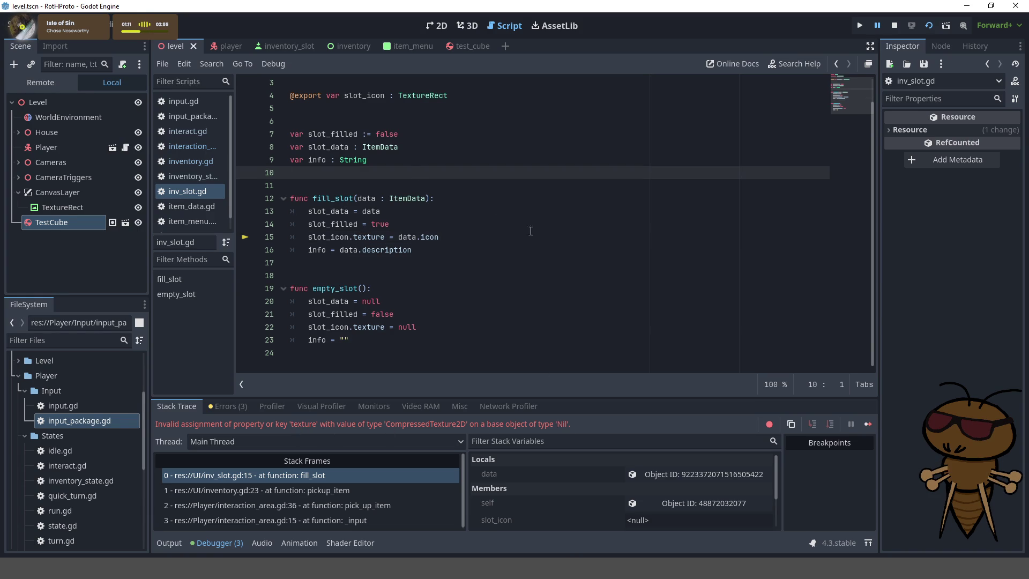
{"action": "key", "text": "Down"}
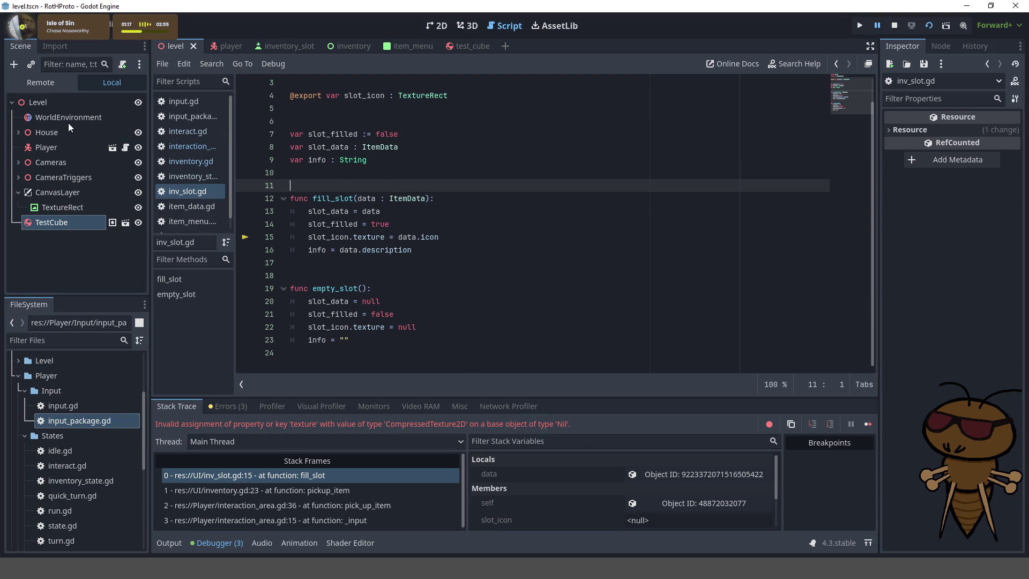
{"action": "left_click", "coordinate": [521, 150]}
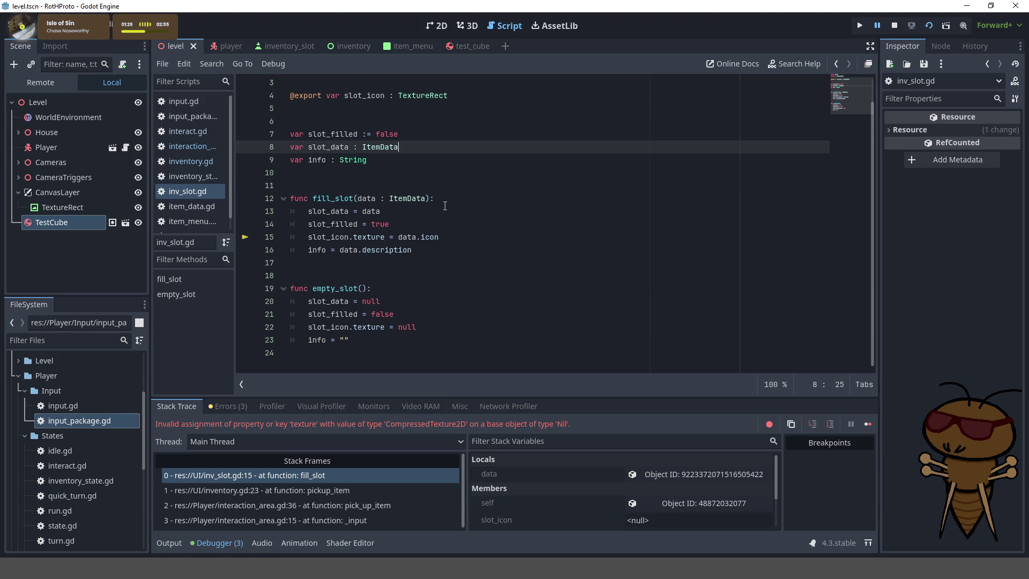
{"action": "scroll", "coordinate": [445, 205], "scroll_direction": "up", "scroll_amount": 2}
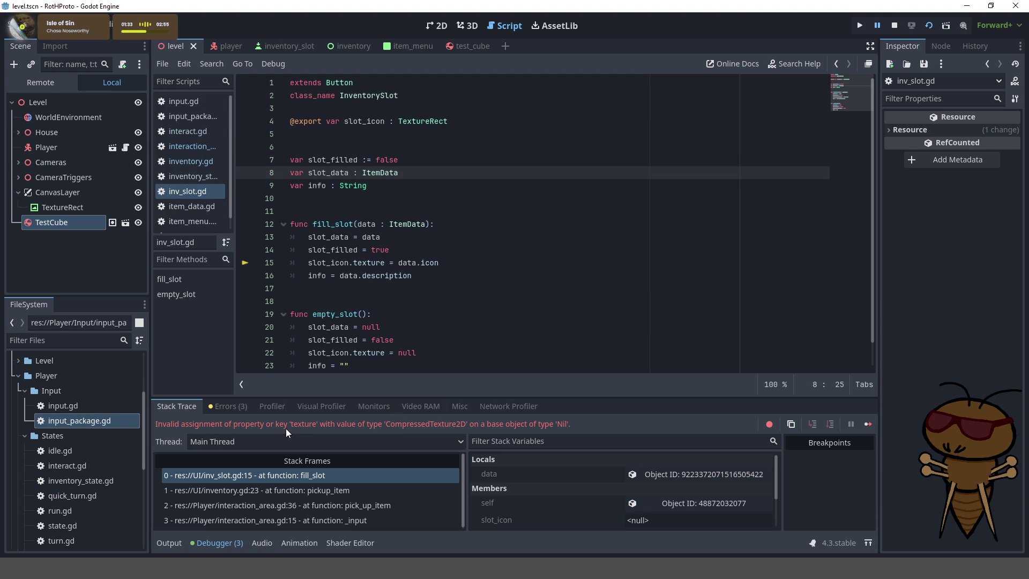
{"action": "left_click_drag", "start_coordinate": [309, 262], "coordinate": [439, 262]}
{"action": "left_click", "coordinate": [493, 238]}
{"action": "left_click", "coordinate": [436, 237]}
{"action": "mouse_move", "coordinate": [435, 236]}
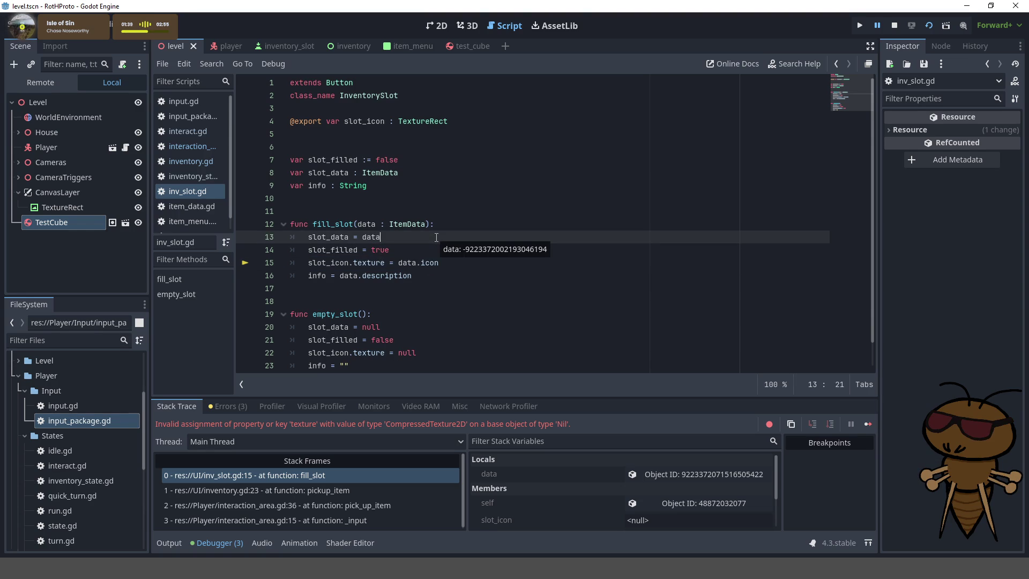
{"action": "left_click_drag", "start_coordinate": [309, 237], "coordinate": [383, 236]}
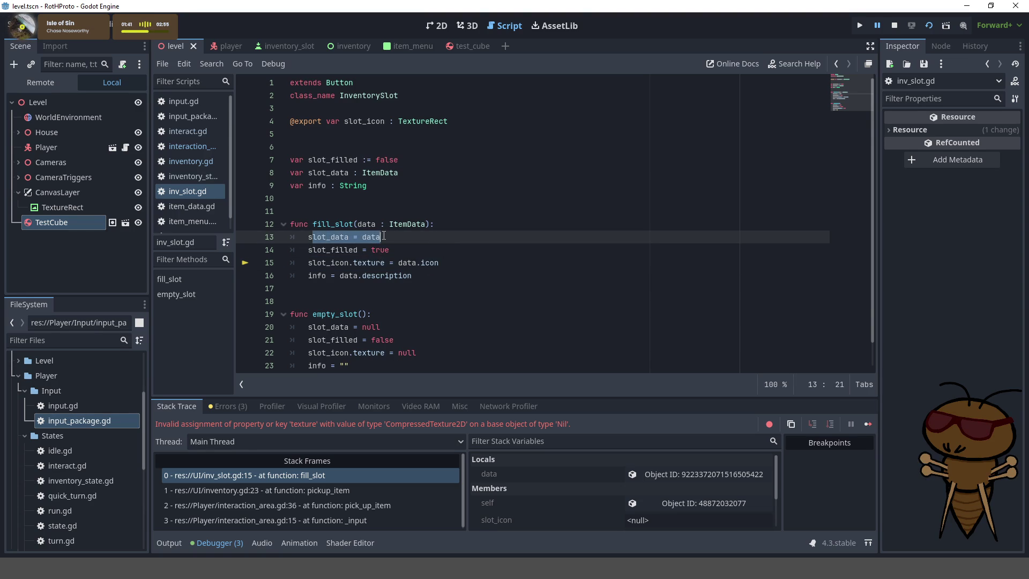
{"action": "mouse_move", "coordinate": [308, 249]}
{"action": "left_mouse_down"}
{"action": "mouse_move", "coordinate": [390, 250]}
{"action": "mouse_move", "coordinate": [399, 262]}
{"action": "left_mouse_up"}
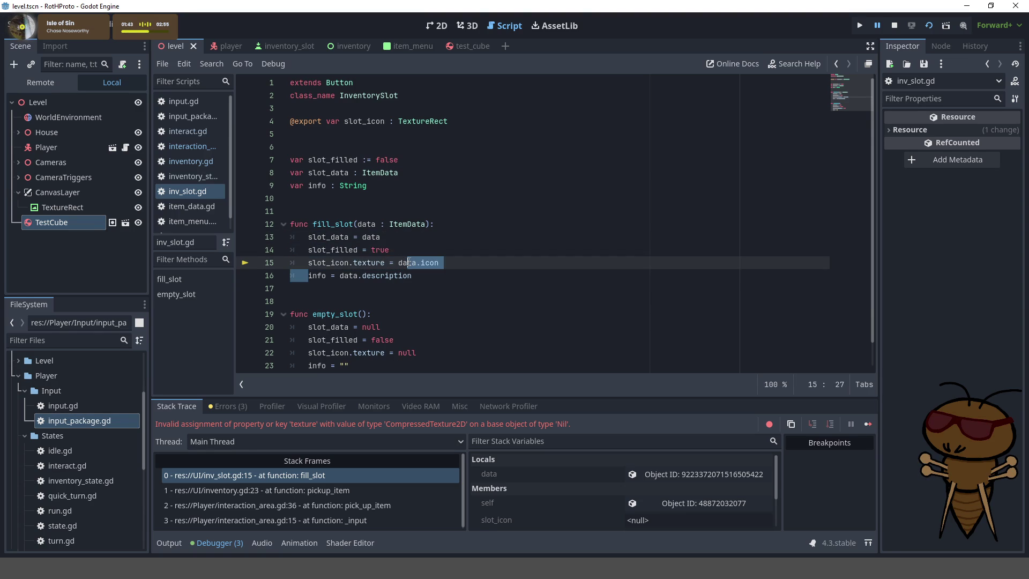
{"action": "left_click", "coordinate": [443, 223]}
{"action": "left_click", "coordinate": [228, 47]}
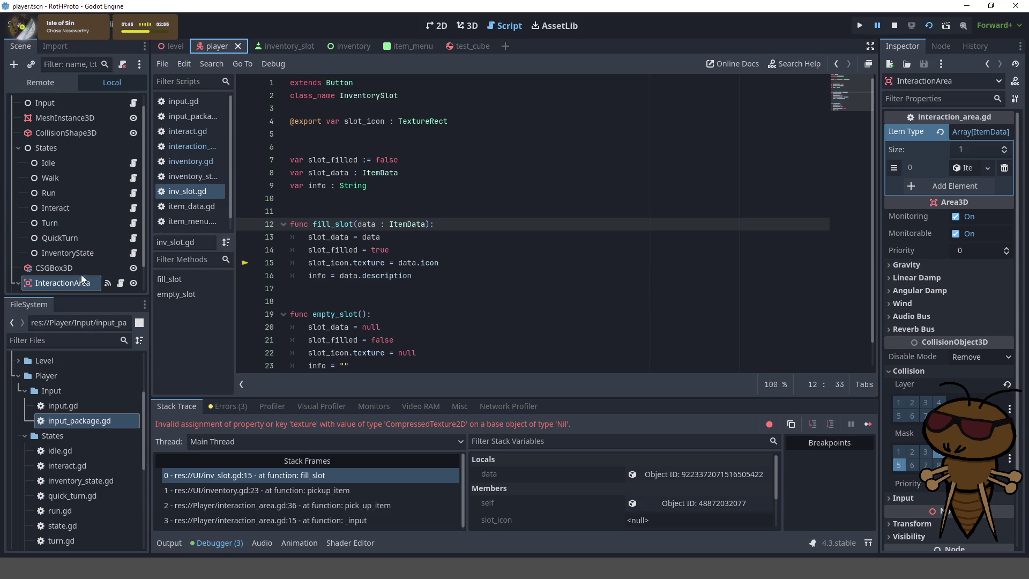
Expand Item Type element 0 to view TestCube's icon, mesh and 'A simple Cube' description.
{"action": "left_click", "coordinate": [962, 167]}
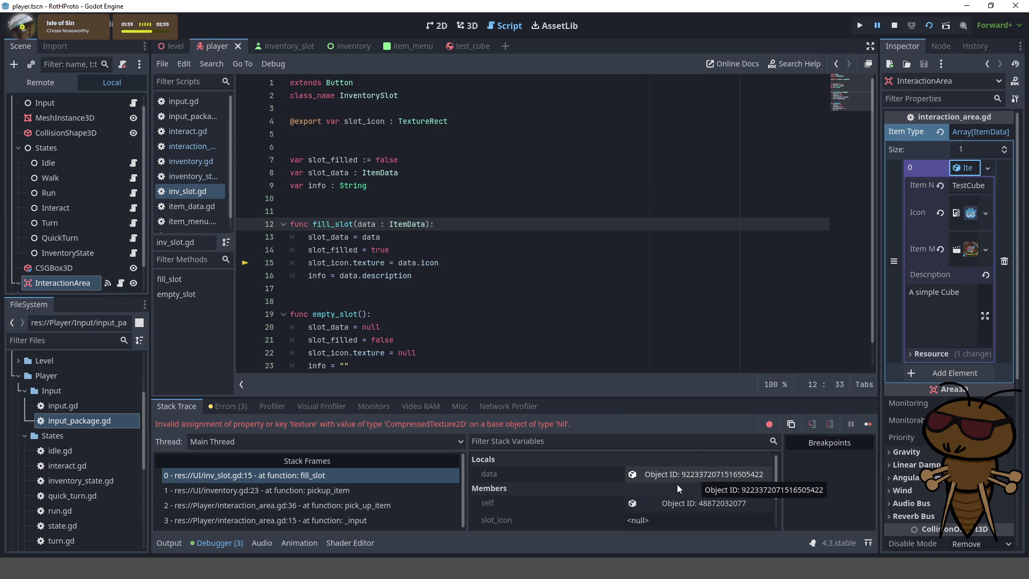
{"action": "scroll", "coordinate": [565, 468], "scroll_direction": "down", "scroll_amount": 1}
{"action": "scroll", "coordinate": [659, 495], "scroll_direction": "down", "scroll_amount": 2}
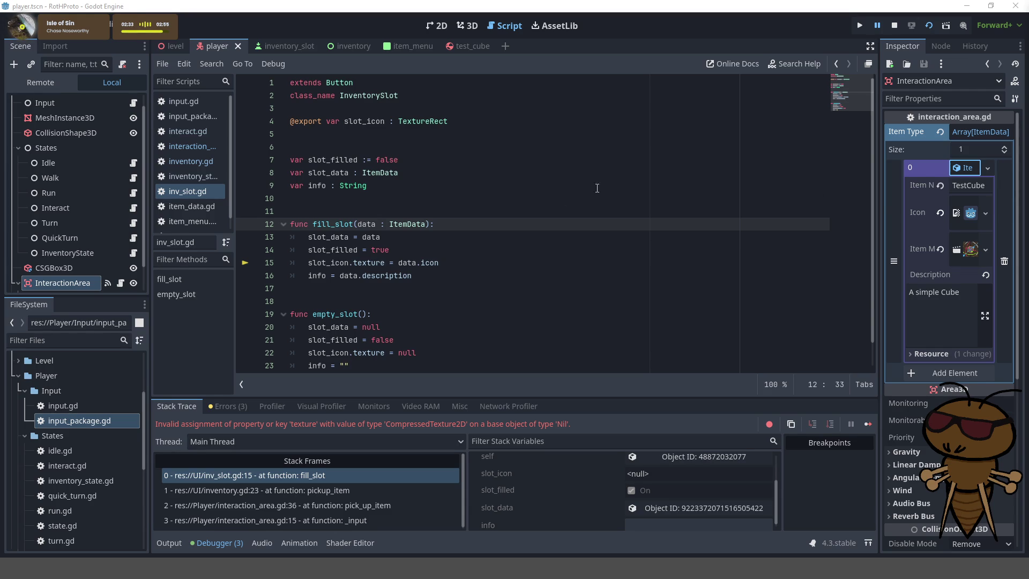
{"action": "left_click", "coordinate": [534, 211]}
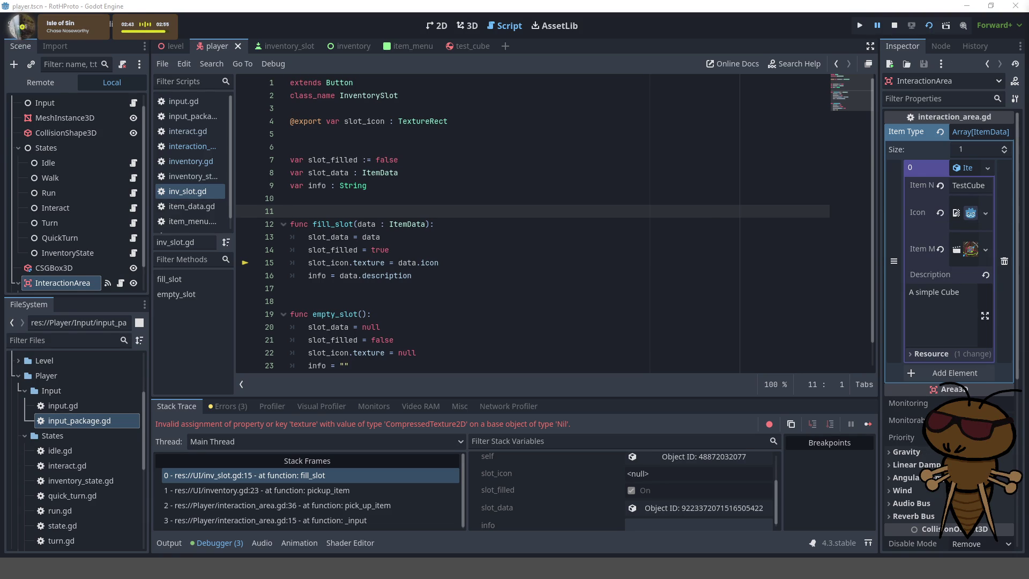
Review the info, slot_filled and slot_icon declarations in inv_slot.gd, then open the inventory_slot scene.
{"action": "left_click", "coordinate": [456, 182]}
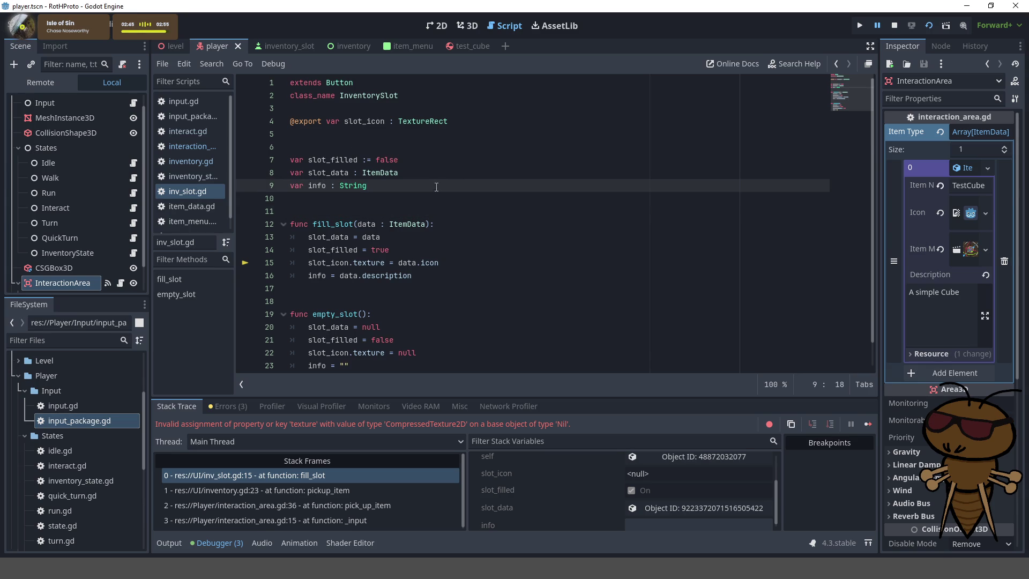
{"action": "left_click", "coordinate": [412, 165]}
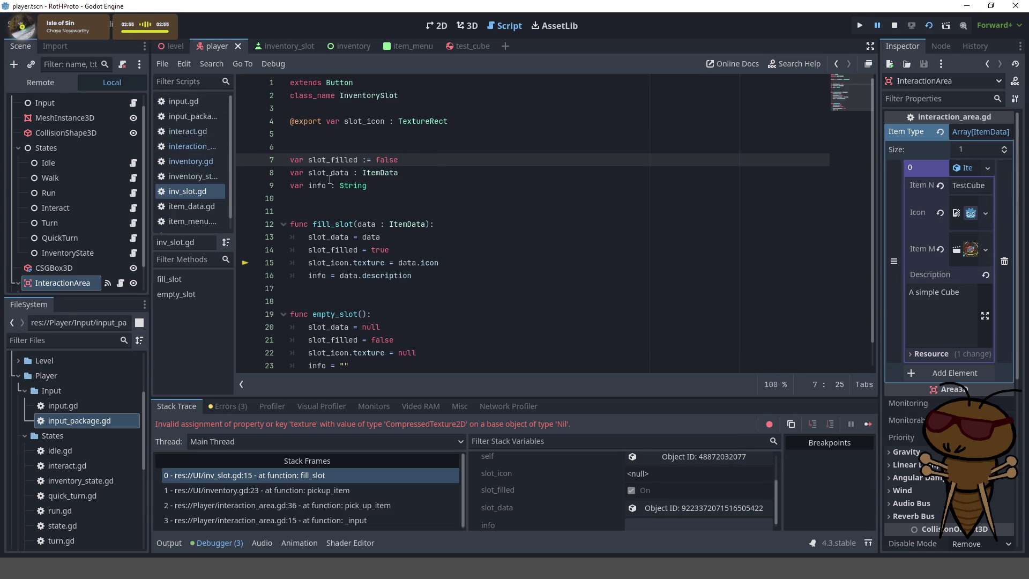
{"action": "left_click", "coordinate": [419, 121]}
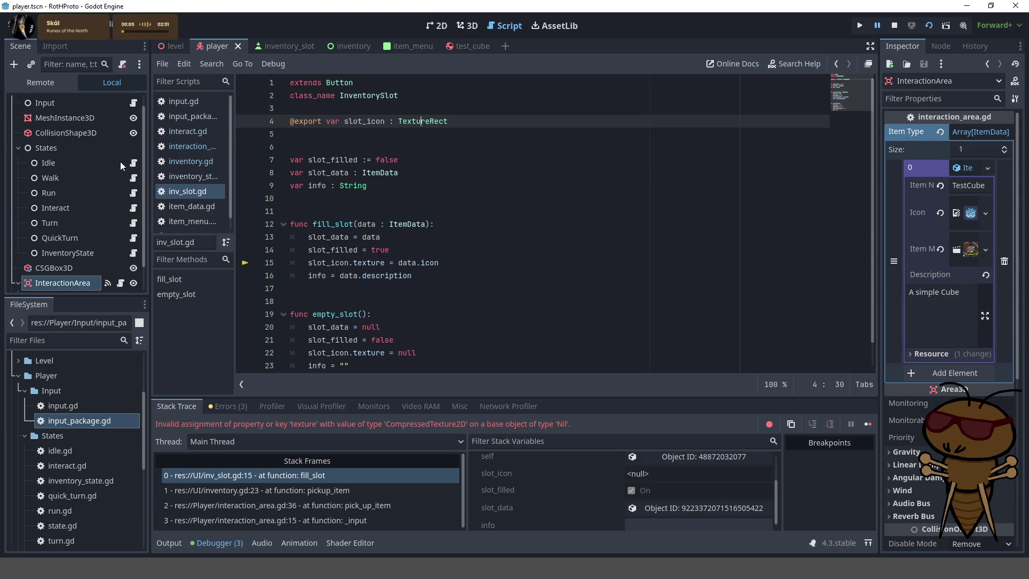
{"action": "scroll", "coordinate": [113, 153], "scroll_direction": "up", "scroll_amount": 1}
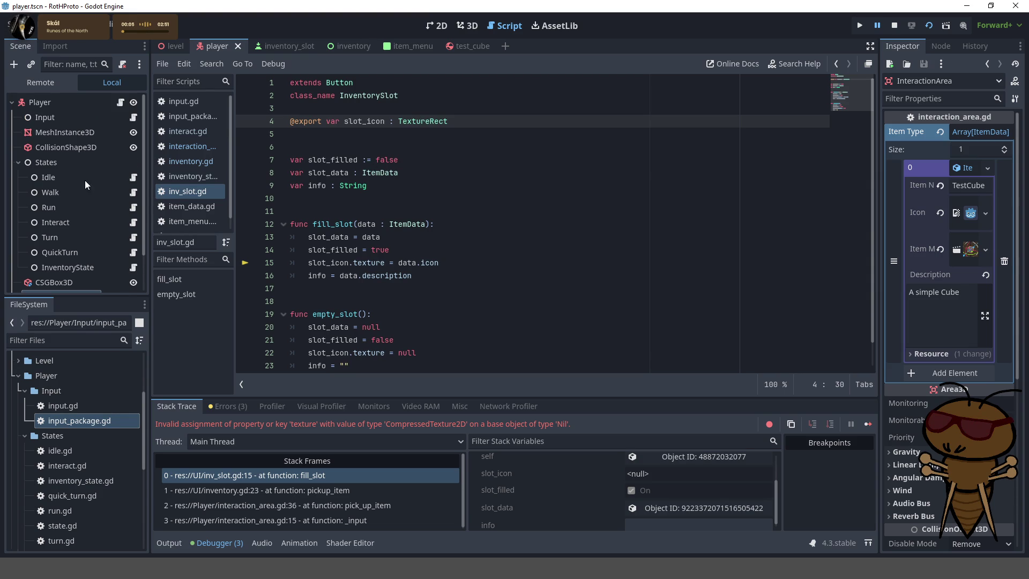
{"action": "left_click", "coordinate": [266, 48]}
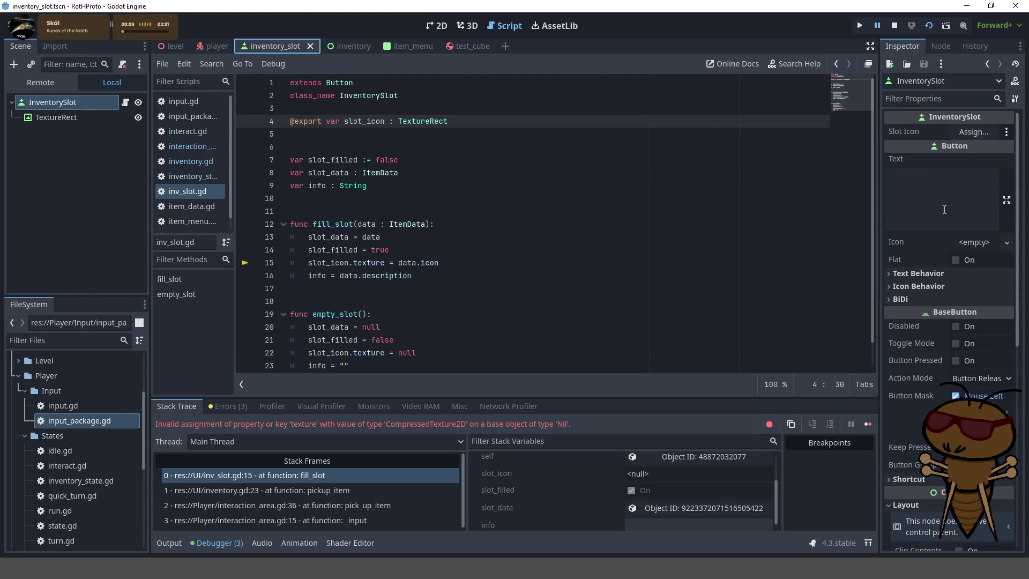
Assign TextureRect as InventorySlot's Slot Icon, stop the stalled debug session, and rerun with F6.
{"action": "left_click", "coordinate": [963, 133]}
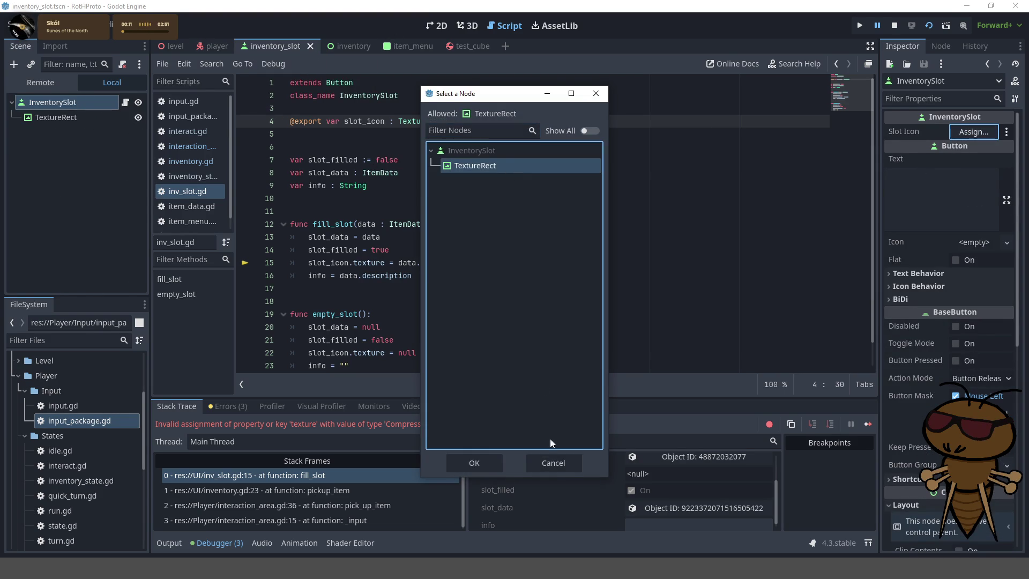
{"action": "left_click", "coordinate": [474, 463]}
{"action": "left_click", "coordinate": [637, 220]}
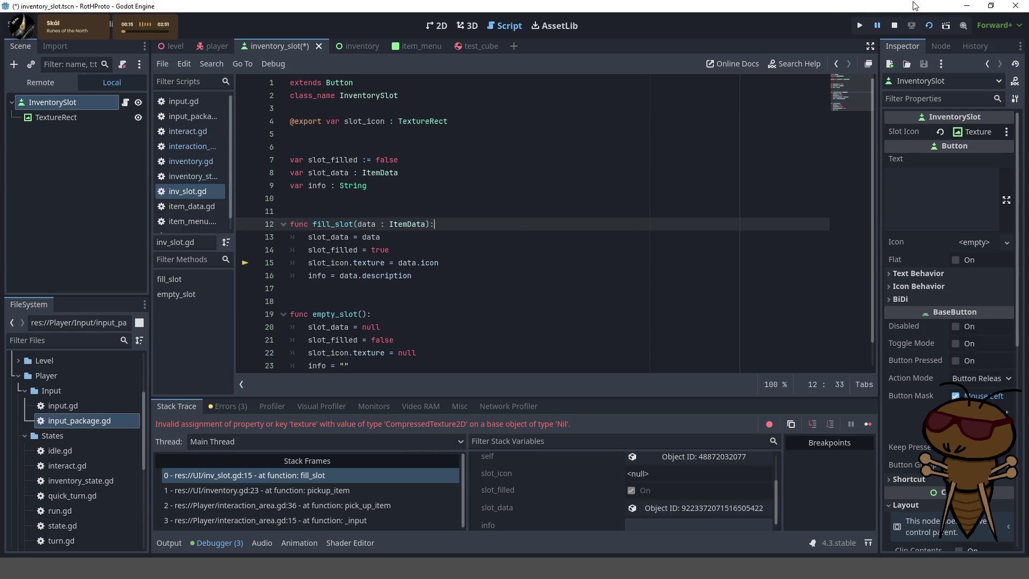
{"action": "left_click", "coordinate": [938, 24]}
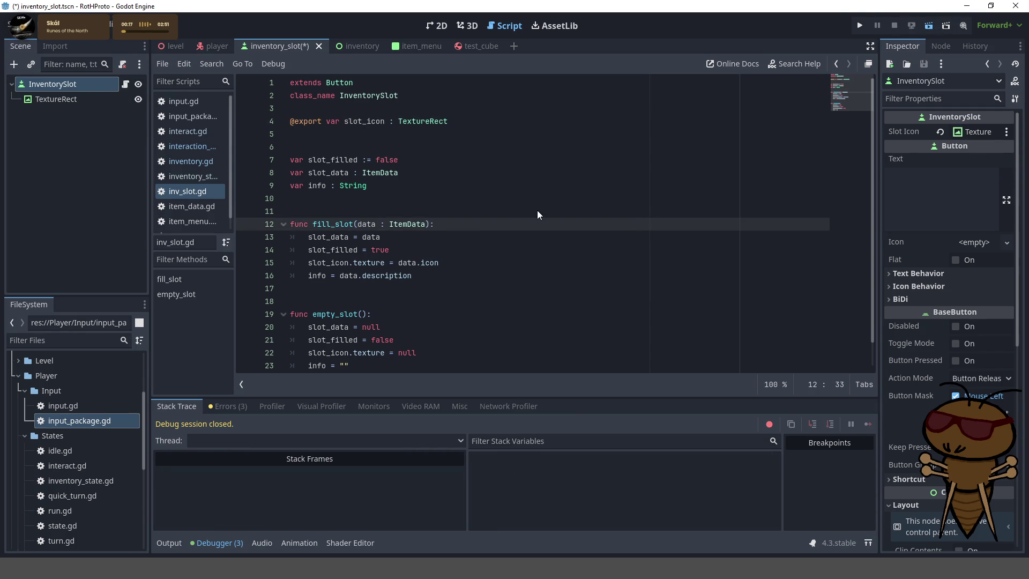
{"action": "key", "text": "F6"}
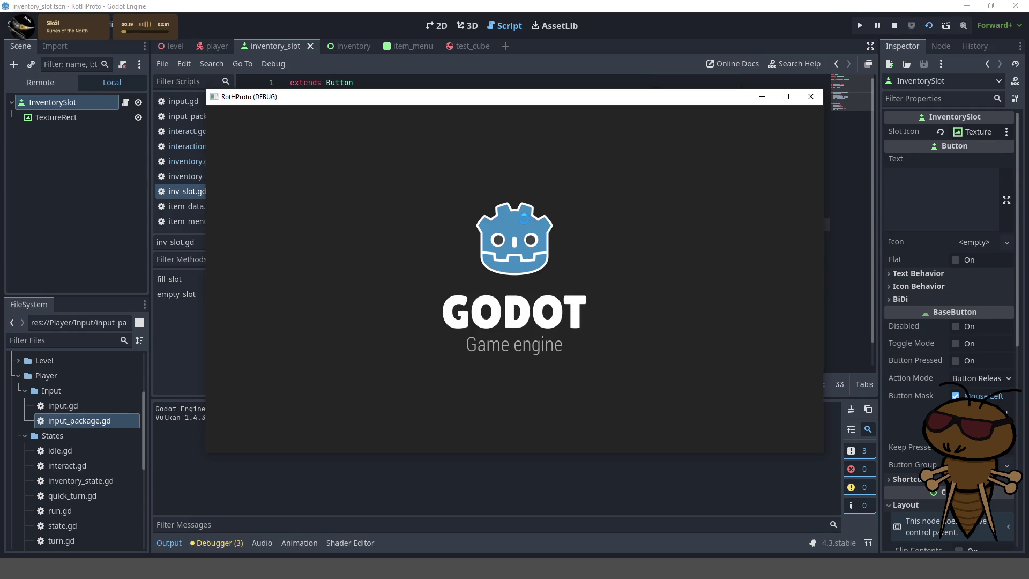
Pick up the test cube, open and close the inventory with I, then quit with Escape.
{"action": "key", "text": "e"}
{"action": "key", "text": "i"}
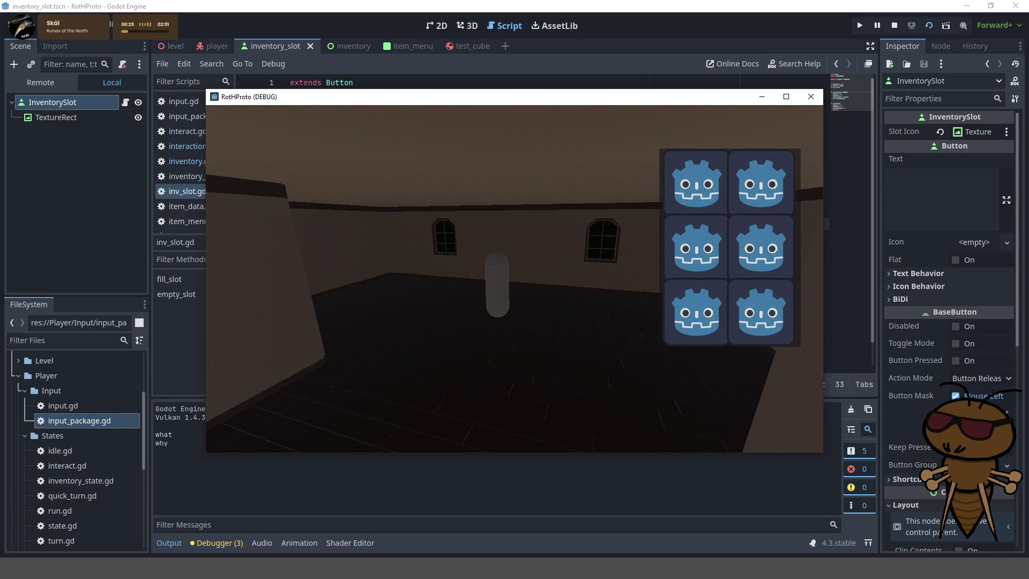
{"action": "key", "text": "i"}
{"action": "key", "text": "i"}
{"action": "key", "text": "i"}
{"action": "key", "text": "i"}
{"action": "key", "text": "i"}
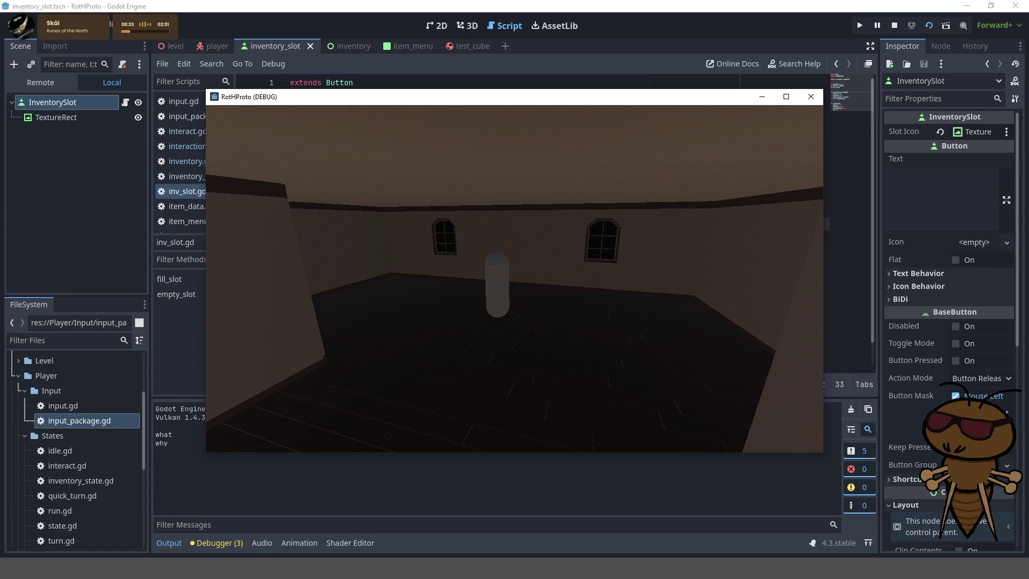
{"action": "key", "text": "Escape"}
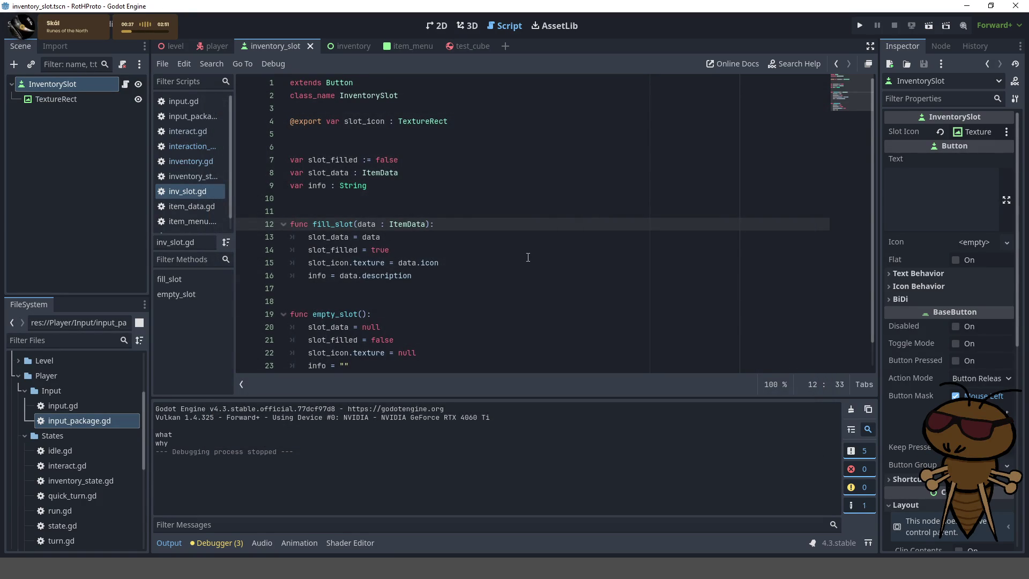
Change the slot TextureRect's Expand Mode to Ignore Size, save inventory_slot, then run the level.
{"action": "left_click", "coordinate": [56, 99]}
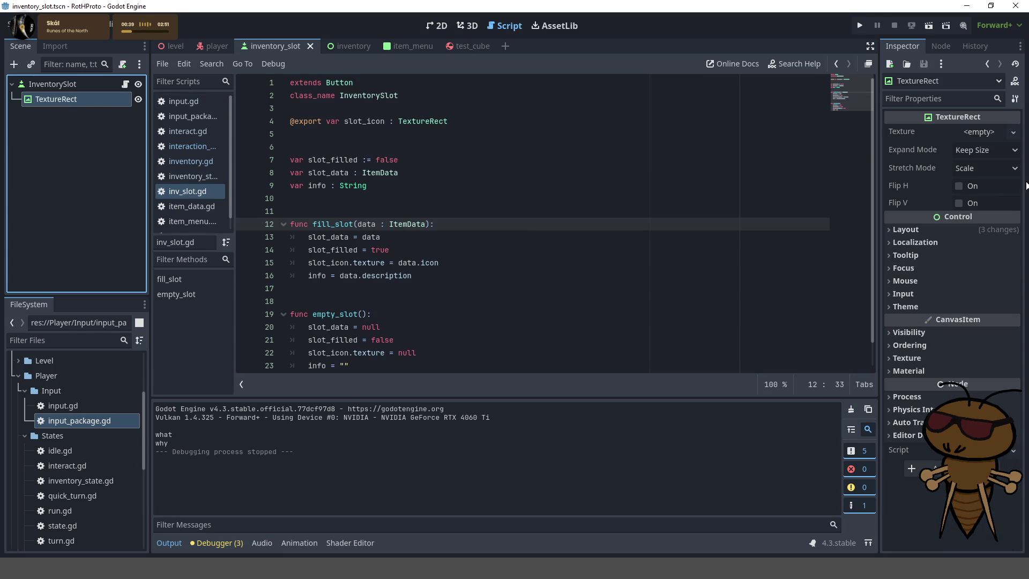
{"action": "left_click", "coordinate": [982, 172]}
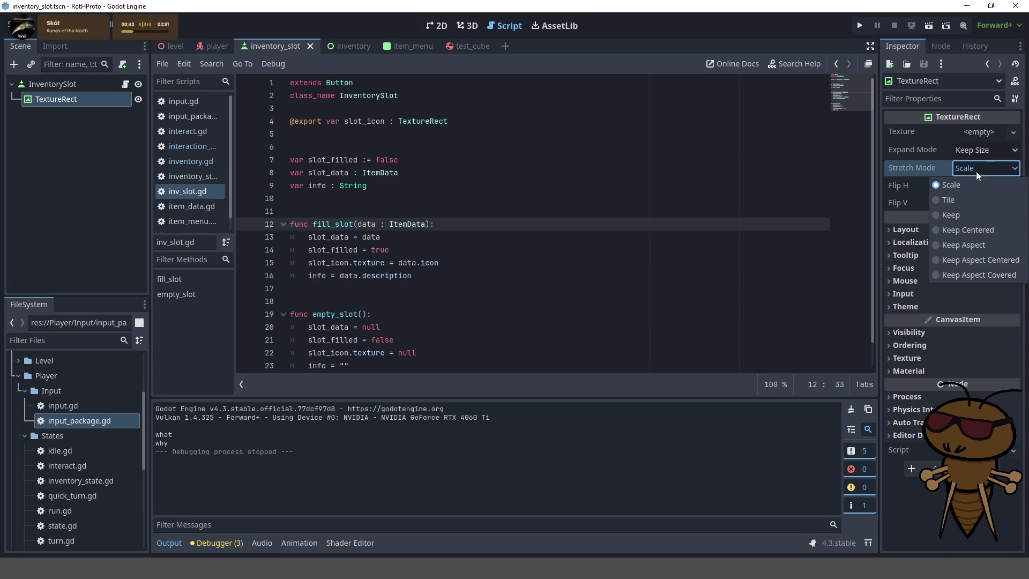
{"action": "left_click", "coordinate": [967, 185]}
{"action": "left_click", "coordinate": [990, 149]}
{"action": "left_click", "coordinate": [972, 180]}
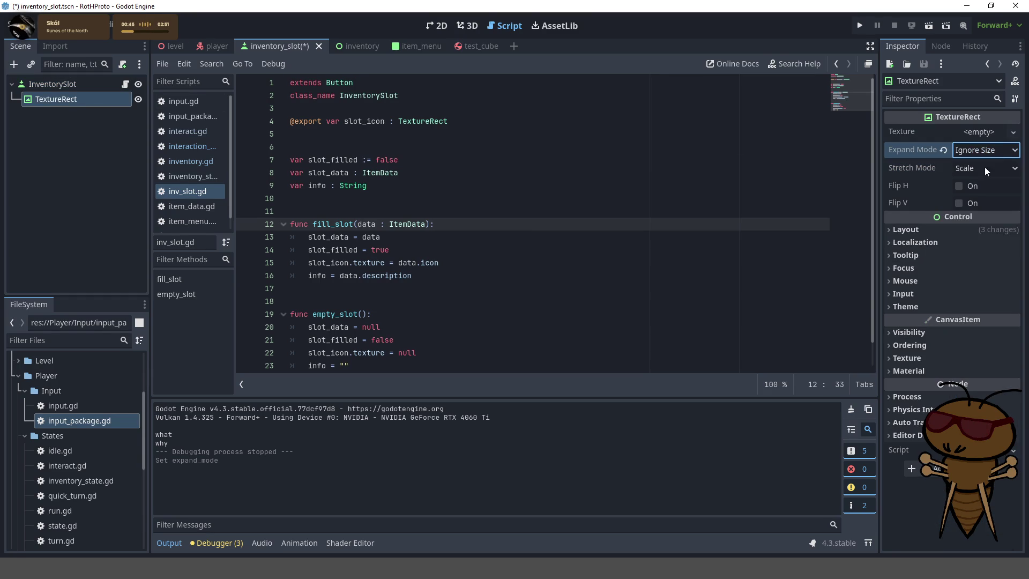
{"action": "left_click", "coordinate": [1003, 150]}
{"action": "left_click", "coordinate": [1003, 150]}
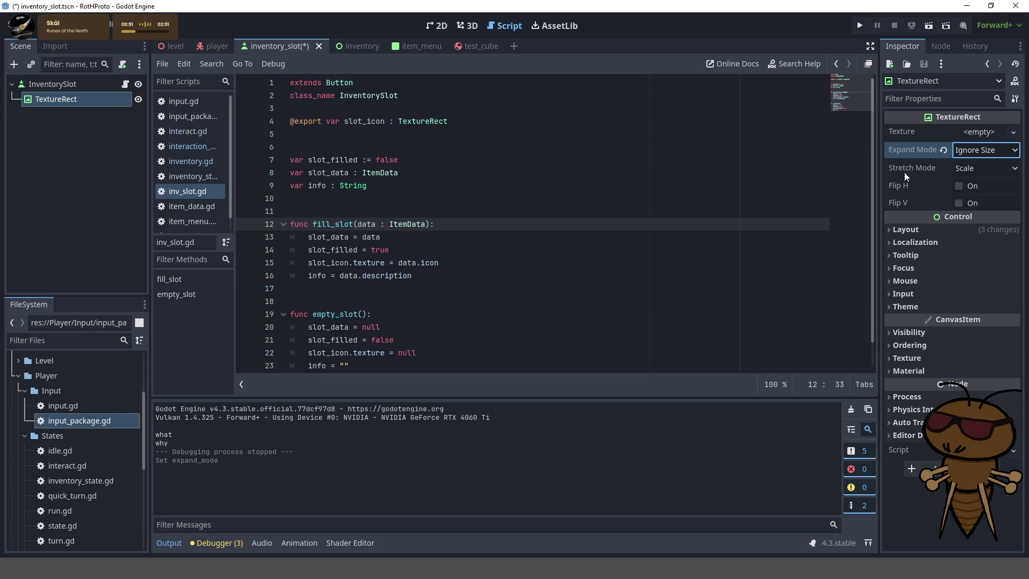
{"action": "left_click", "coordinate": [503, 192]}
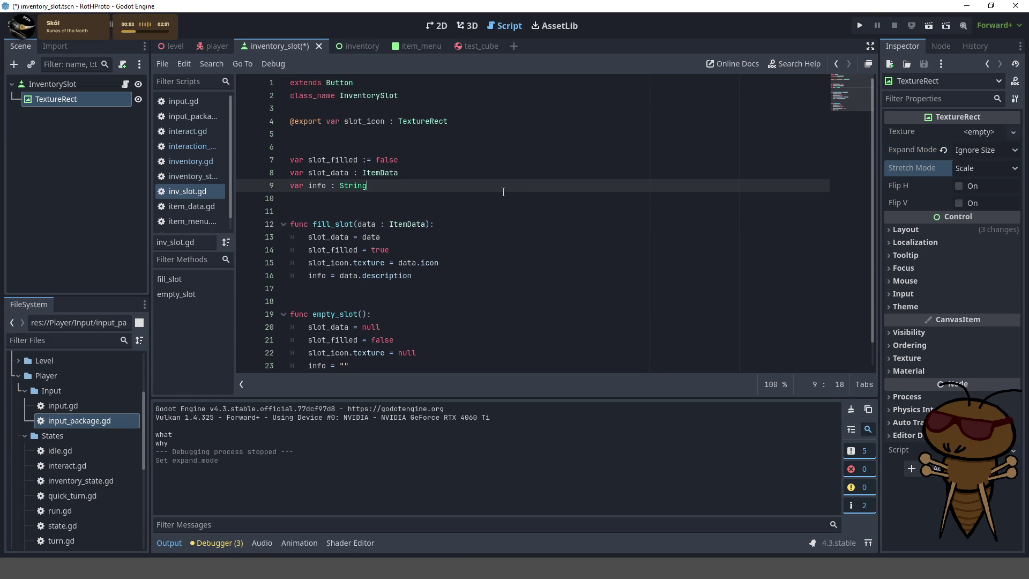
{"action": "key", "text": "ctrl+s"}
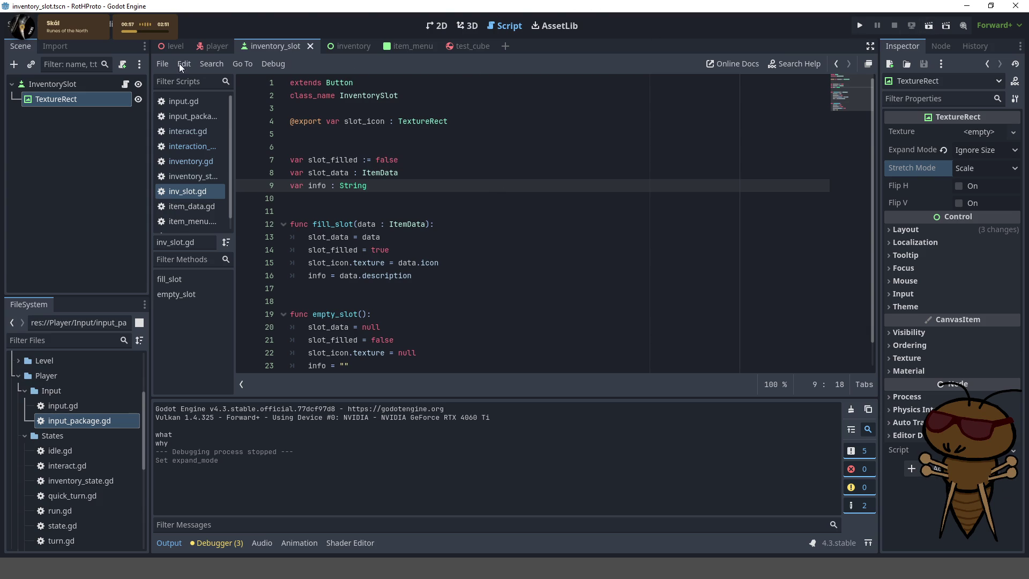
{"action": "left_click", "coordinate": [166, 47]}
{"action": "left_click", "coordinate": [930, 25]}
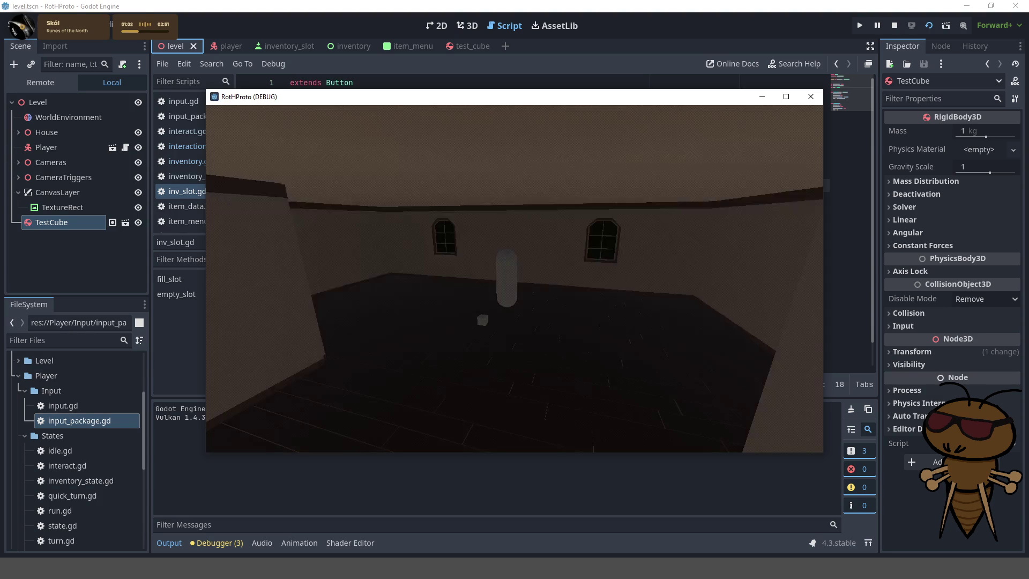
Collect the cube, move inventory focus down, right and up between slots, then quit the game.
{"action": "key", "text": "a"}
{"action": "key", "text": "e"}
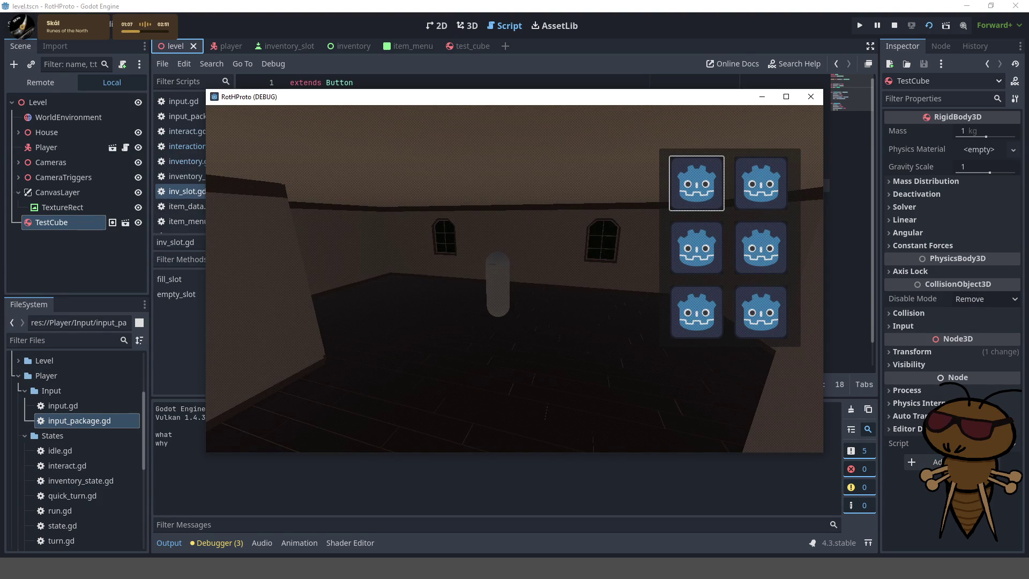
{"action": "key", "text": "Down"}
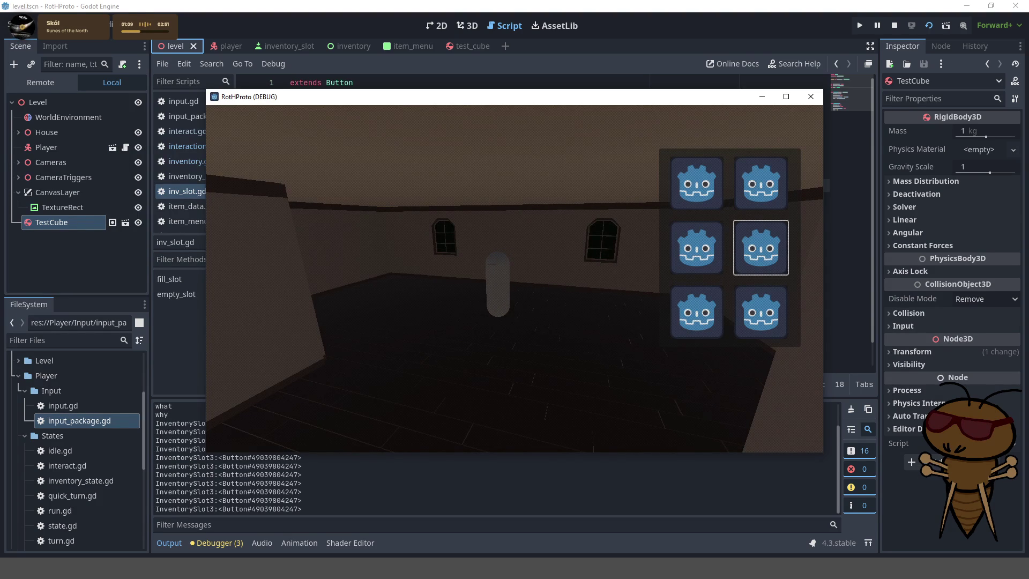
{"action": "key", "text": "Right"}
{"action": "key", "text": "Up"}
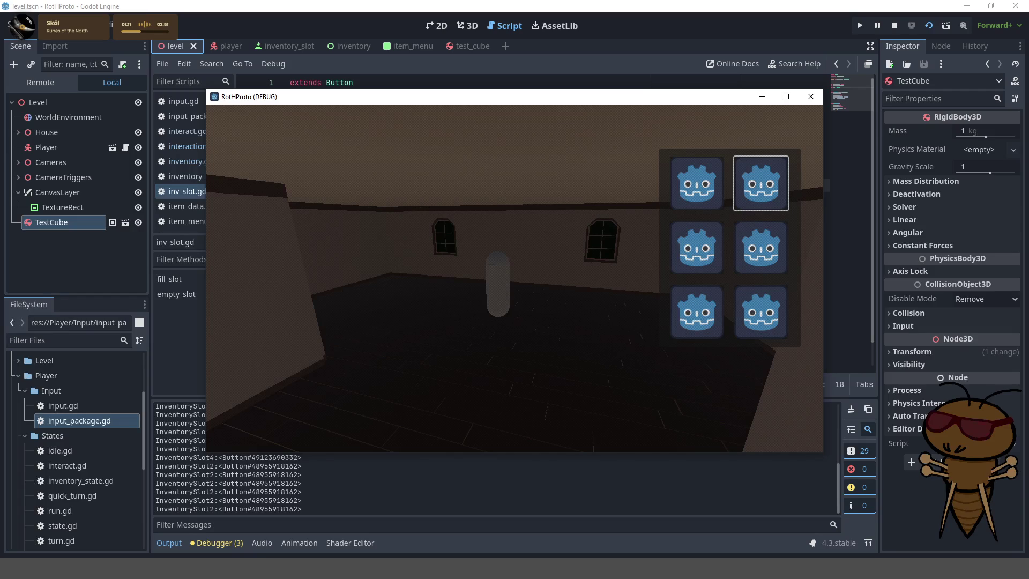
{"action": "key", "text": "Escape"}
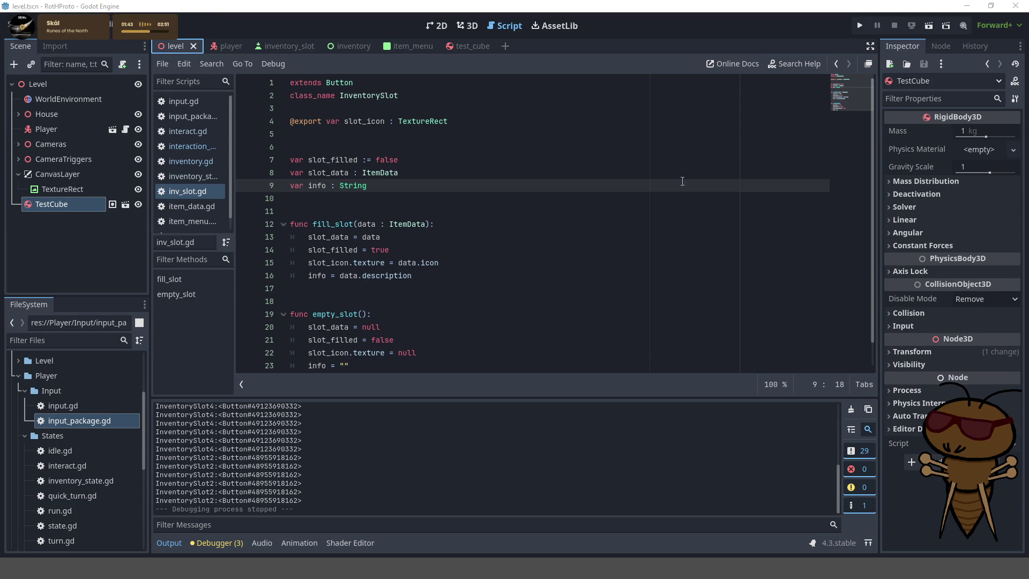
{"action": "scroll", "coordinate": [436, 317], "scroll_direction": "down", "scroll_amount": 1}
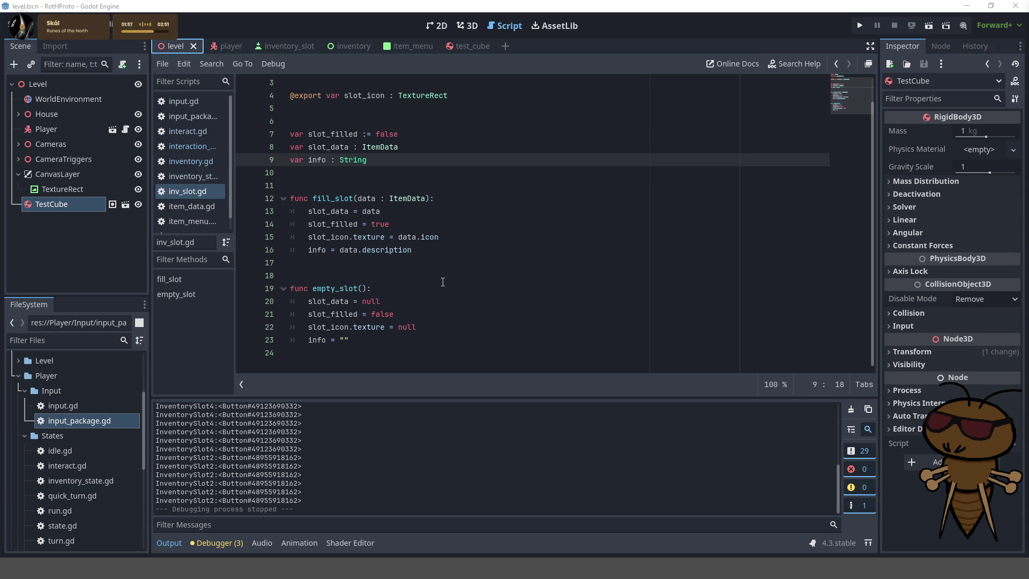
Delete the print(player.inventory.current_slot) line from update() in inventory_state.gd.
{"action": "key", "text": "F5"}
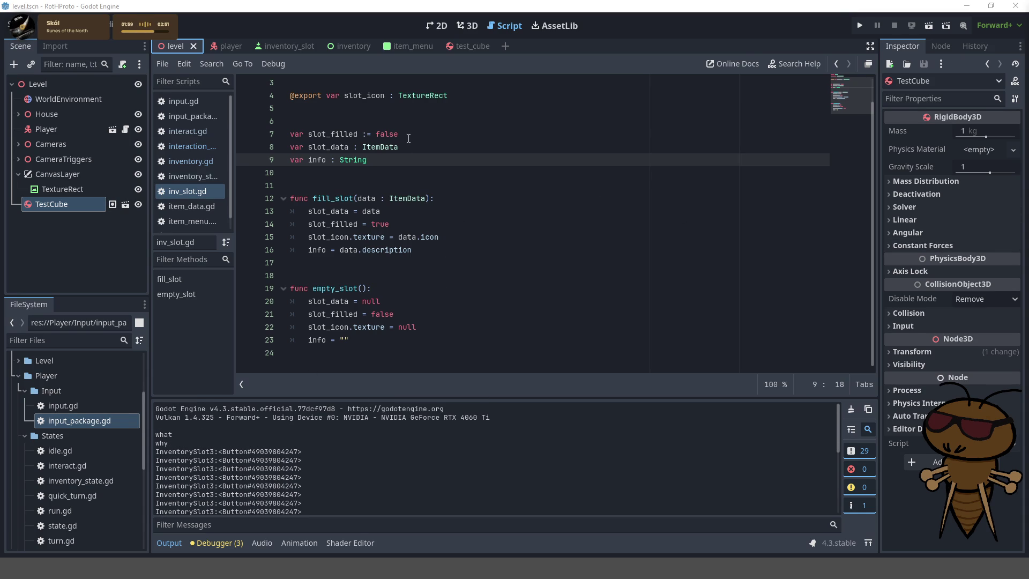
{"action": "left_click", "coordinate": [182, 175]}
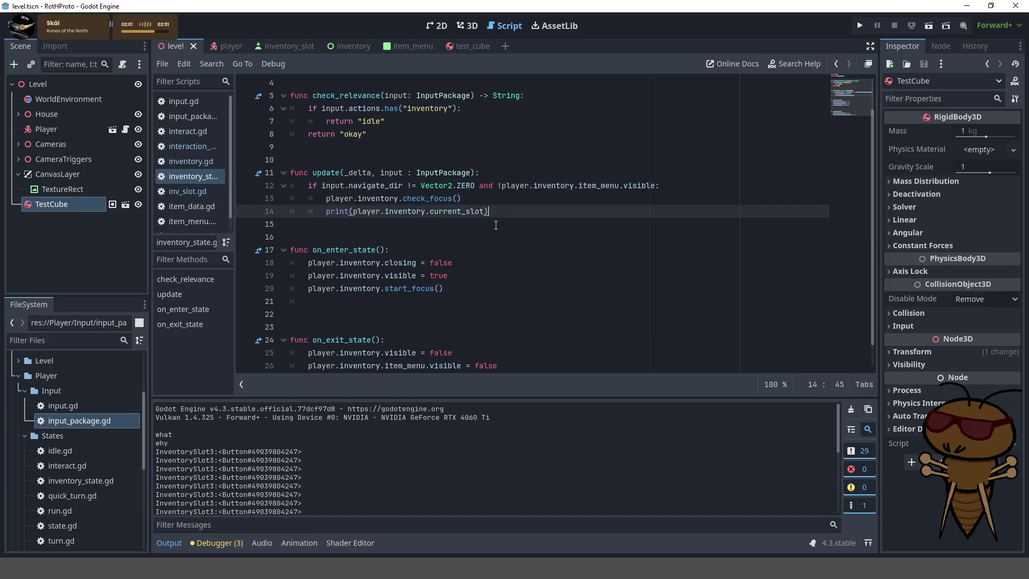
{"action": "left_click_drag", "start_coordinate": [489, 211], "coordinate": [325, 211]}
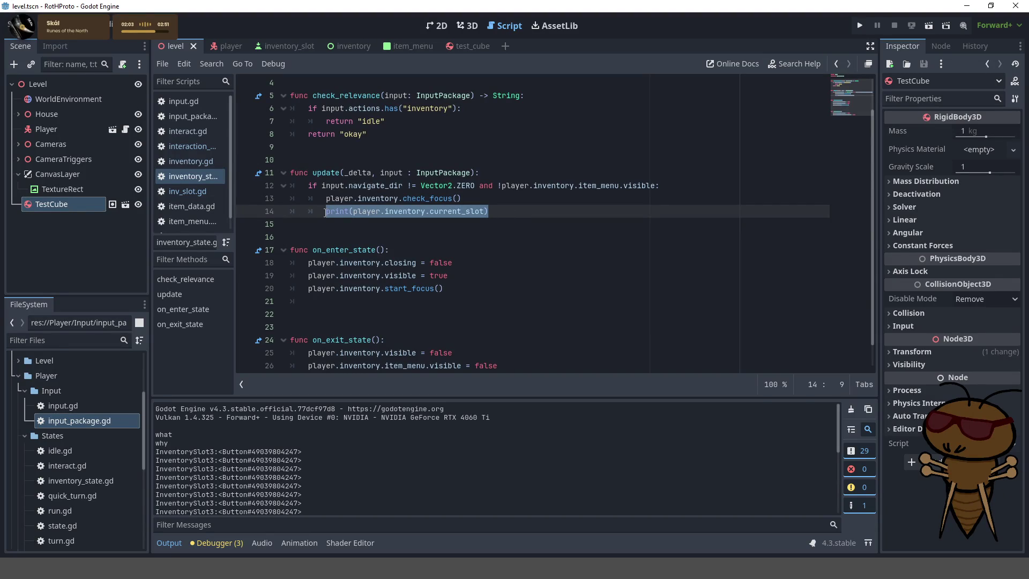
{"action": "key", "text": "BackSpace"}
{"action": "scroll", "coordinate": [458, 301], "scroll_direction": "down", "scroll_amount": 1}
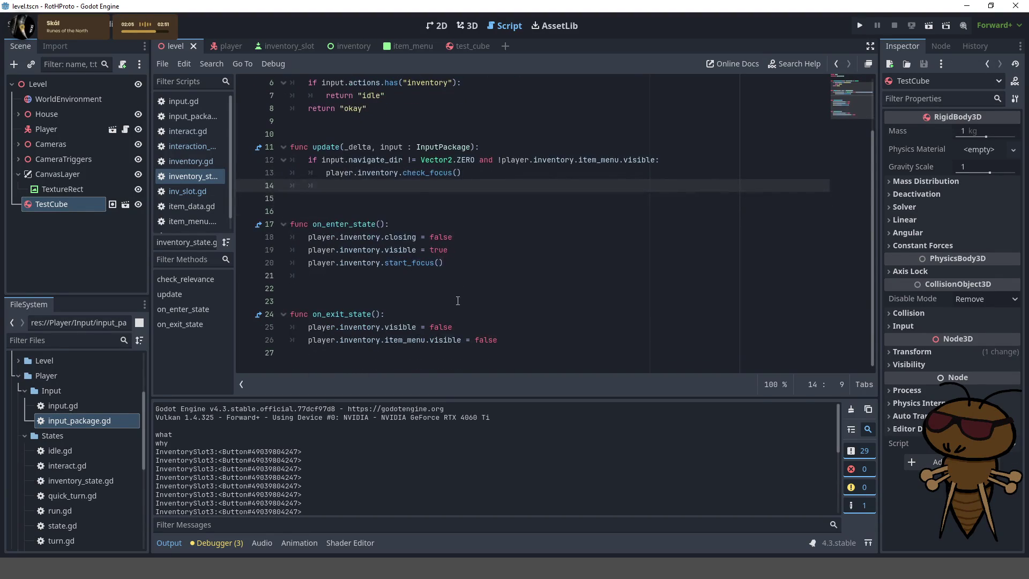
{"action": "left_click", "coordinate": [177, 160]}
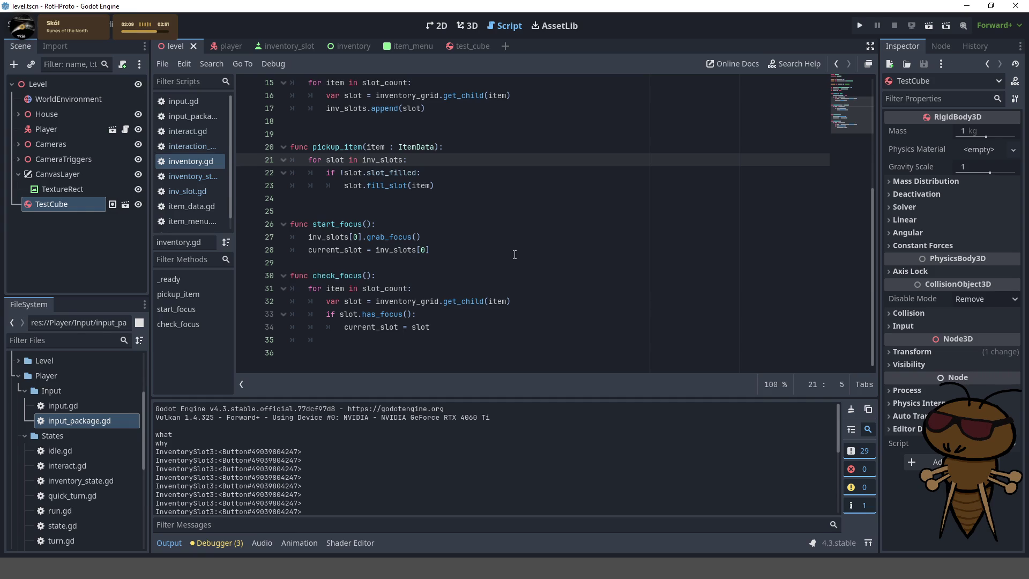
{"action": "scroll", "coordinate": [481, 260], "scroll_direction": "up", "scroll_amount": 3}
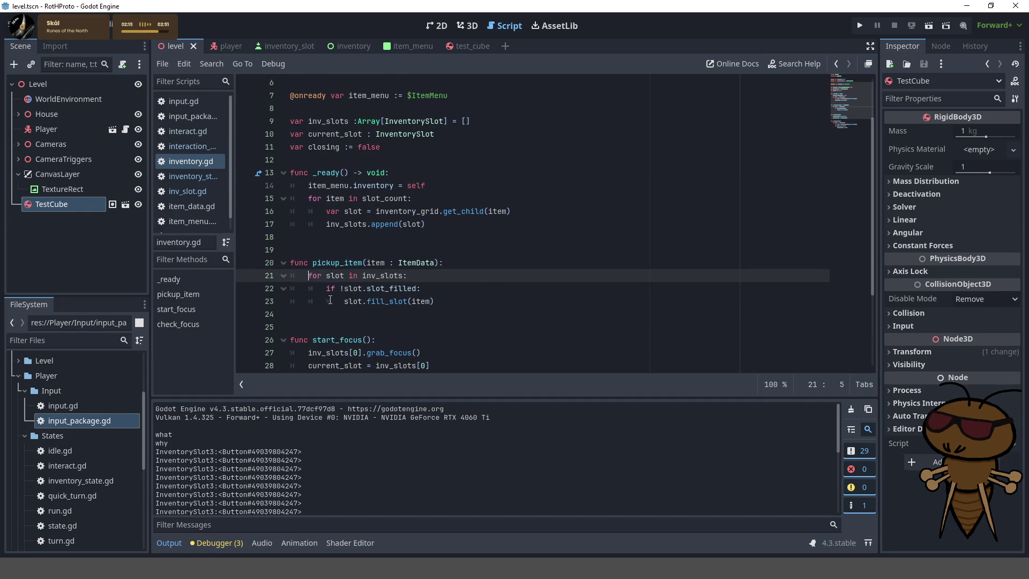
{"action": "left_click", "coordinate": [446, 300]}
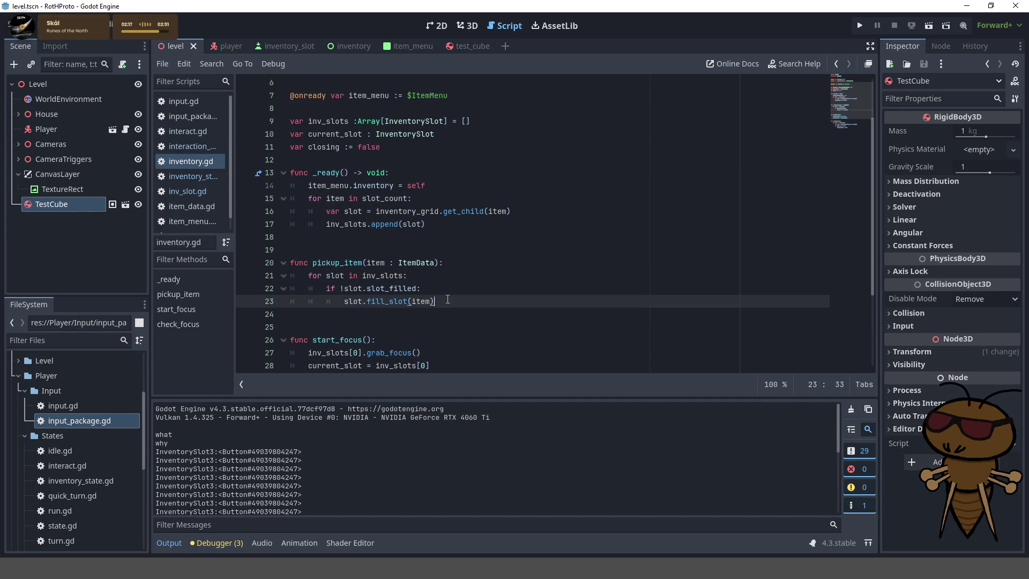
{"action": "key", "text": "Return"}
{"action": "type", "text": "break"}
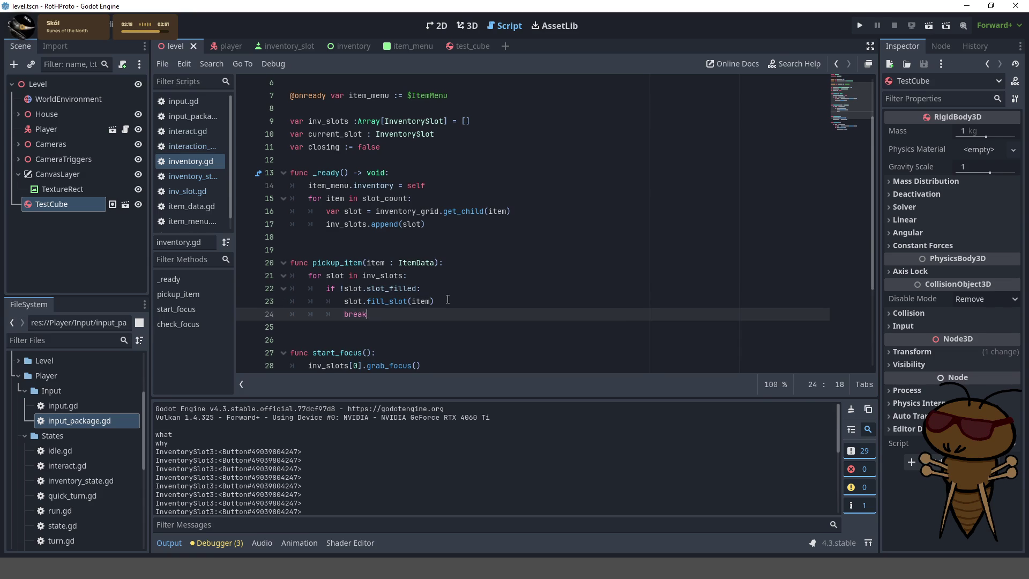
{"action": "left_click", "coordinate": [448, 301]}
{"action": "key", "text": "ctrl+s"}
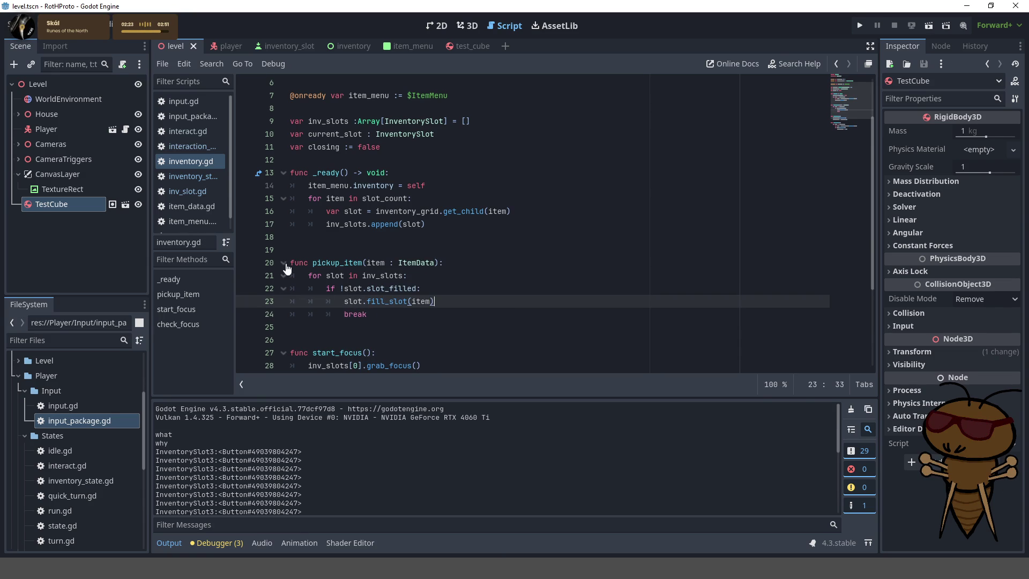
{"action": "left_click", "coordinate": [454, 250]}
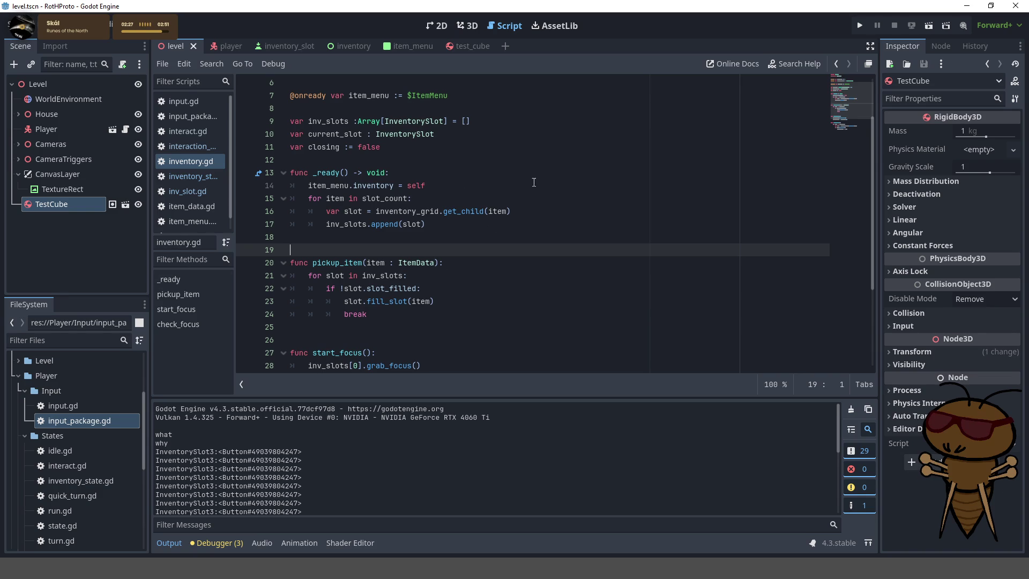
{"action": "mouse_move", "coordinate": [344, 313]}
{"action": "left_mouse_down"}
{"action": "mouse_move", "coordinate": [391, 316]}
{"action": "mouse_move", "coordinate": [344, 314]}
{"action": "left_mouse_up"}
{"action": "left_click", "coordinate": [340, 322]}
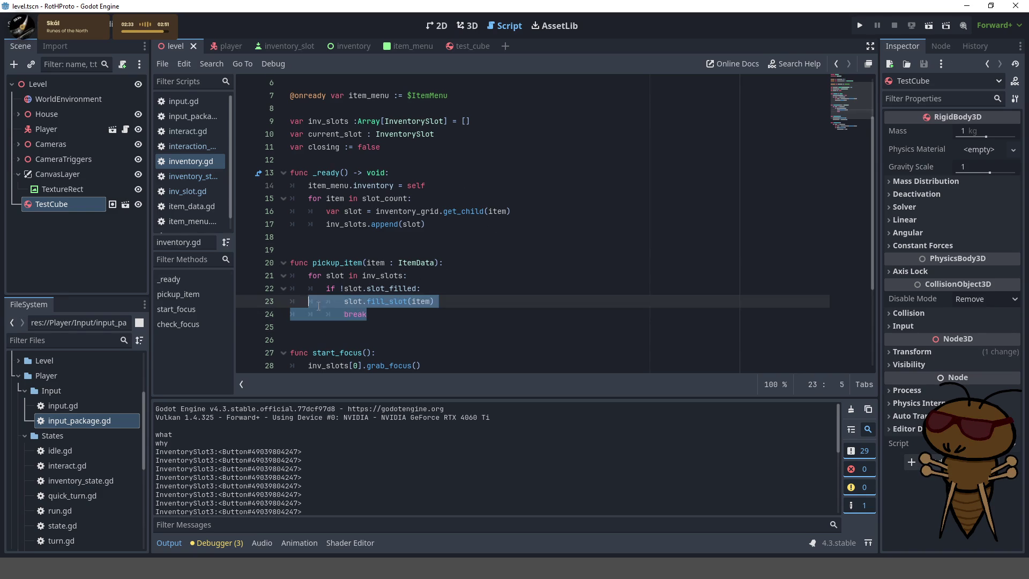
{"action": "left_click", "coordinate": [557, 131]}
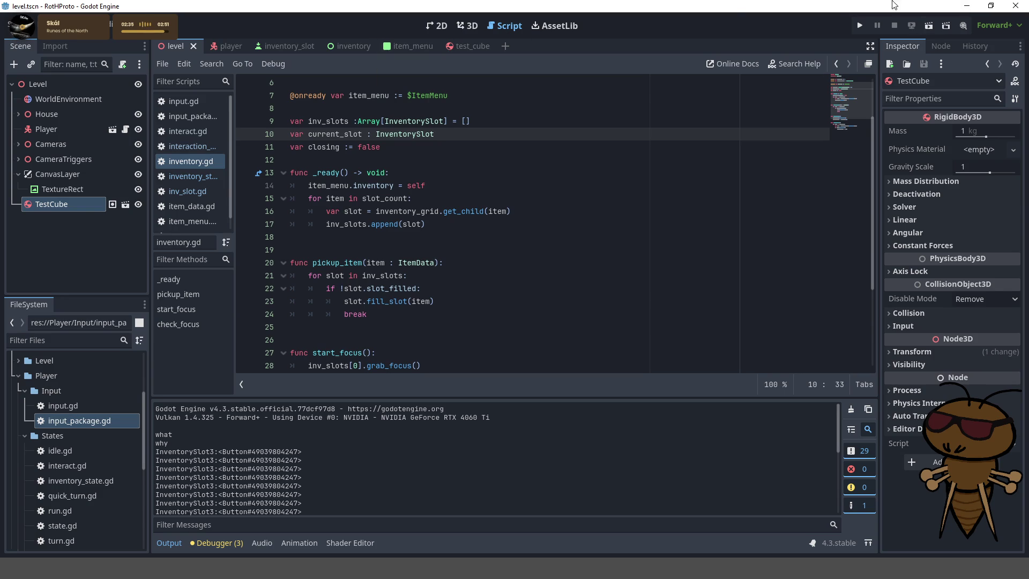
{"action": "left_click", "coordinate": [928, 28]}
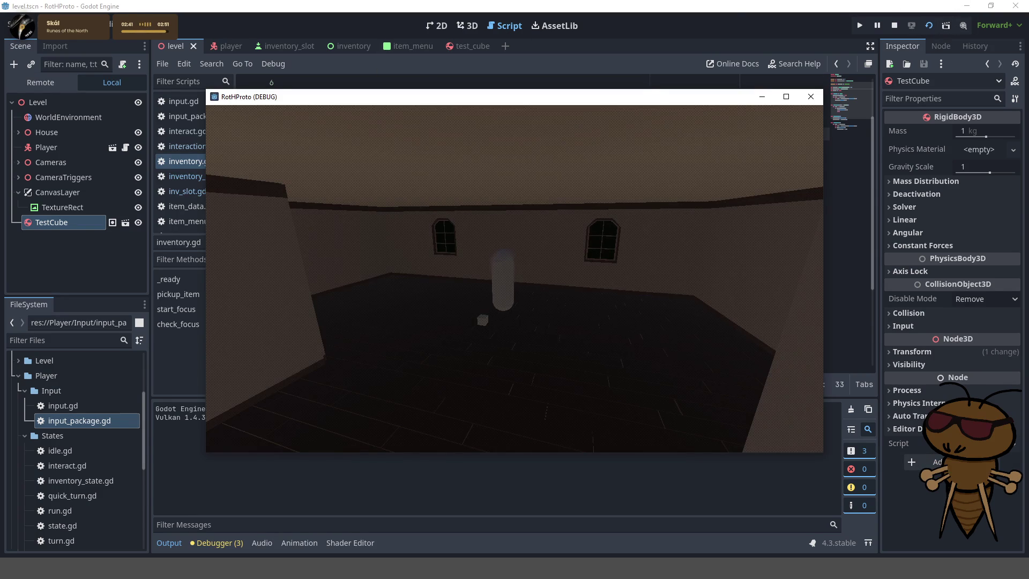
Toggle the in-game inventory open and closed to check the Godot item's slot, then stop the game.
{"action": "key", "text": "i"}
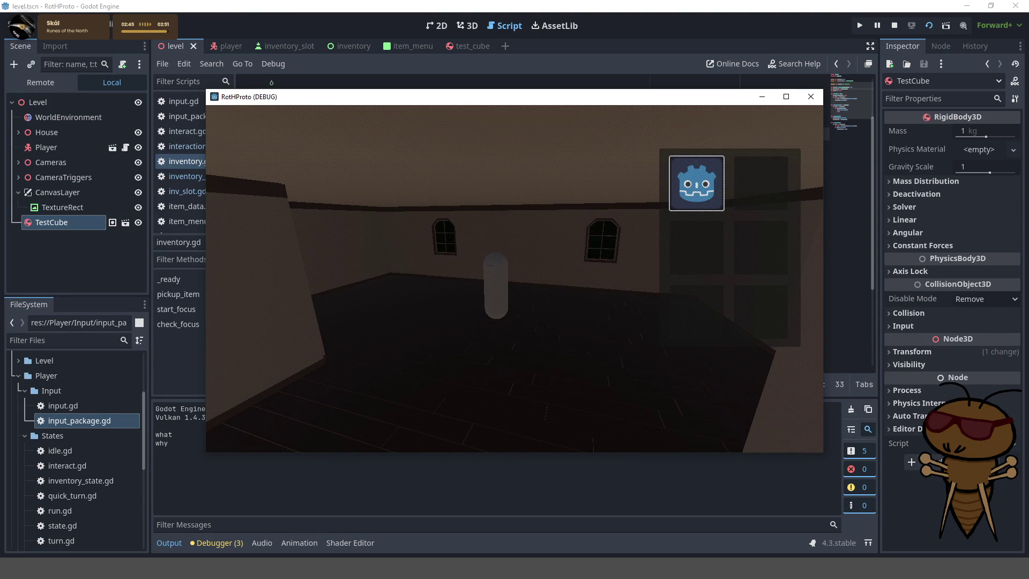
{"action": "key", "text": "i"}
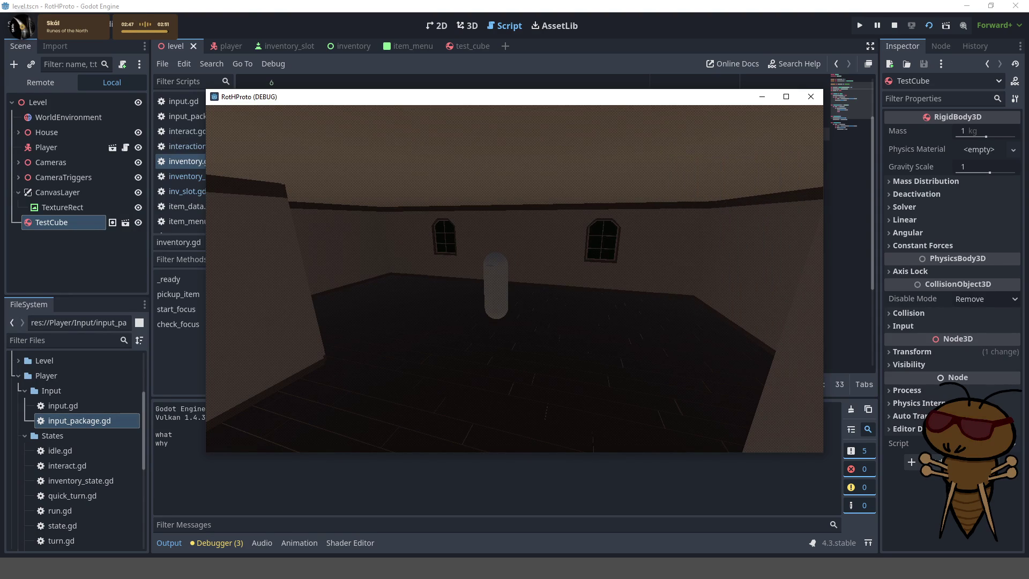
{"action": "key", "text": "F8"}
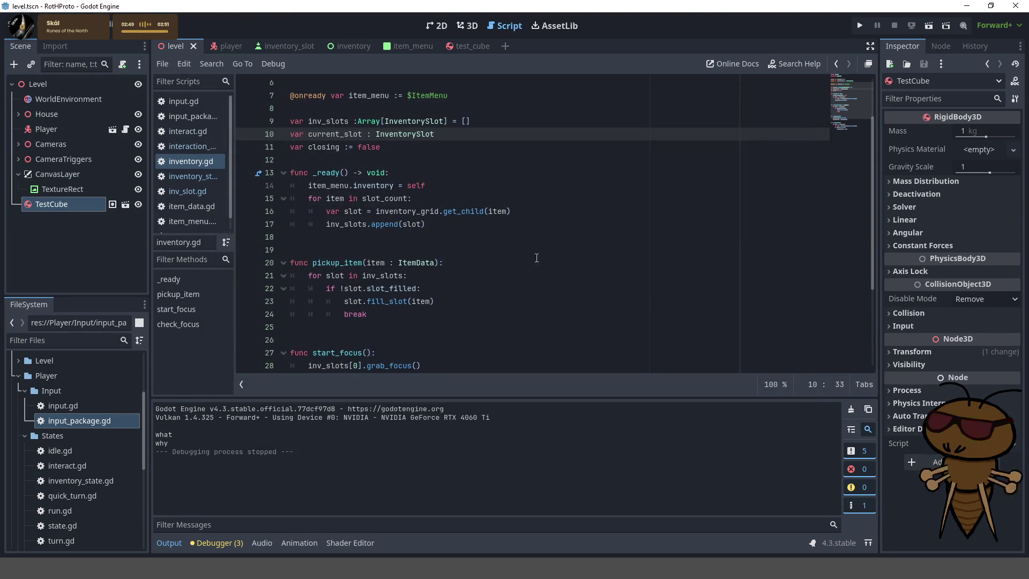
Look over the pickup_item code in inventory.gd, then save and relaunch the level.
{"action": "scroll", "coordinate": [544, 260], "scroll_direction": "down", "scroll_amount": 3}
{"action": "scroll", "coordinate": [545, 259], "scroll_direction": "up", "scroll_amount": 3}
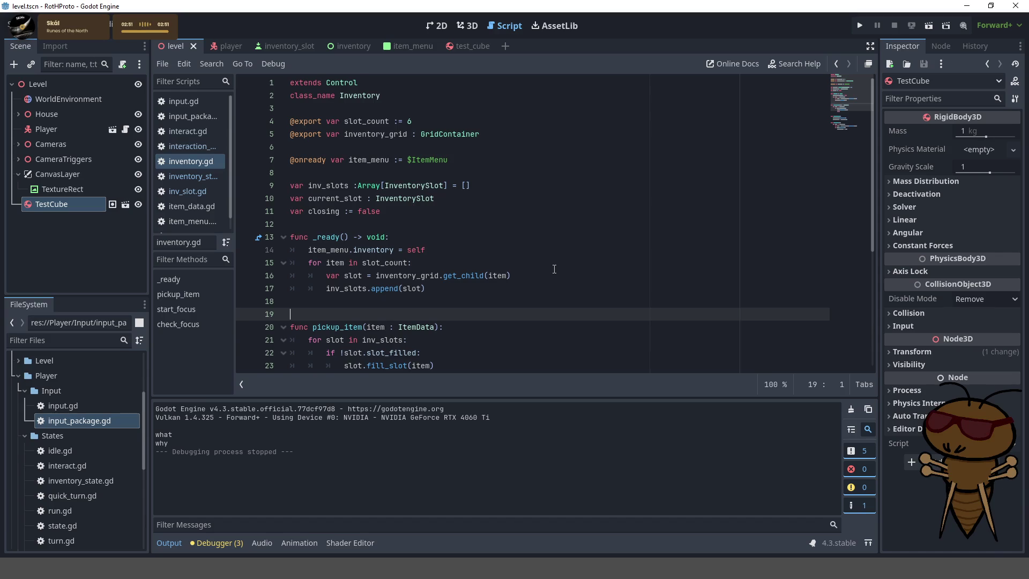
{"action": "scroll", "coordinate": [552, 266], "scroll_direction": "down", "scroll_amount": 3}
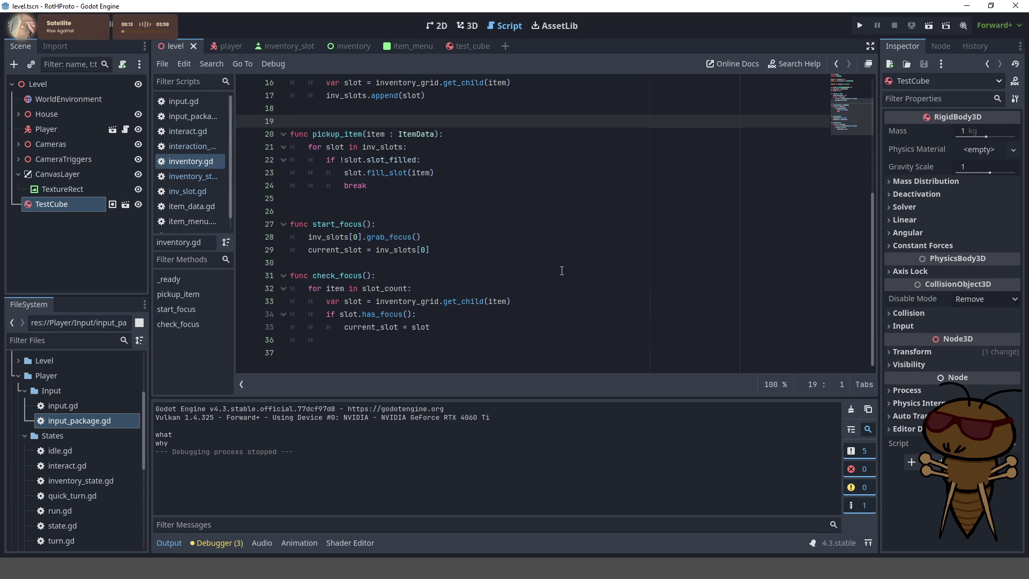
{"action": "left_click", "coordinate": [544, 209]}
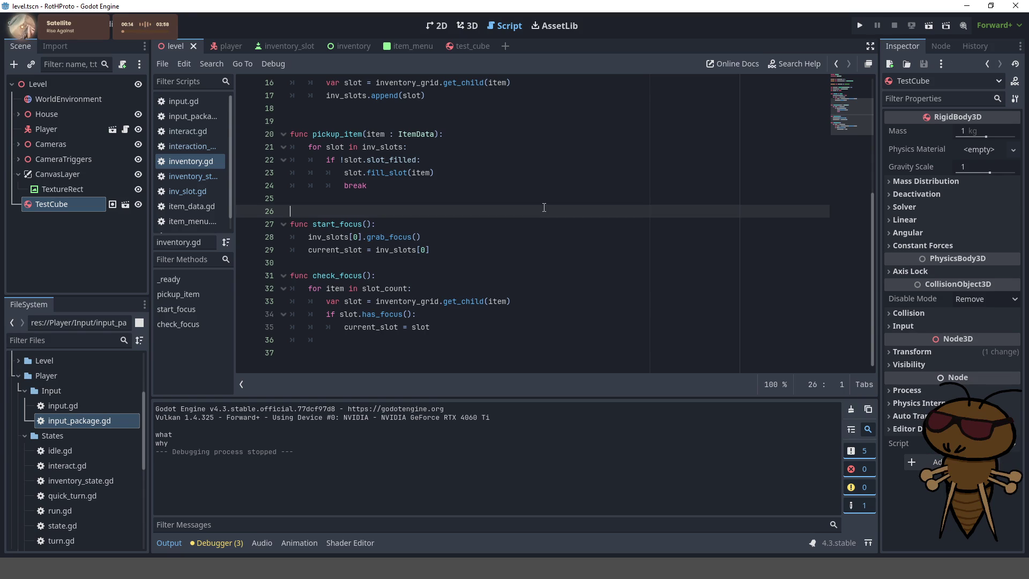
{"action": "left_click", "coordinate": [432, 135]}
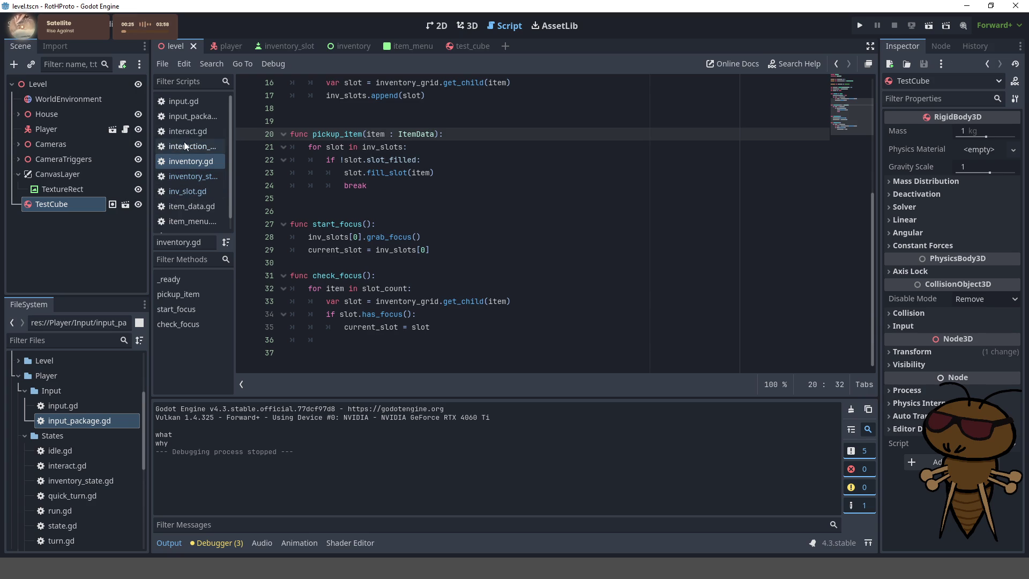
{"action": "left_click", "coordinate": [453, 198]}
{"action": "scroll", "coordinate": [453, 218], "scroll_direction": "up", "scroll_amount": 4}
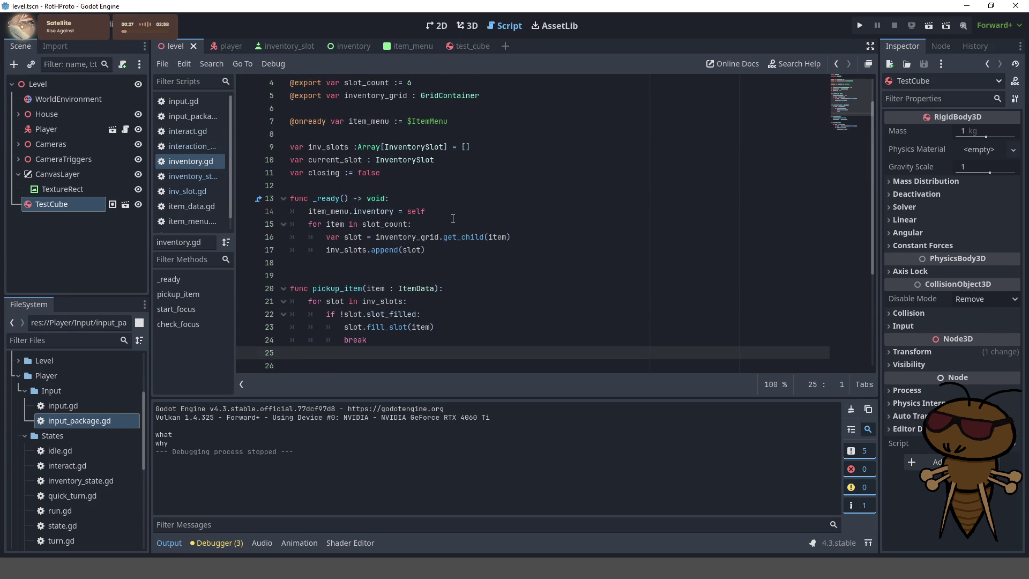
{"action": "scroll", "coordinate": [452, 219], "scroll_direction": "down", "scroll_amount": 4}
{"action": "scroll", "coordinate": [444, 225], "scroll_direction": "up", "scroll_amount": 5}
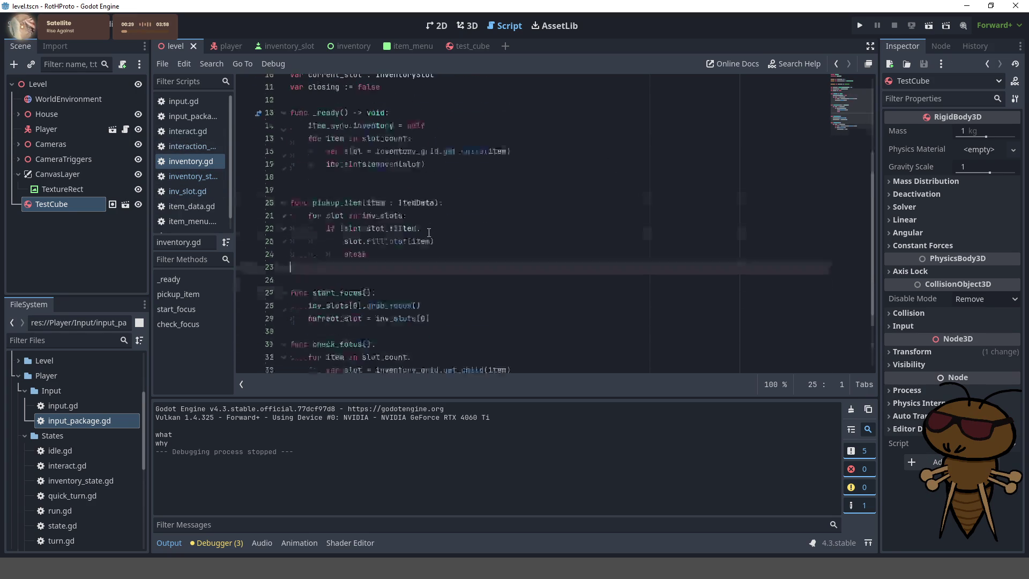
{"action": "left_click", "coordinate": [929, 25]}
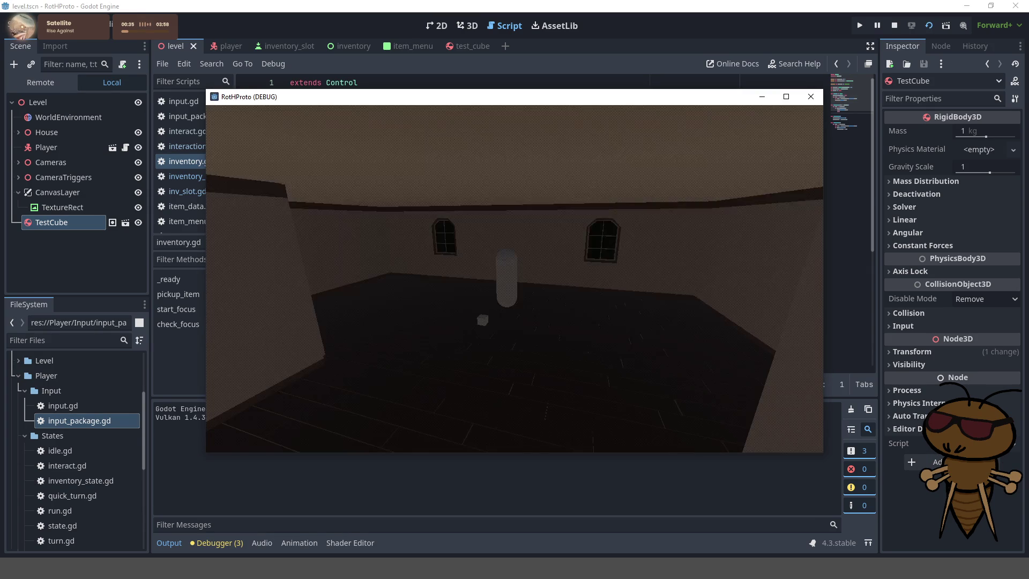
Collect the small cube into the first inventory slot, move between slots, and stop the game.
{"action": "key", "text": "i"}
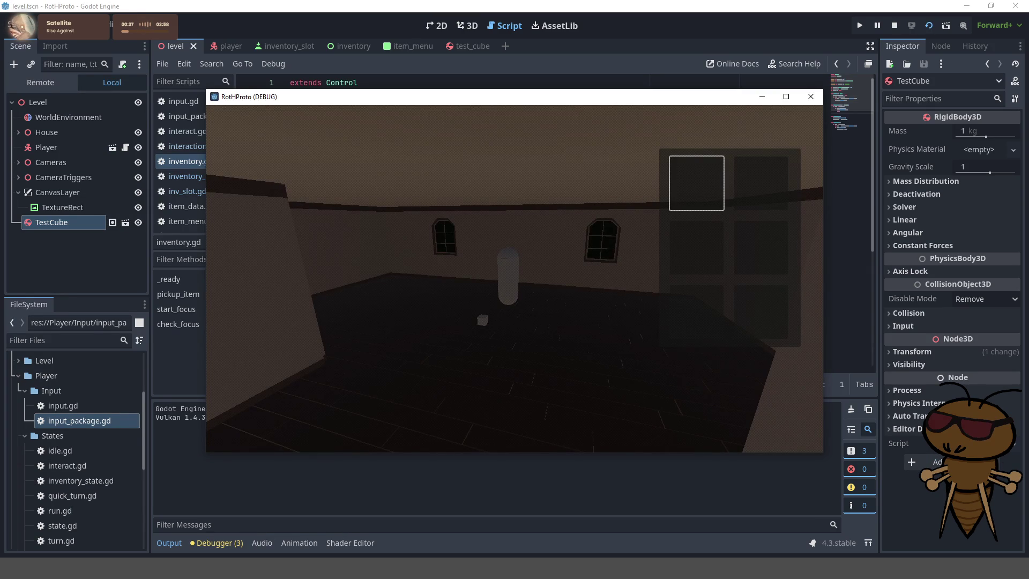
{"action": "key", "text": "Down"}
{"action": "key", "text": "i"}
{"action": "key", "text": "Down"}
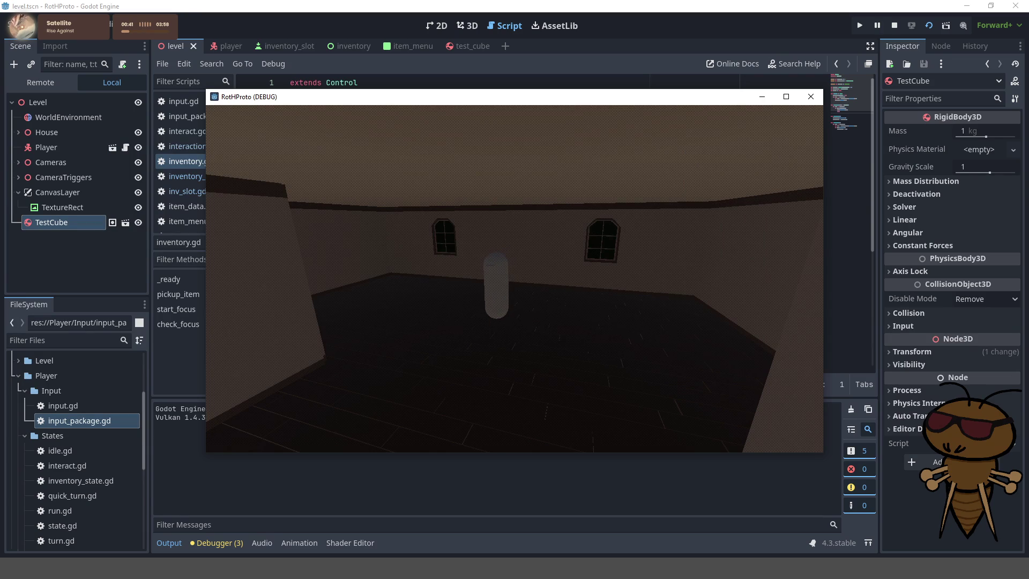
{"action": "key", "text": "i"}
{"action": "key", "text": "Down"}
{"action": "key", "text": "Up"}
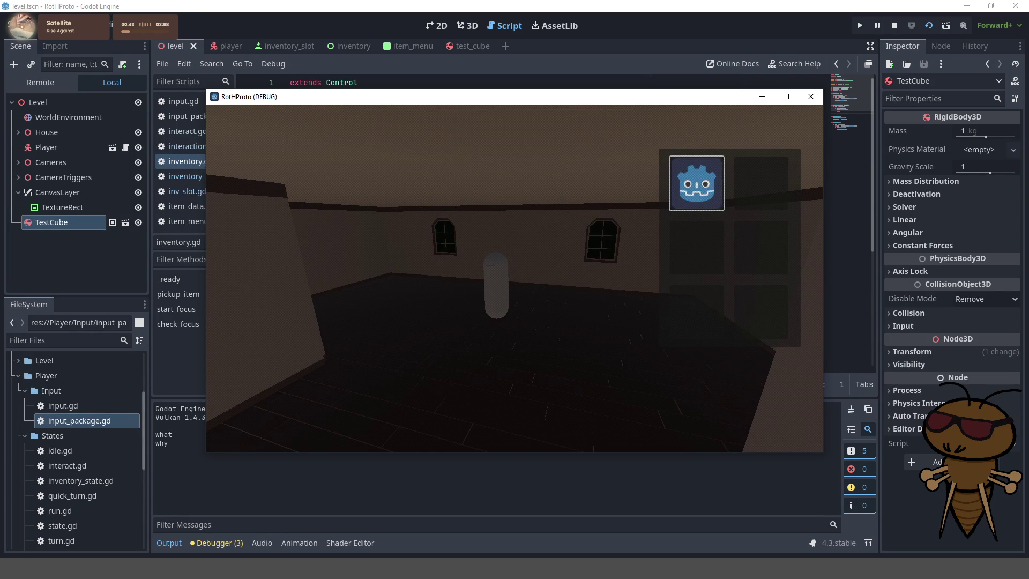
{"action": "key", "text": "Right"}
{"action": "key", "text": "Escape"}
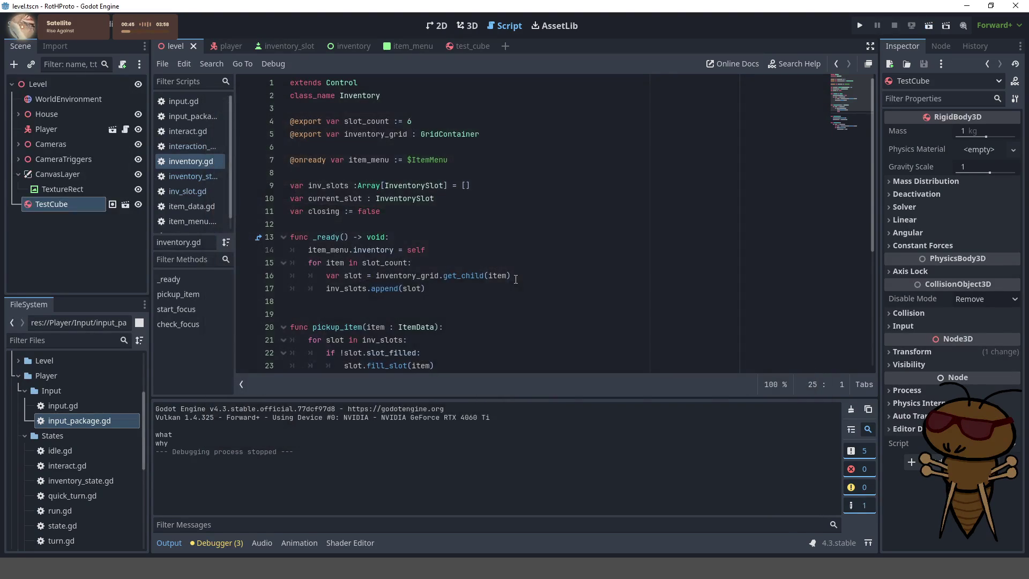
Close the inv_slot.gd script from the Scripts list.
{"action": "left_click", "coordinate": [451, 201]}
{"action": "left_click", "coordinate": [493, 152]}
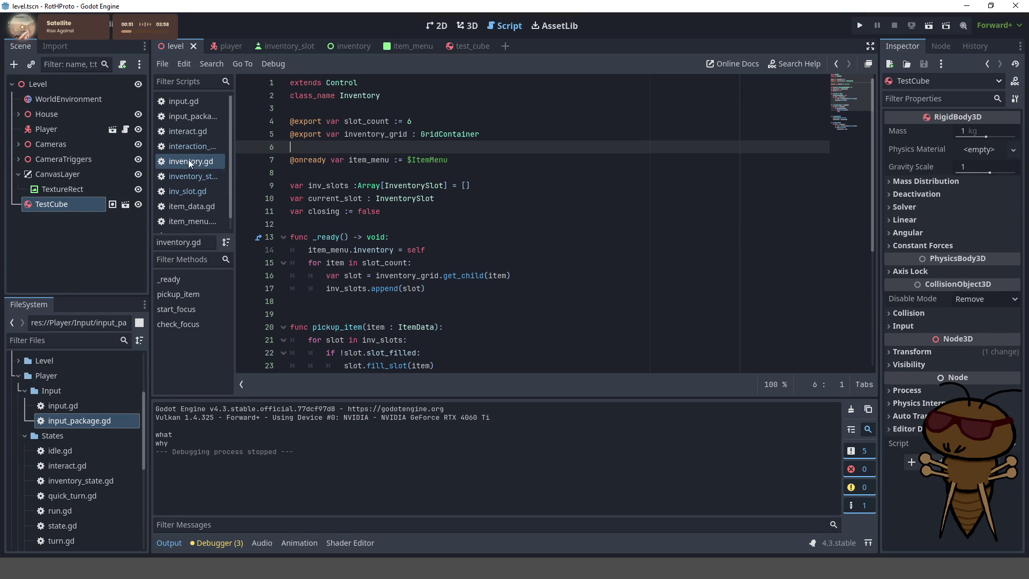
{"action": "left_click", "coordinate": [200, 191]}
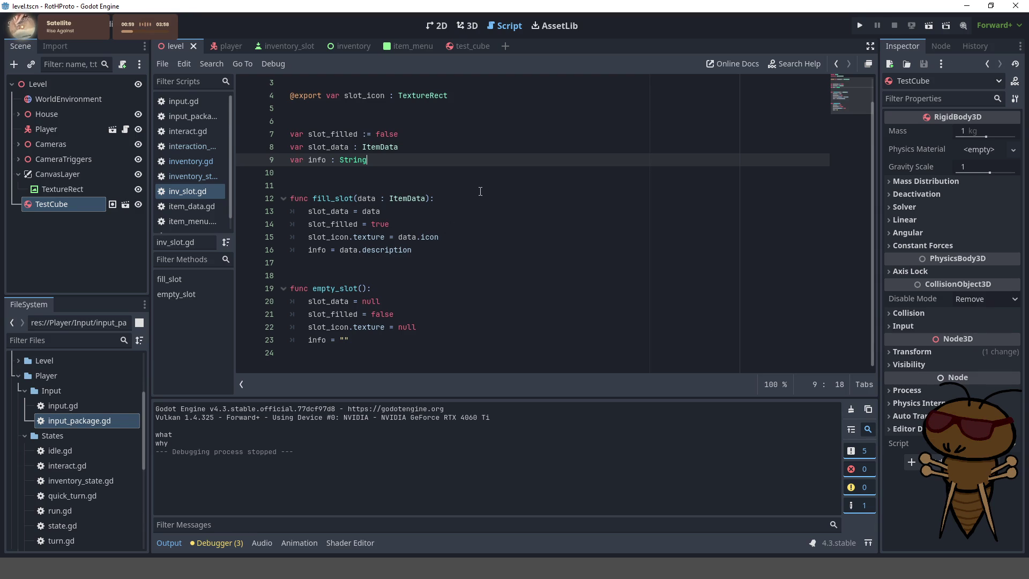
{"action": "right_click", "coordinate": [193, 197]}
{"action": "left_click", "coordinate": [207, 233]}
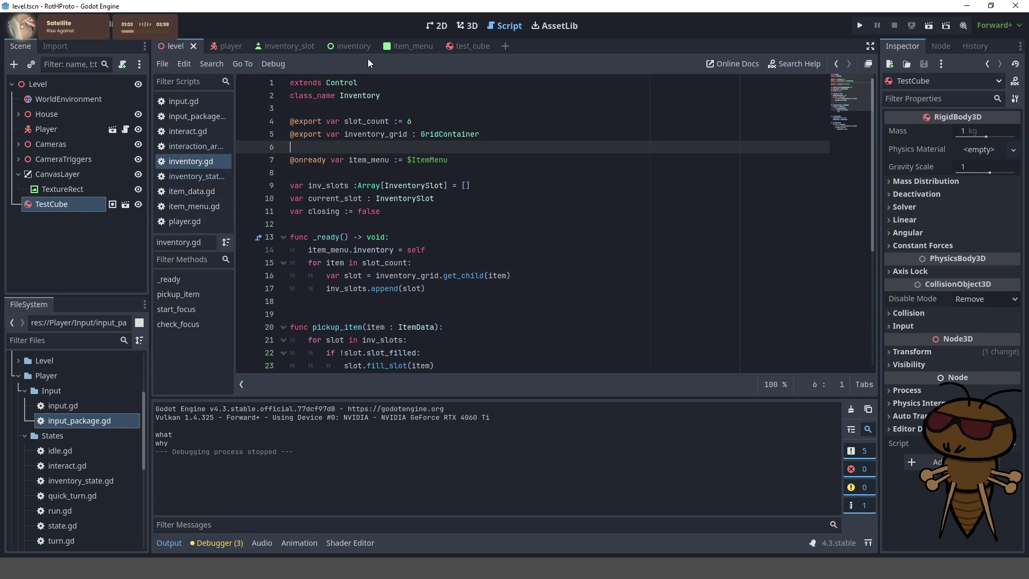
Close the inventory_slot scene and bring up inventory_state.gd.
{"action": "left_click", "coordinate": [295, 44]}
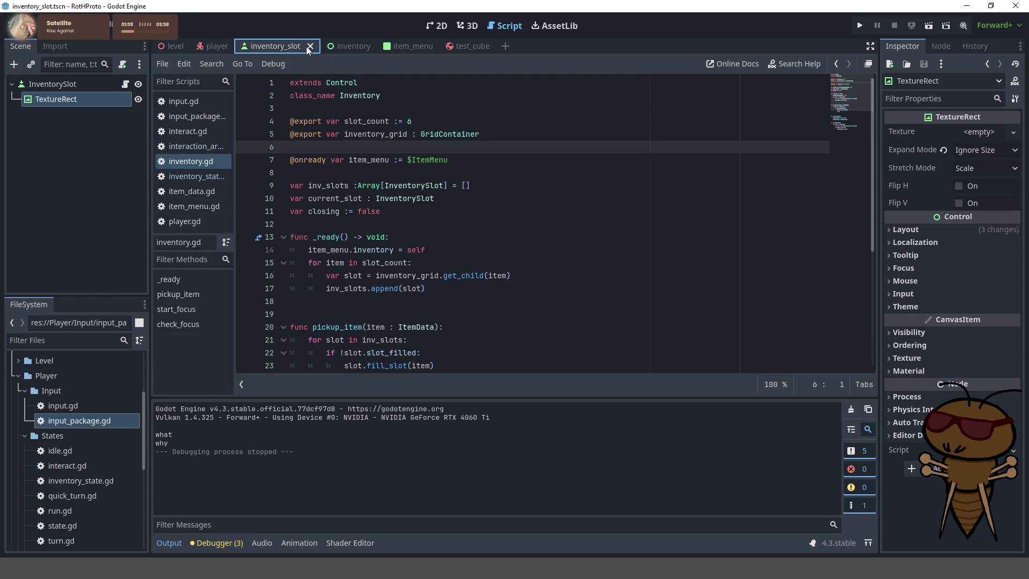
{"action": "left_click", "coordinate": [301, 46]}
{"action": "left_click", "coordinate": [511, 217]}
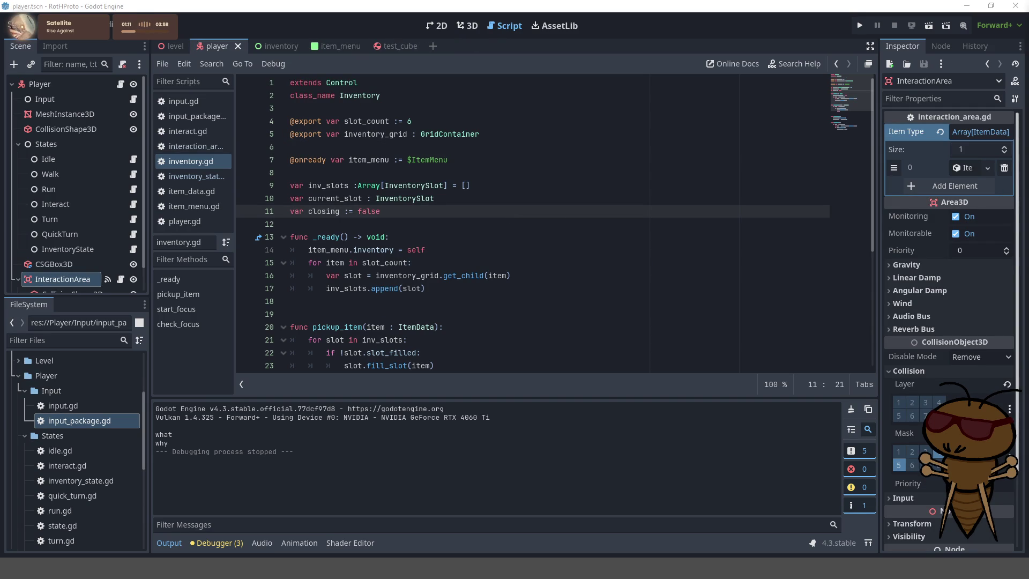
{"action": "scroll", "coordinate": [639, 306], "scroll_direction": "down", "scroll_amount": 1}
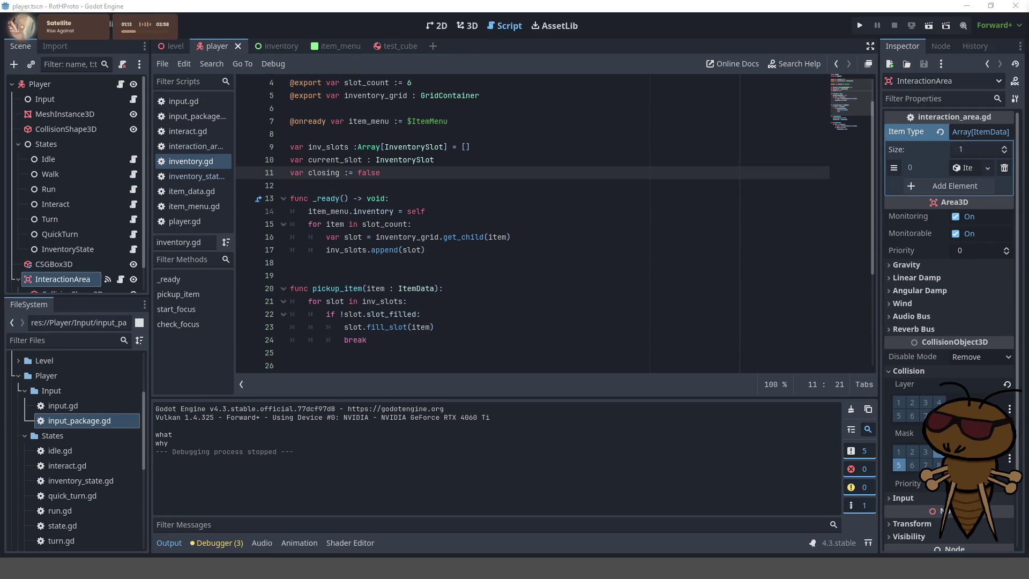
{"action": "scroll", "coordinate": [474, 218], "scroll_direction": "down", "scroll_amount": 1}
{"action": "left_click", "coordinate": [471, 245]}
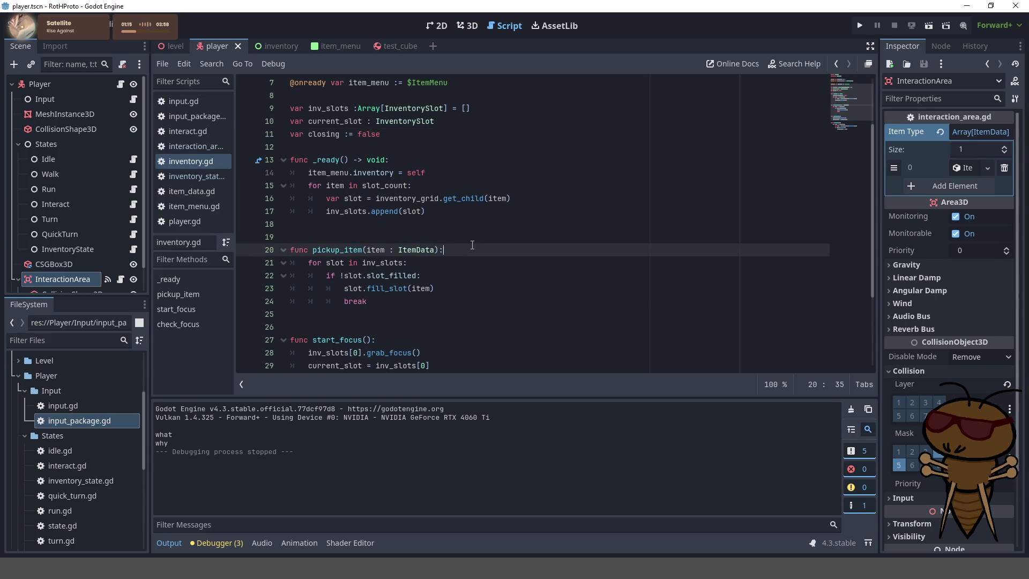
{"action": "scroll", "coordinate": [474, 262], "scroll_direction": "down", "scroll_amount": 2}
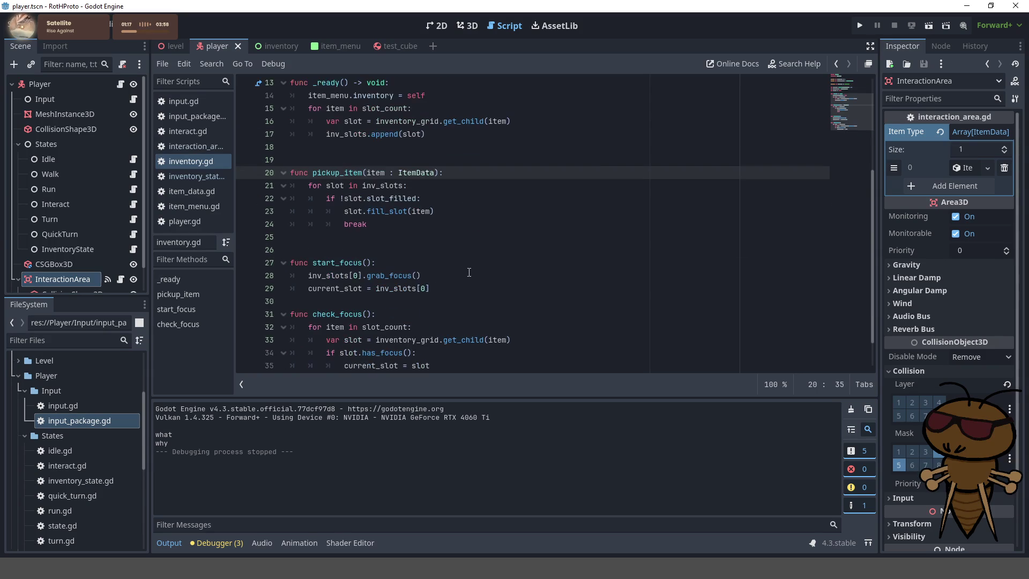
{"action": "scroll", "coordinate": [468, 272], "scroll_direction": "down", "scroll_amount": 1}
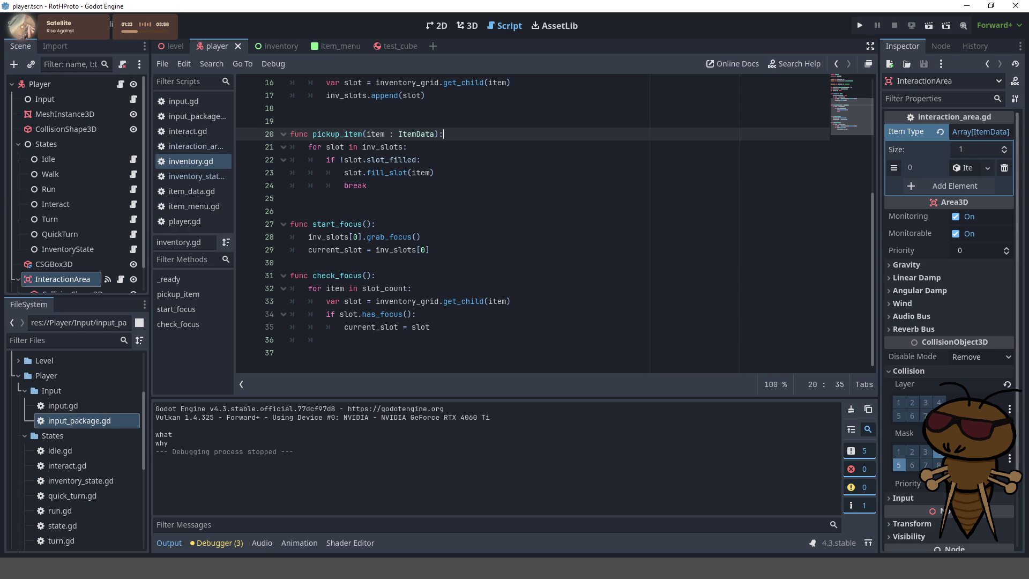
{"action": "left_click", "coordinate": [197, 178]}
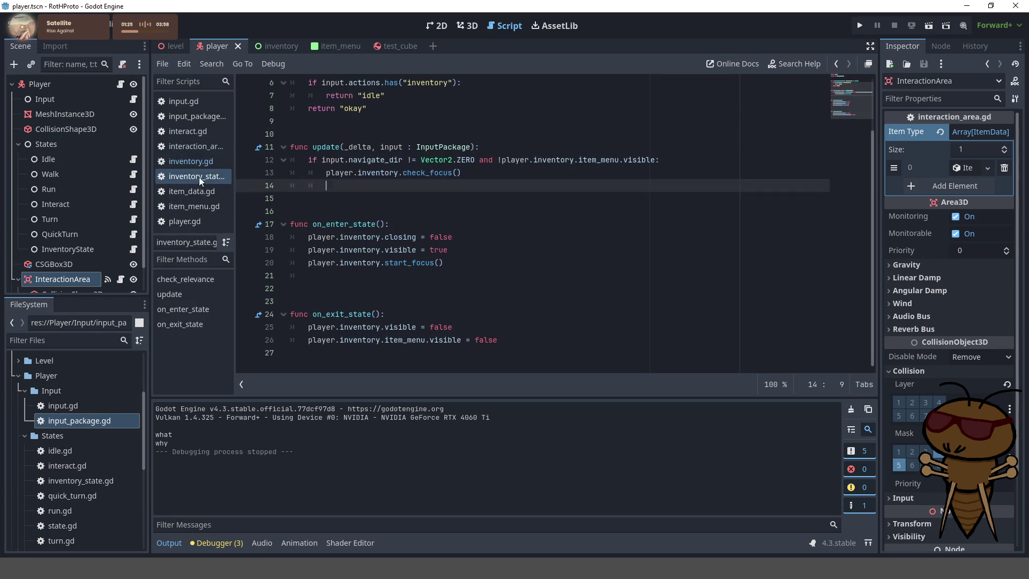
After check_focus(), add var slot_data = player.inventory.current_slot and begin an if slot_data.slot_filled: line.
{"action": "scroll", "coordinate": [531, 256], "scroll_direction": "up", "scroll_amount": 2}
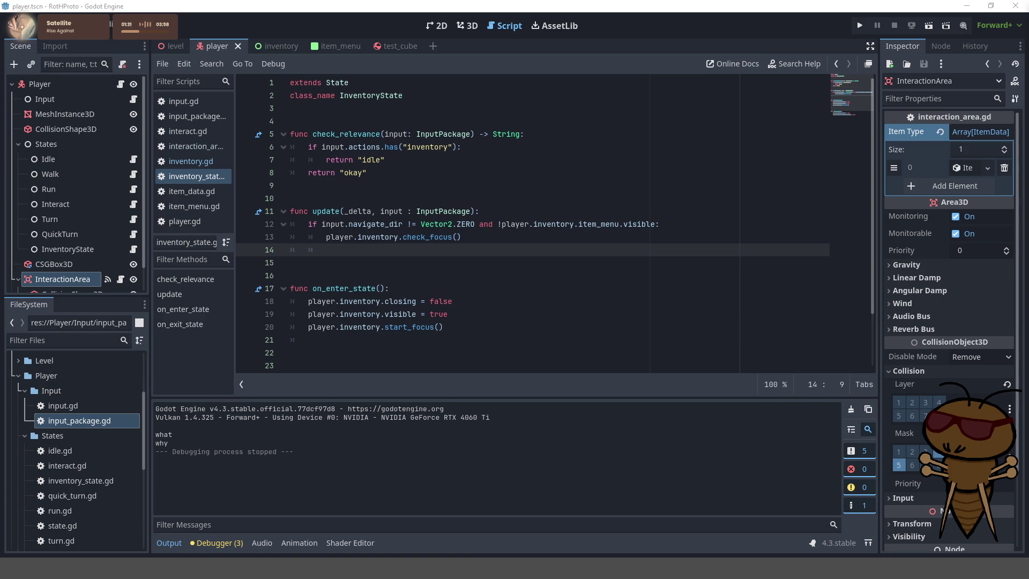
{"action": "left_click", "coordinate": [513, 241]}
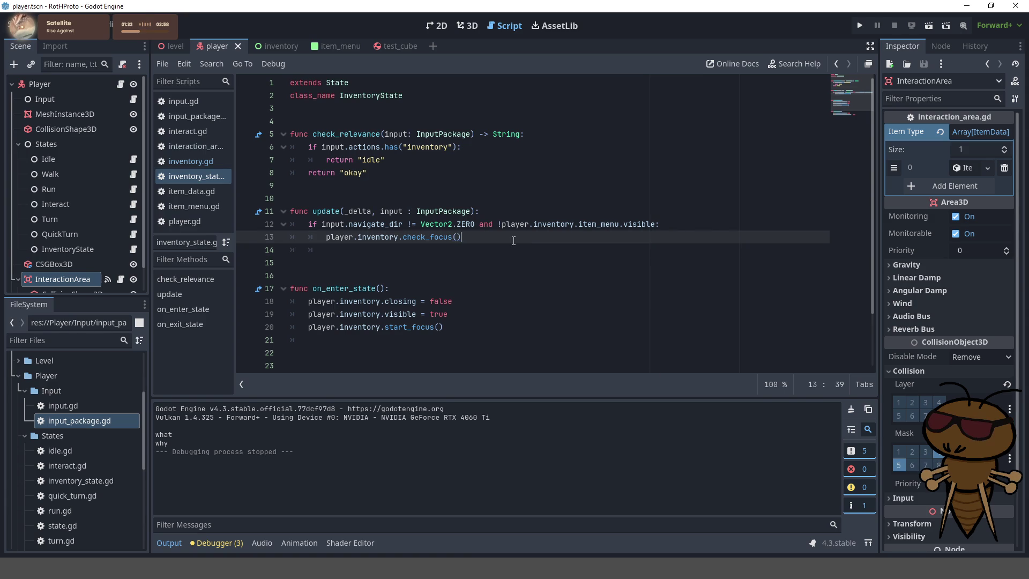
{"action": "key", "text": "Return"}
{"action": "type", "text": "var slot_dt"}
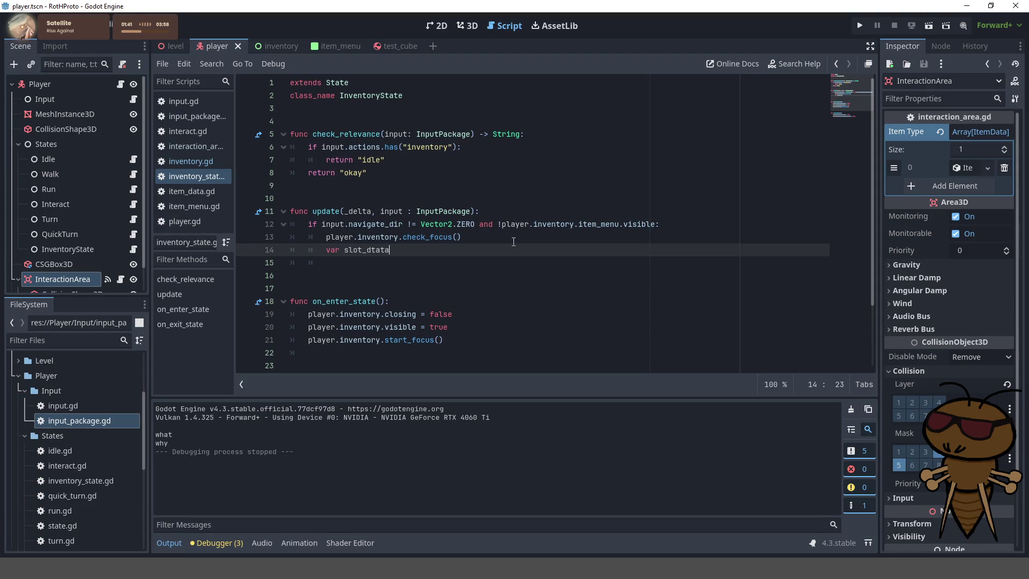
{"action": "type", "text": "ata"}
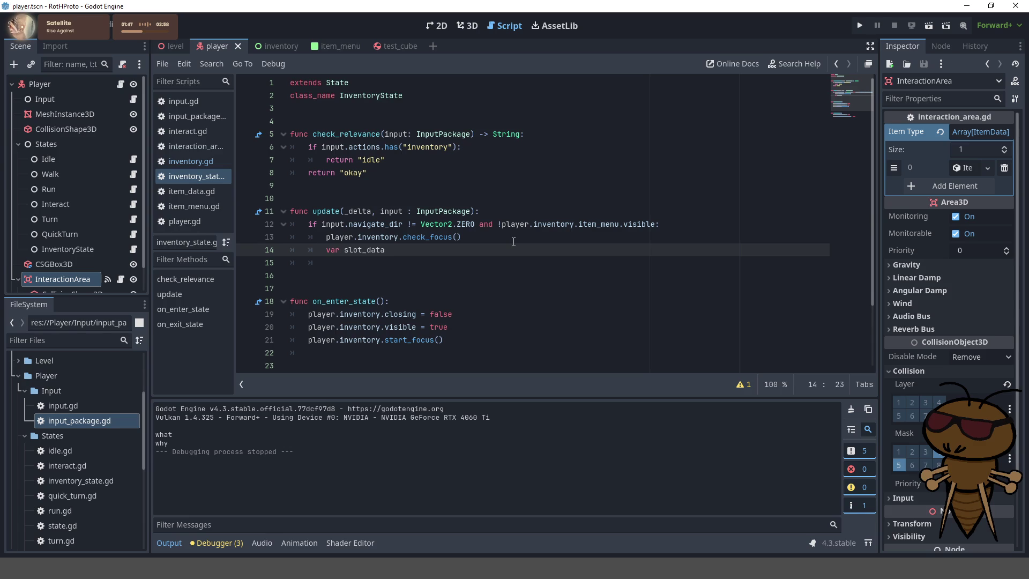
{"action": "type", "text": " = player"}
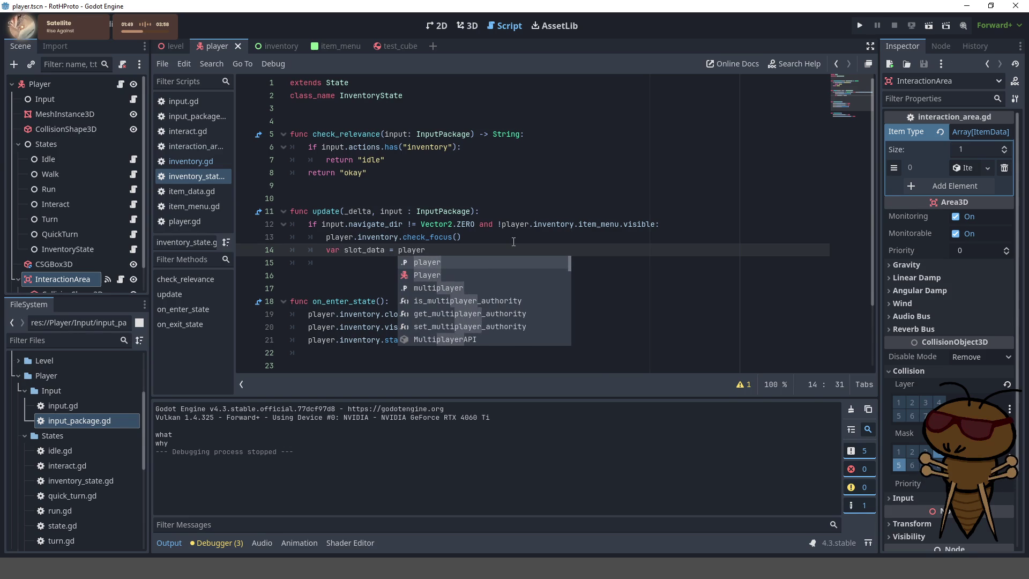
{"action": "type", "text": ".inventory"}
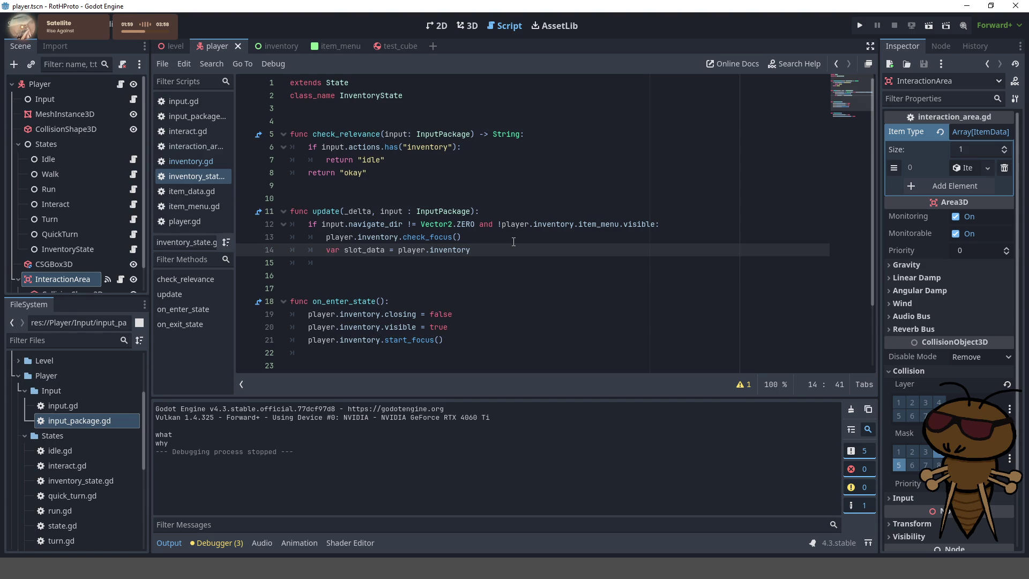
{"action": "type", "text": ".currebt"}
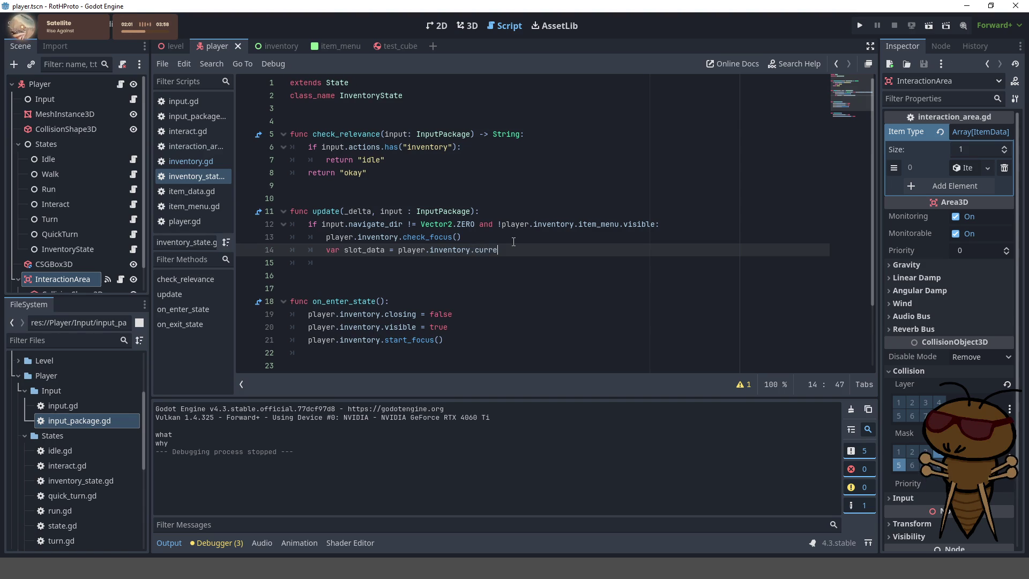
{"action": "key", "text": "BackSpace"}
{"action": "key", "text": "BackSpace"}
{"action": "type", "text": "nt_"}
{"action": "type", "text": "slot"}
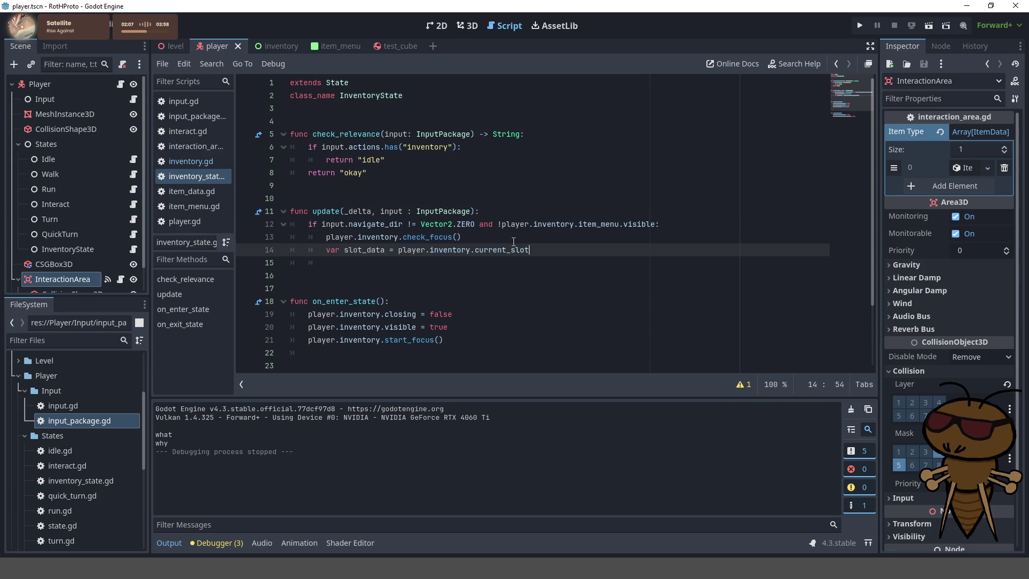
{"action": "key", "text": "Return"}
{"action": "type", "text": "if "}
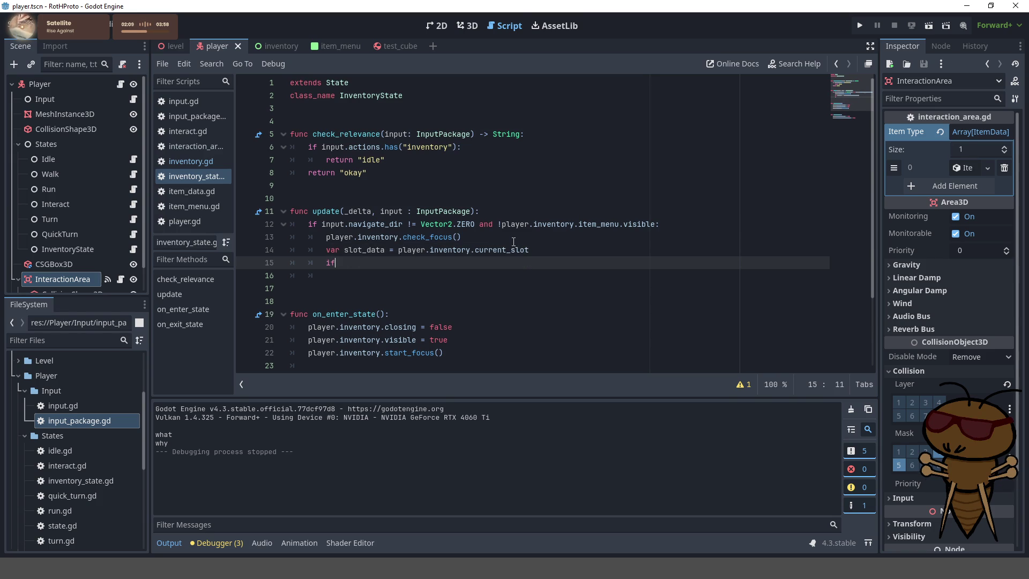
{"action": "type", "text": "slot_data"}
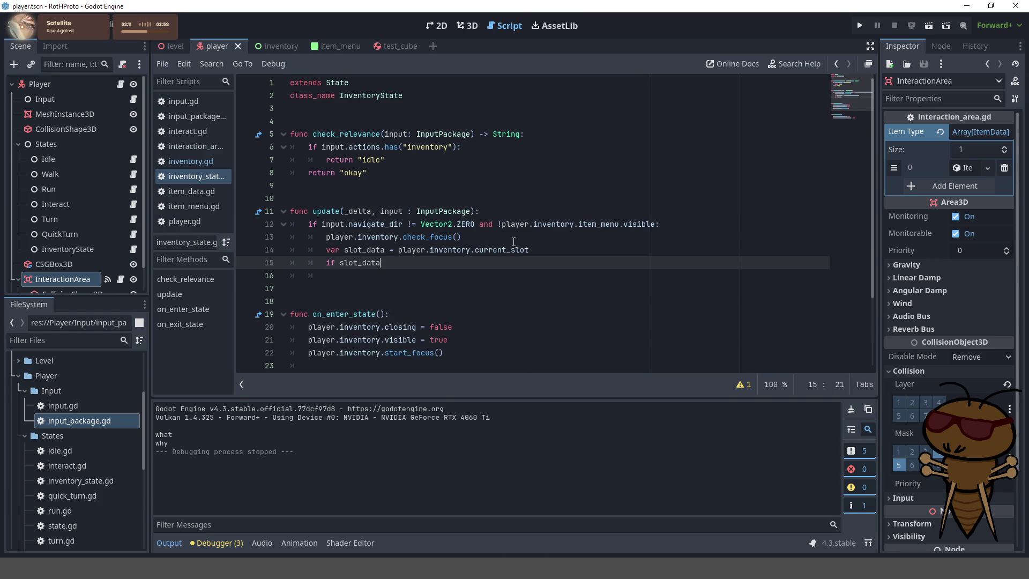
{"action": "type", "text": "."}
{"action": "type", "text": "slot_"}
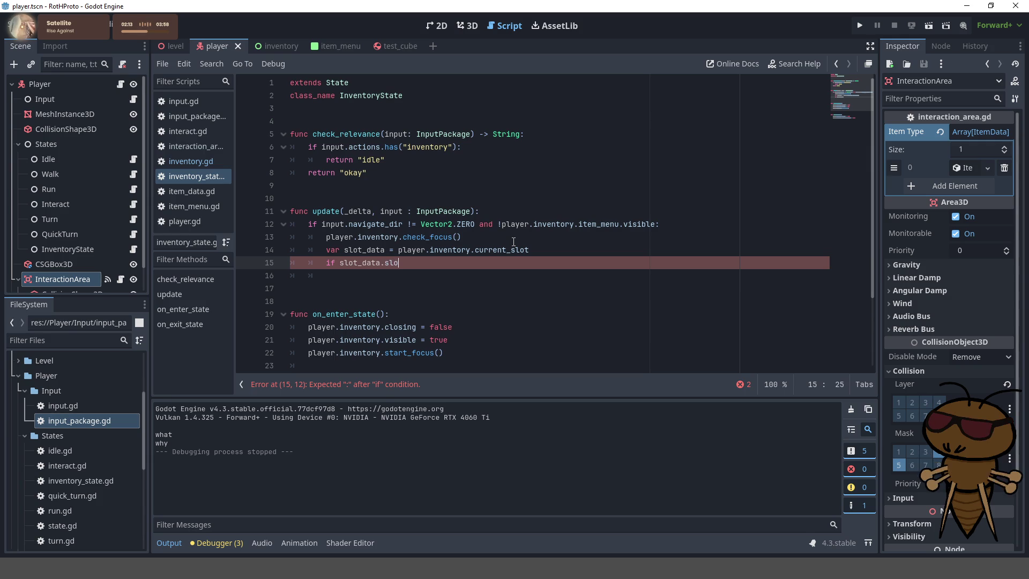
{"action": "type", "text": "filled"}
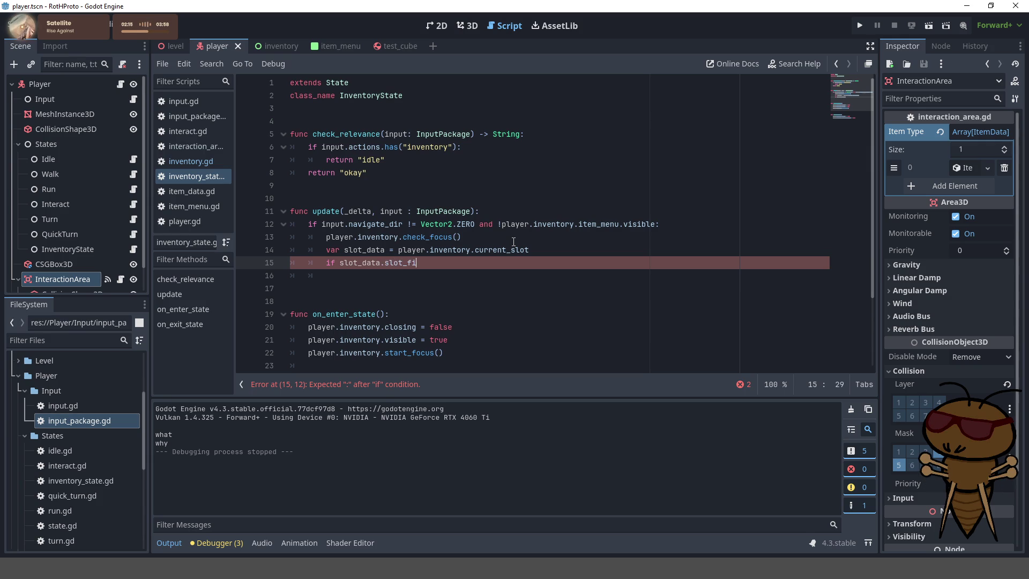
{"action": "type", "text": ":"}
Put a pass placeholder inside the slot_filled if block.
{"action": "key", "text": "Return"}
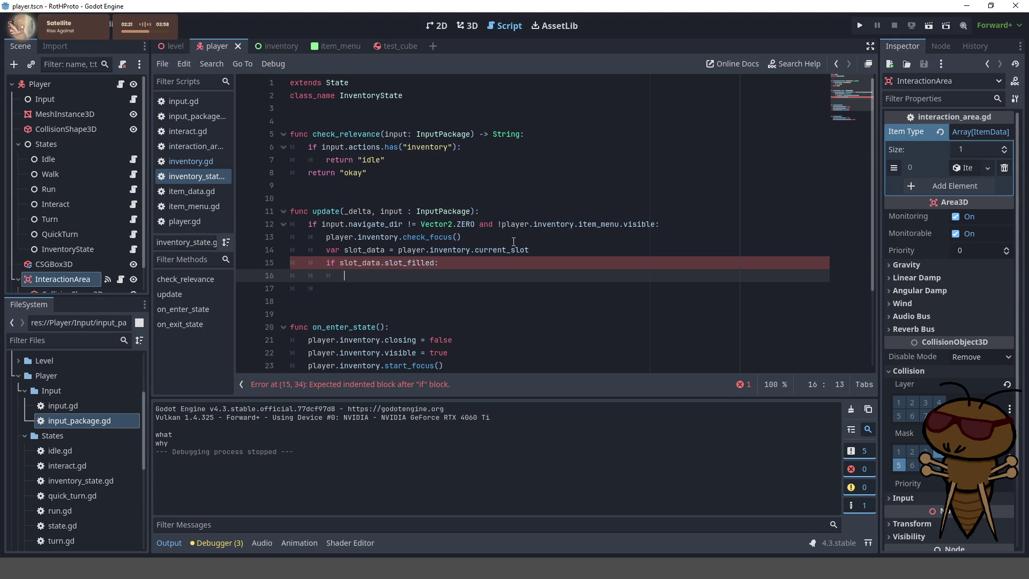
{"action": "type", "text": "player.inven"}
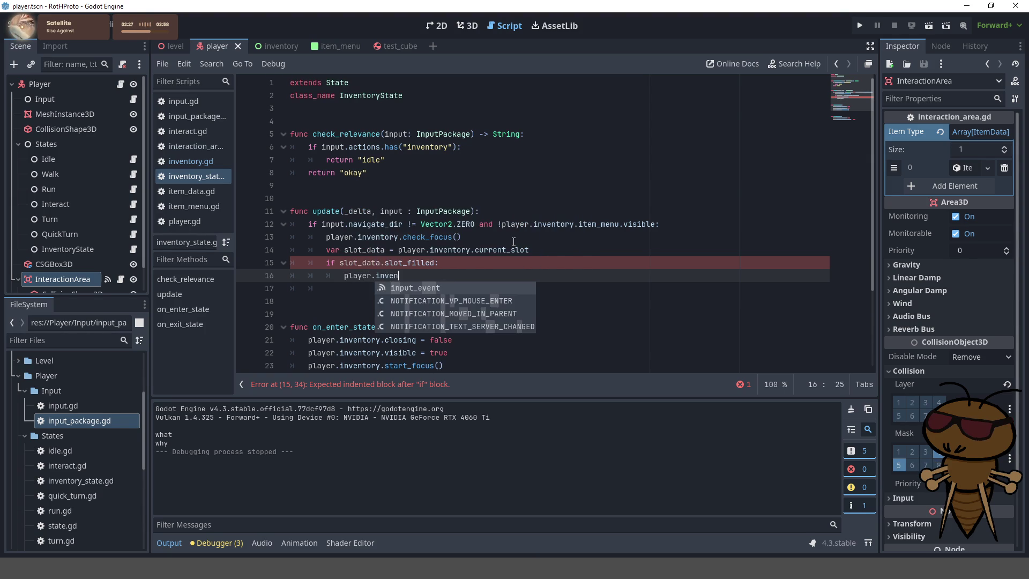
{"action": "type", "text": "tory_"}
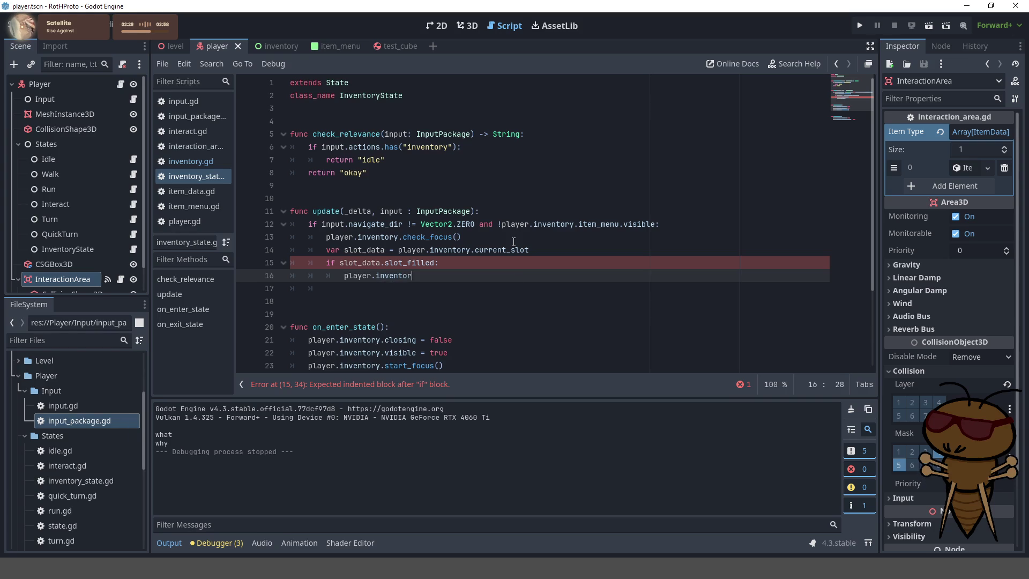
{"action": "type", "text": "ite"}
{"action": "key", "text": "BackSpace"}
{"action": "key", "text": "BackSpace"}
{"action": "key", "text": "BackSpace"}
{"action": "type", "text": ".item"}
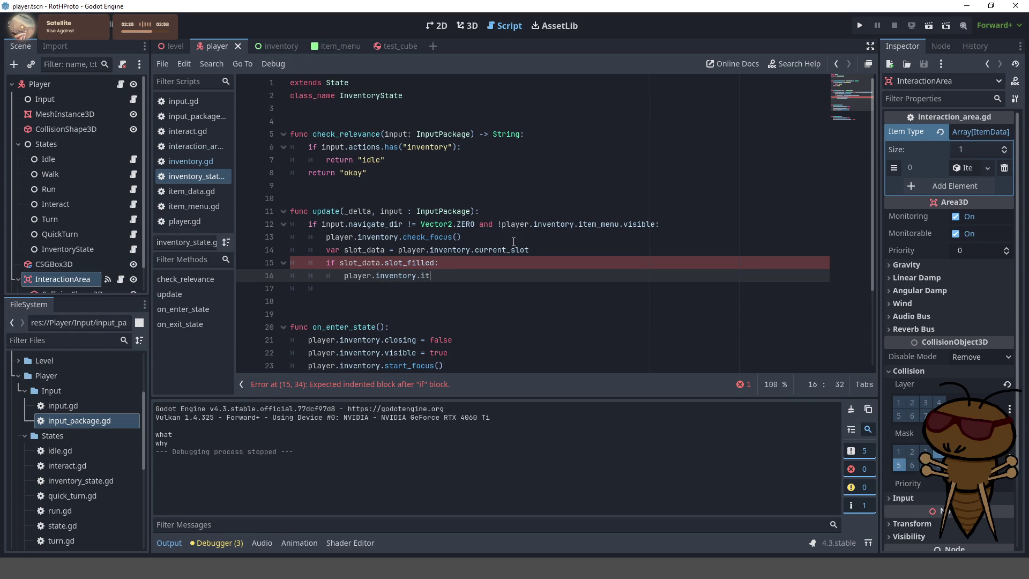
{"action": "key", "text": "BackSpace"}
{"action": "key", "text": "BackSpace"}
{"action": "key", "text": "BackSpace"}
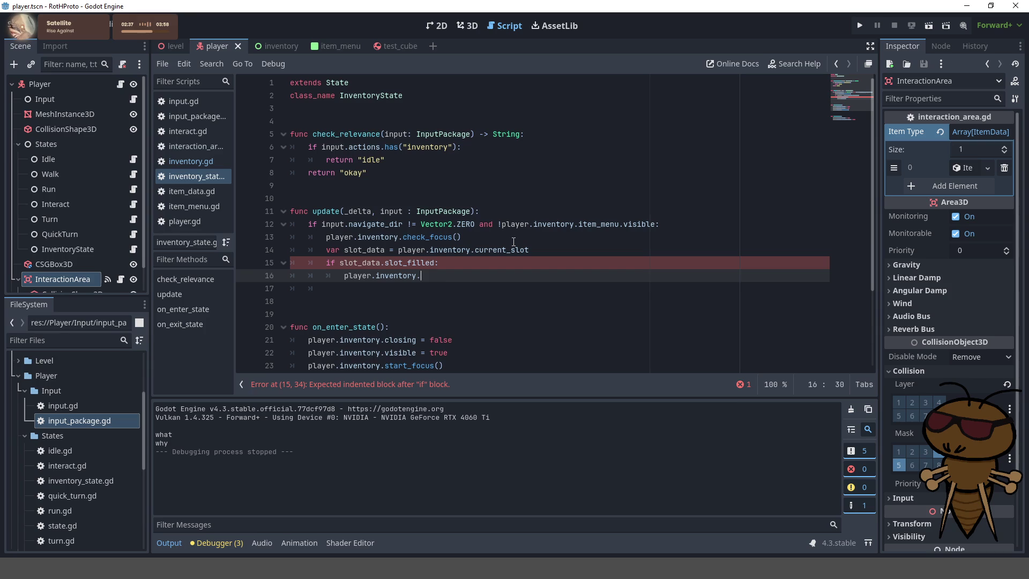
{"action": "key", "text": "BackSpace"}
{"action": "key", "text": "BackSpace"}
{"action": "key", "text": "BackSpace"}
{"action": "key", "text": "BackSpace"}
{"action": "key", "text": "BackSpace"}
{"action": "key", "text": "BackSpace"}
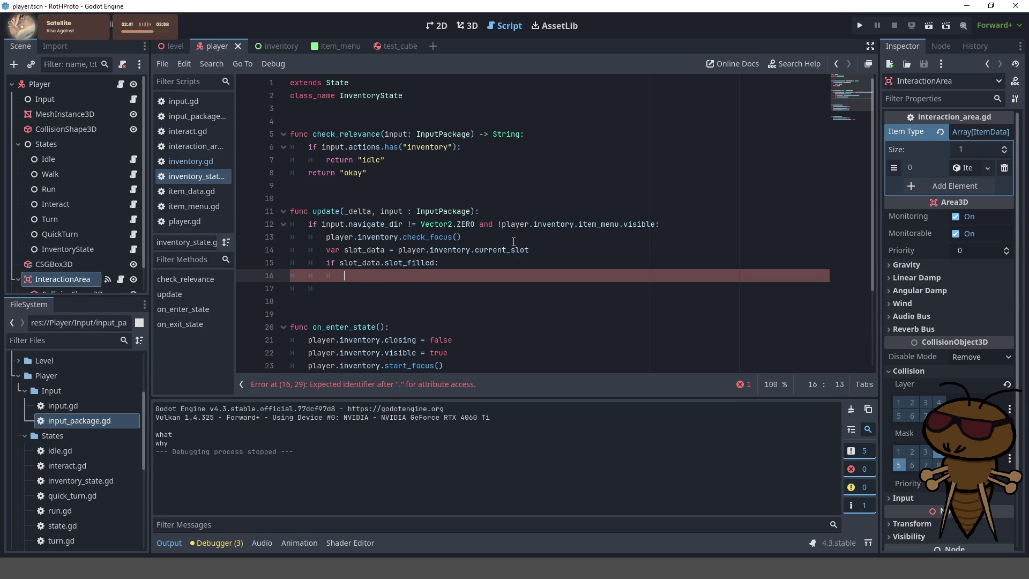
{"action": "type", "text": "pass"}
{"action": "key", "text": "Return"}
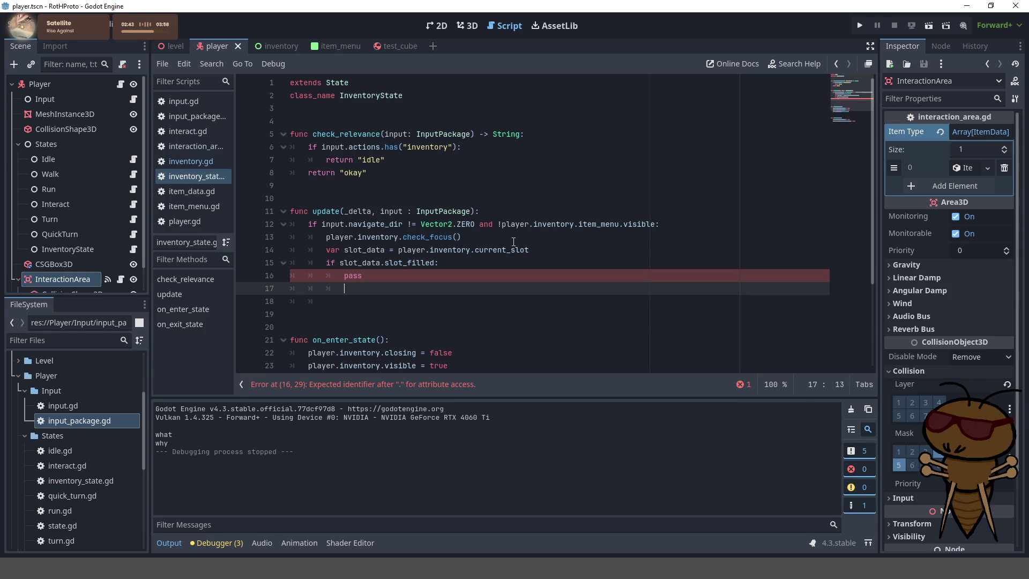
Add an else: branch containing pass and remove the extra indentation below it.
{"action": "type", "text": "else:"}
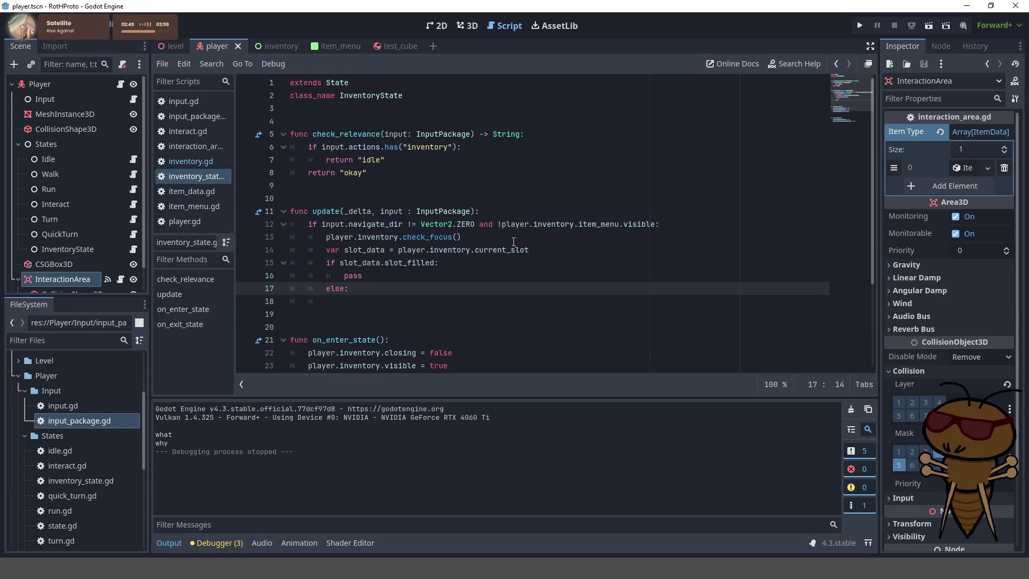
{"action": "key", "text": "Return"}
{"action": "type", "text": "pass"}
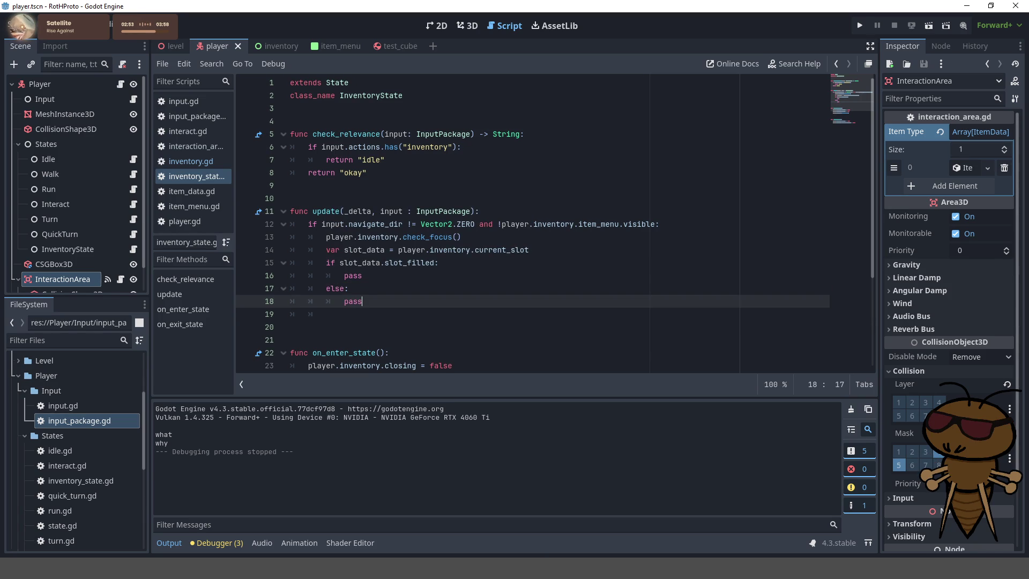
{"action": "left_click", "coordinate": [423, 309]}
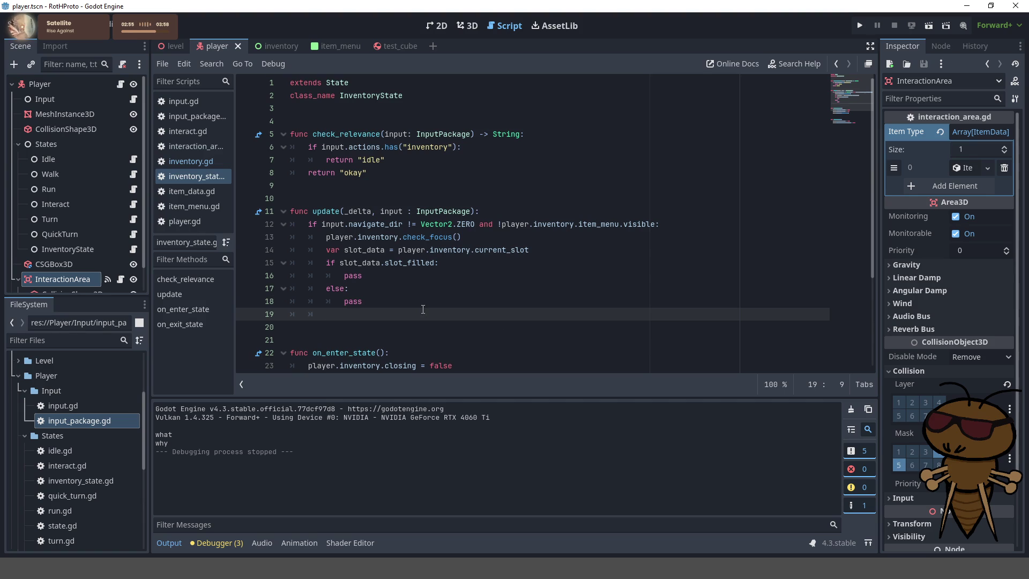
{"action": "key", "text": "BackSpace"}
Start a new line reading if input.actions.has("interact") below the slot_filled branch.
{"action": "key", "text": "Return"}
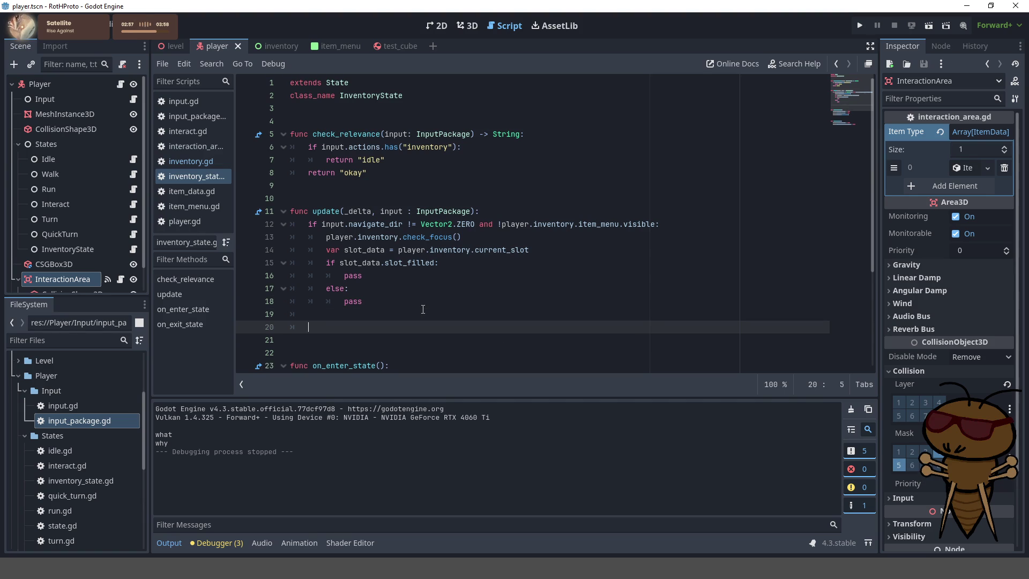
{"action": "type", "text": "if inpu"}
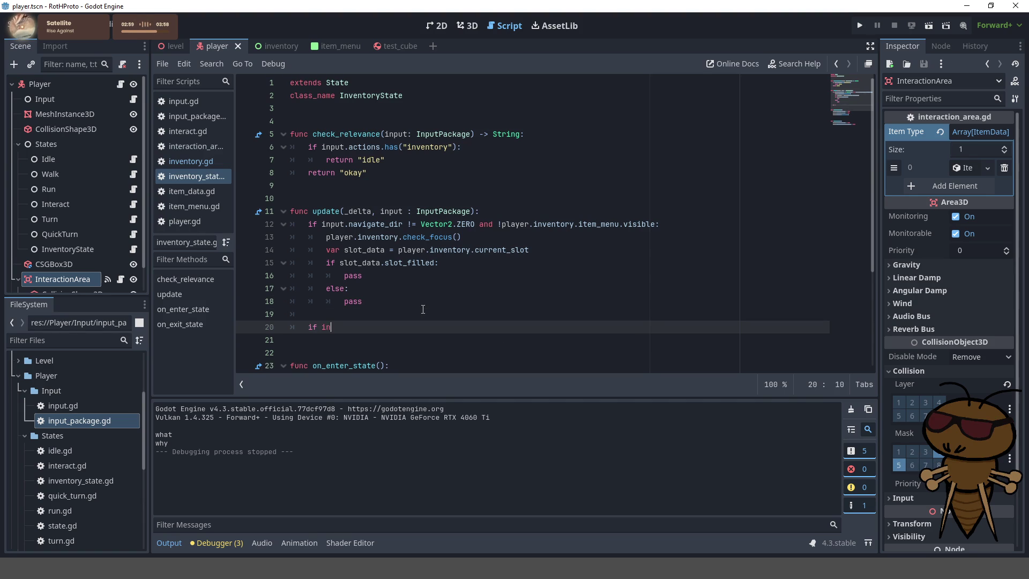
{"action": "type", "text": "t."}
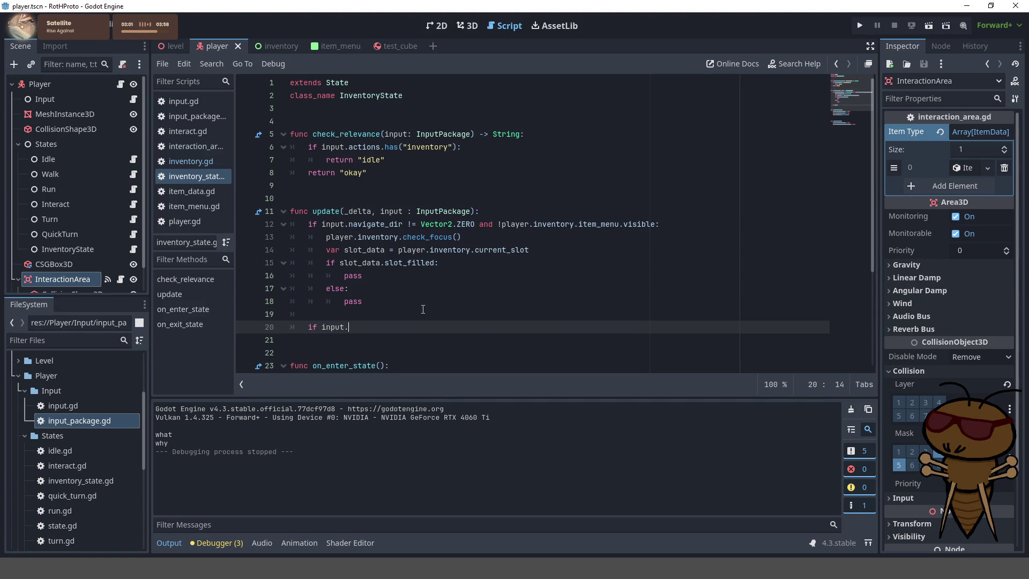
{"action": "type", "text": "action"}
{"action": "key", "text": "Return"}
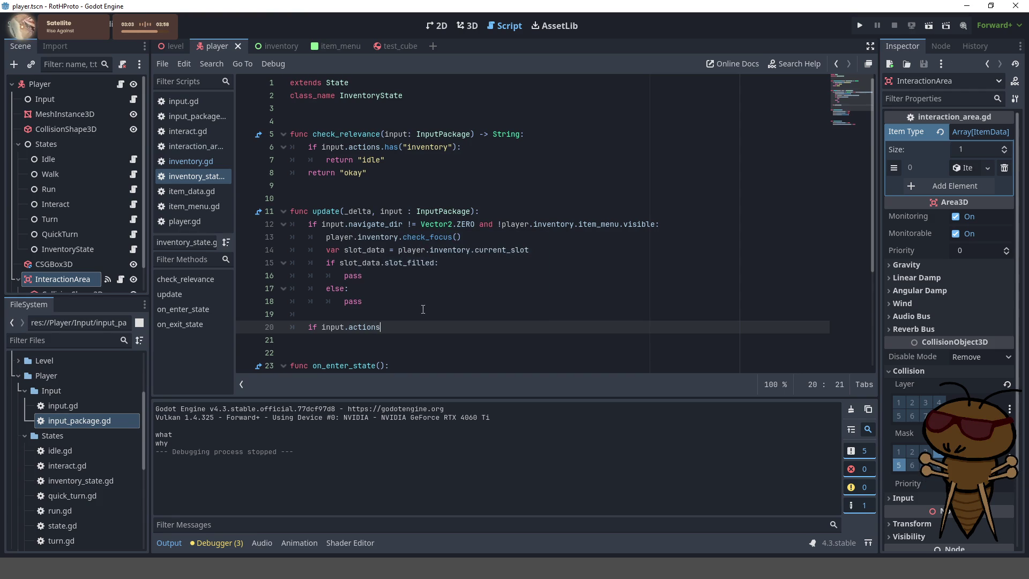
{"action": "type", "text": "."}
{"action": "type", "text": "has"}
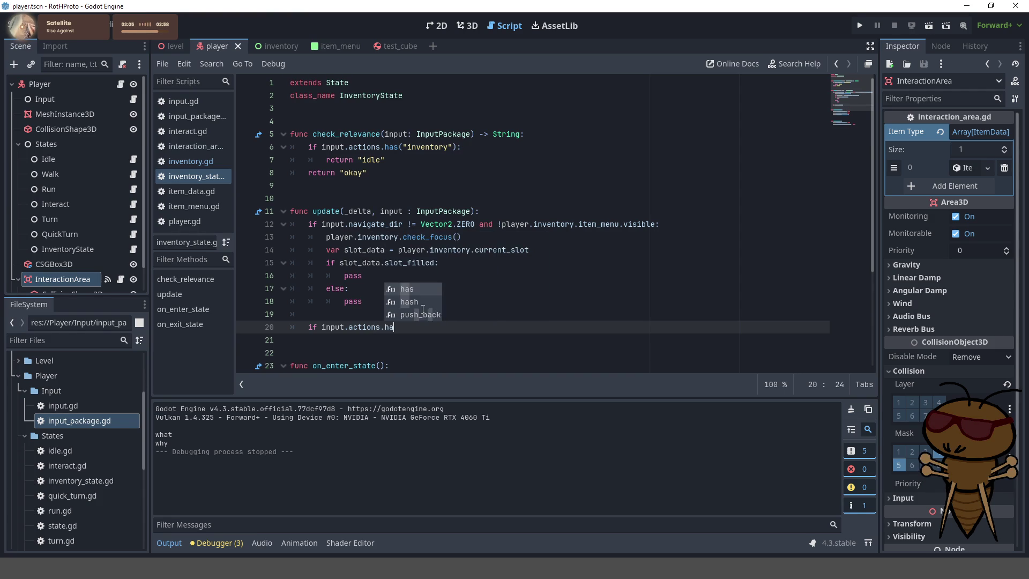
{"action": "type", "text": "(\""}
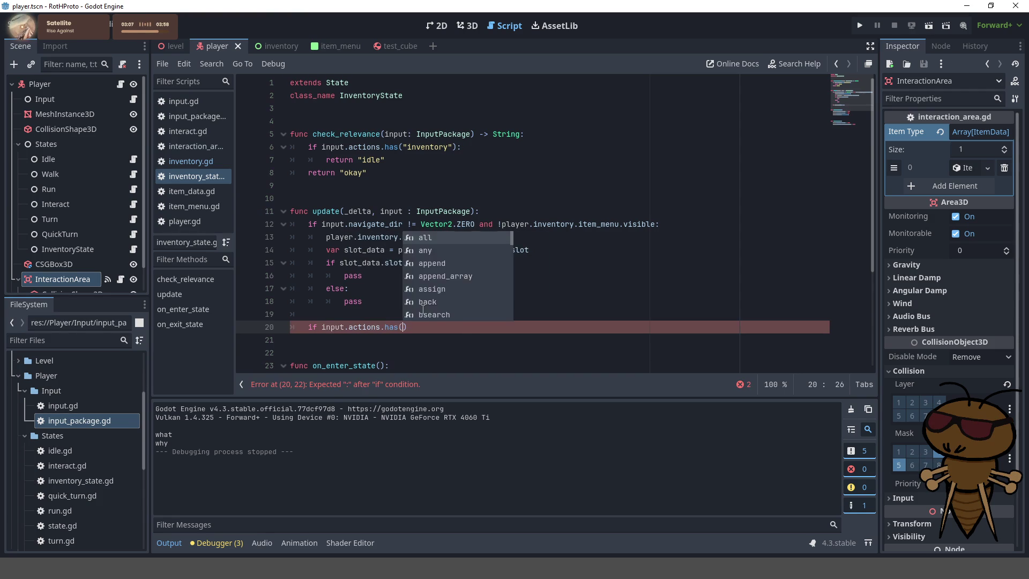
{"action": "type", "text": "interact"}
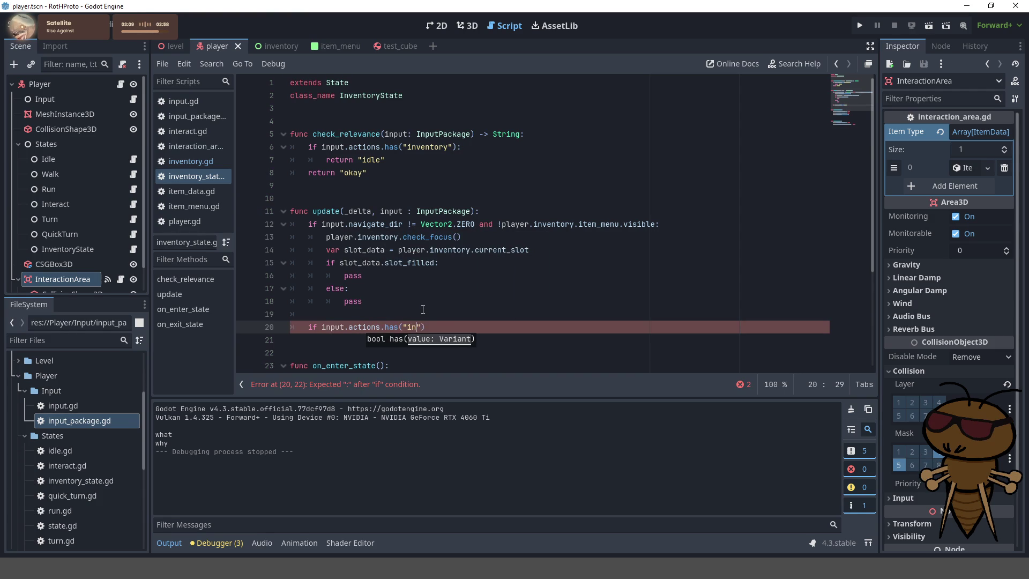
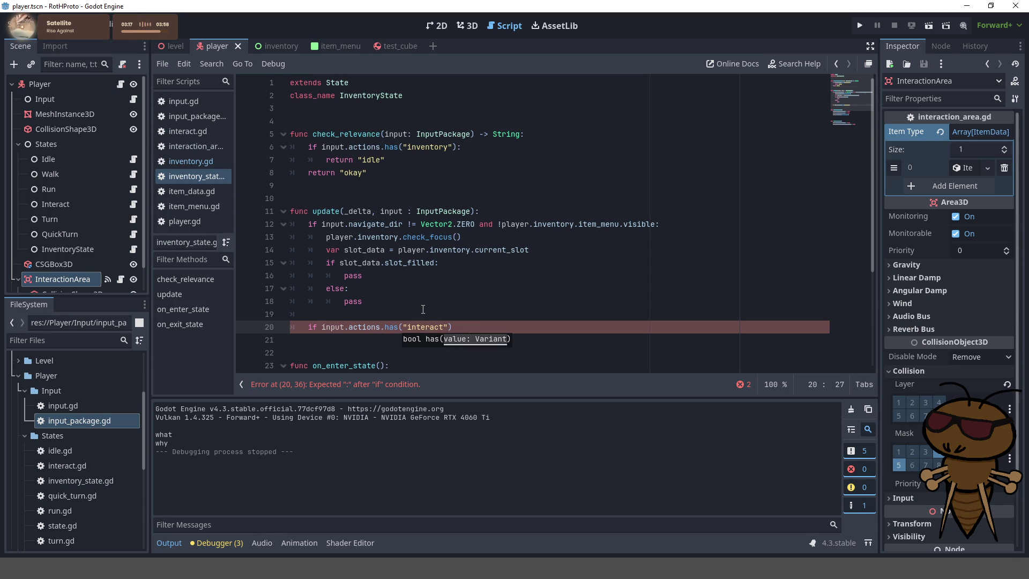
Finish line 20 as if input.actions.has("interact"): with the lowercase action name.
{"action": "key", "text": "Delete"}
{"action": "type", "text": "I"}
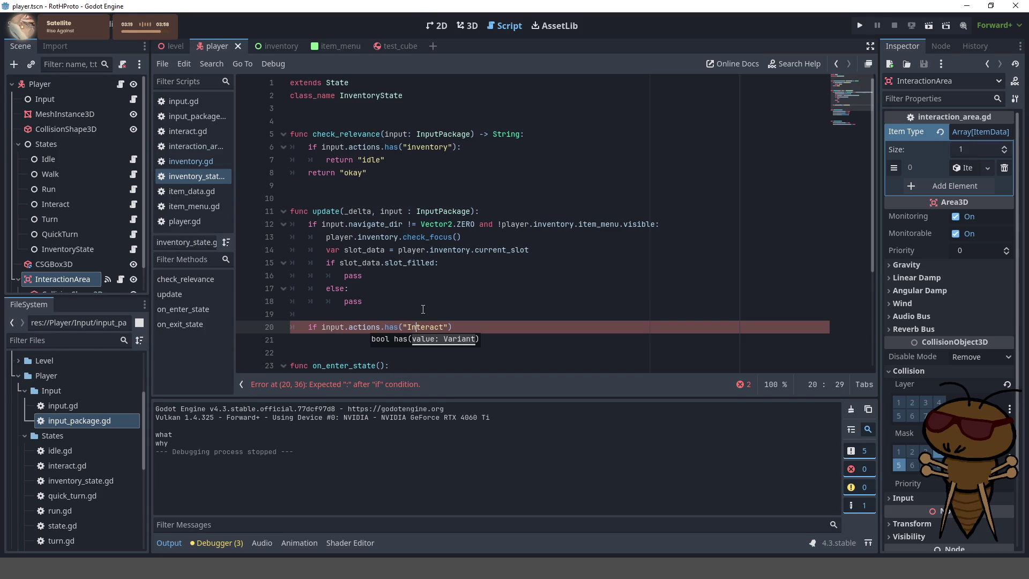
{"action": "key", "text": "Down"}
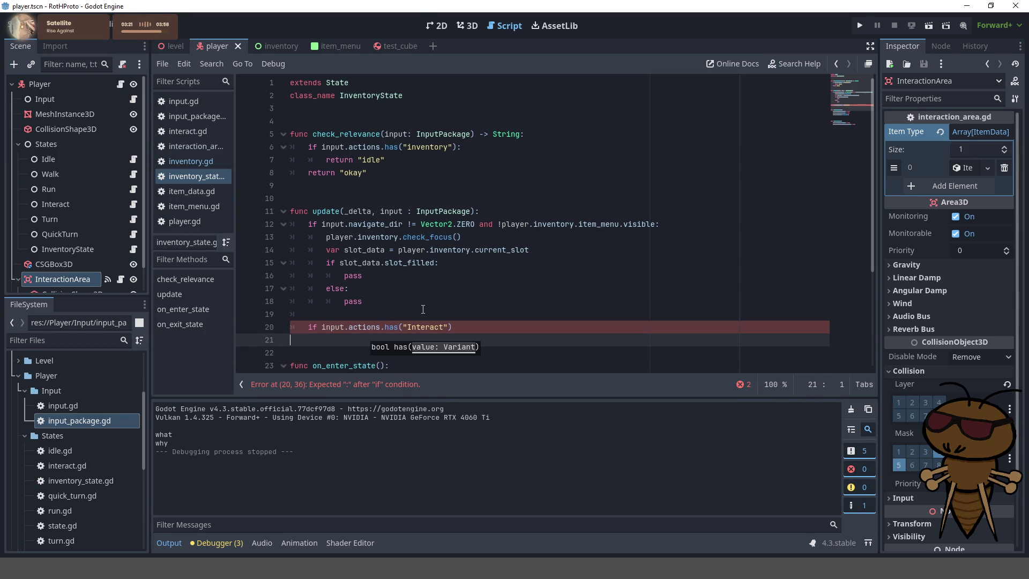
{"action": "key", "text": "Up"}
{"action": "key", "text": "BackSpace"}
{"action": "type", "text": "i"}
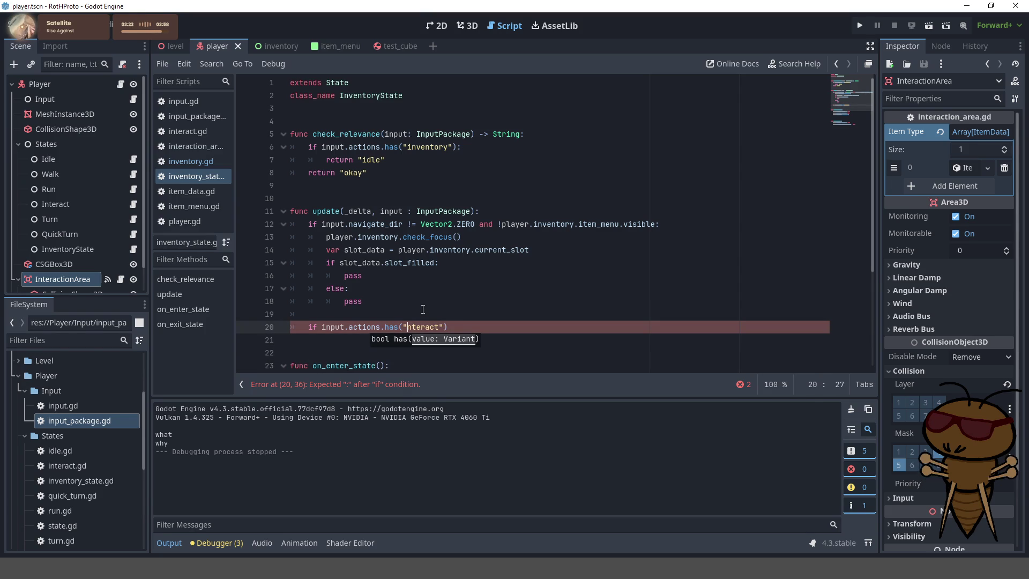
{"action": "key", "text": "End"}
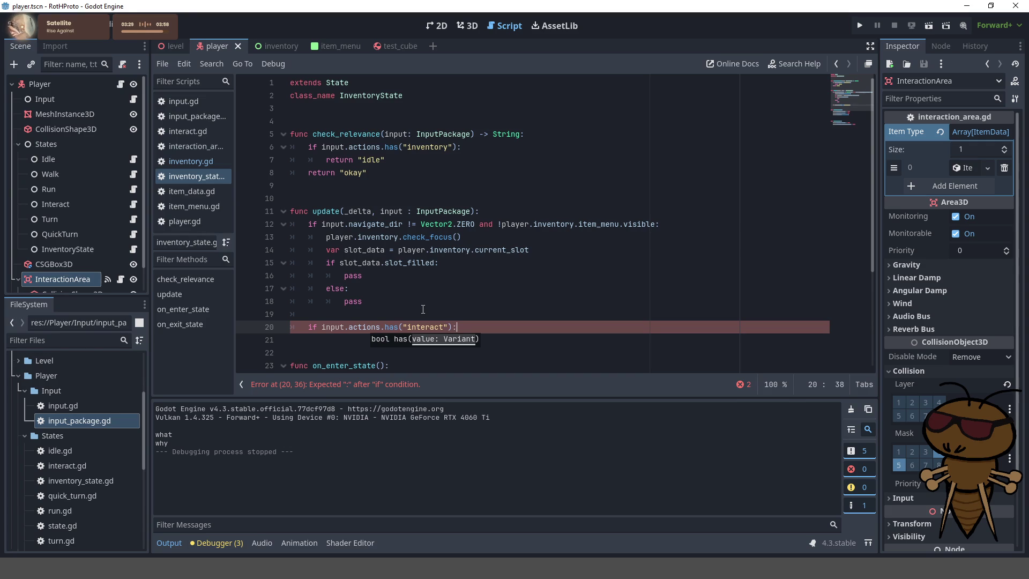
Add the indented check if !player.inventory.item_menu.visible: inside the interact branch.
{"action": "key", "text": "Return"}
{"action": "type", "text": "if !player"}
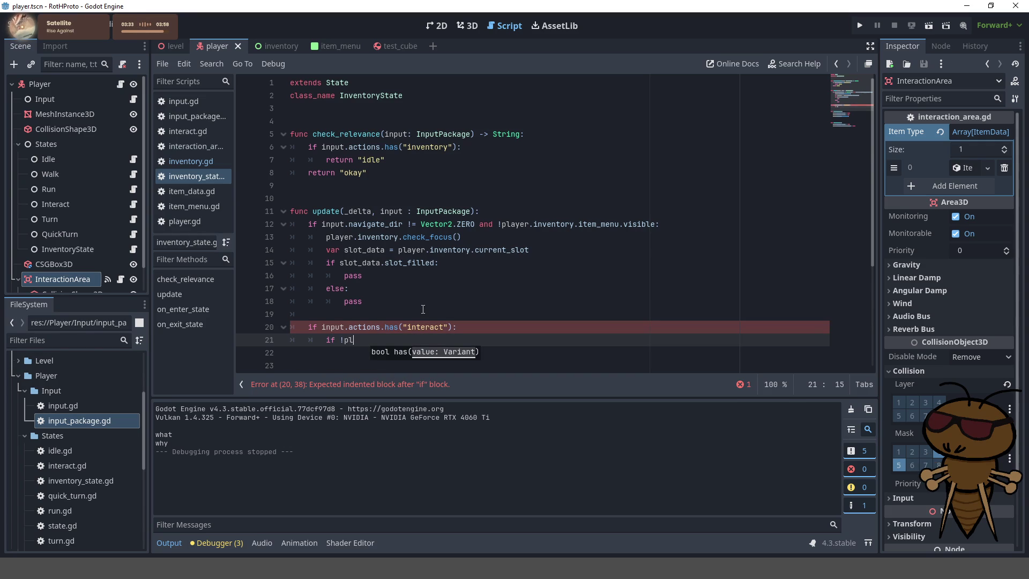
{"action": "type", "text": ".it"}
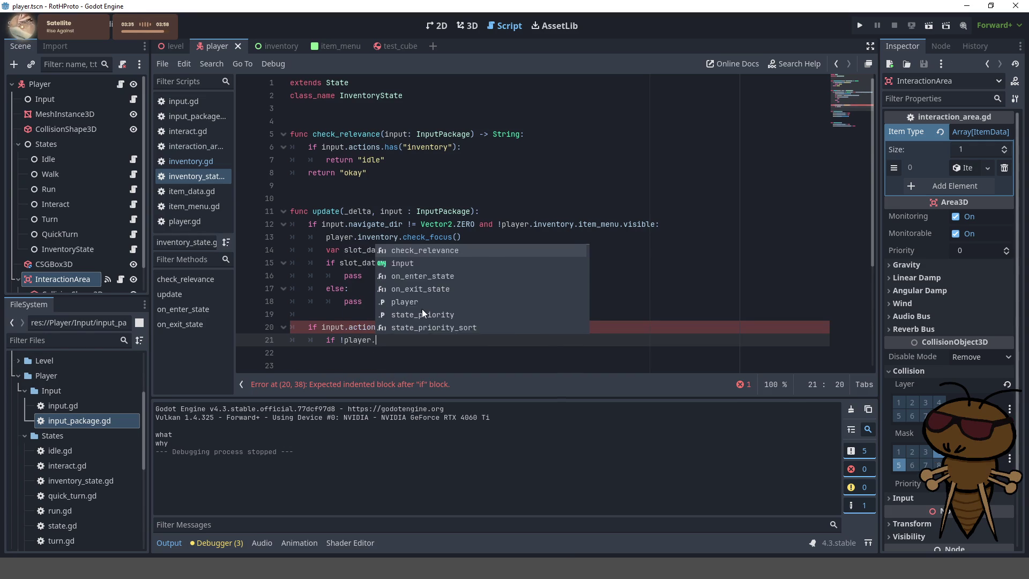
{"action": "key", "text": "BackSpace"}
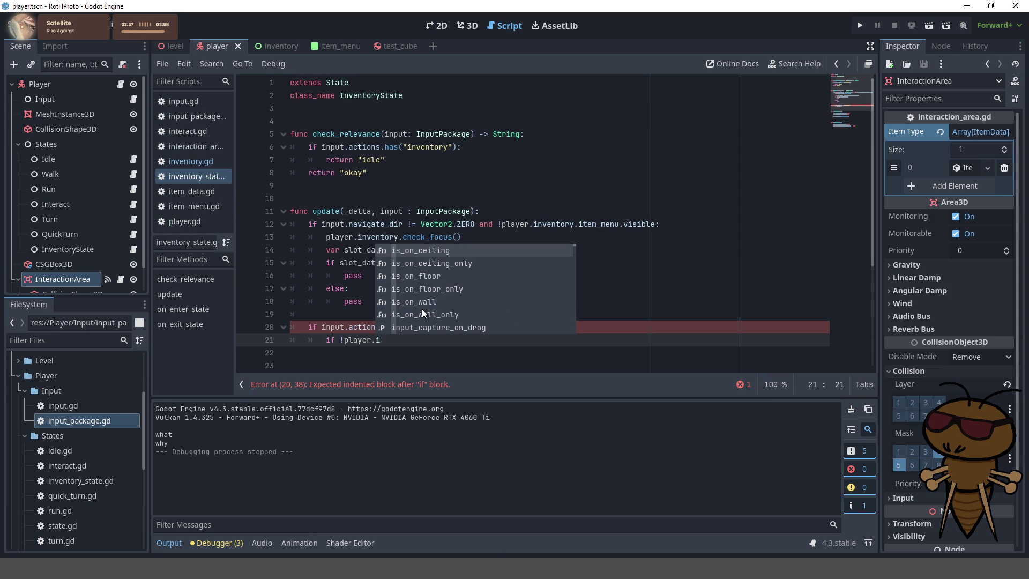
{"action": "type", "text": "ncen"}
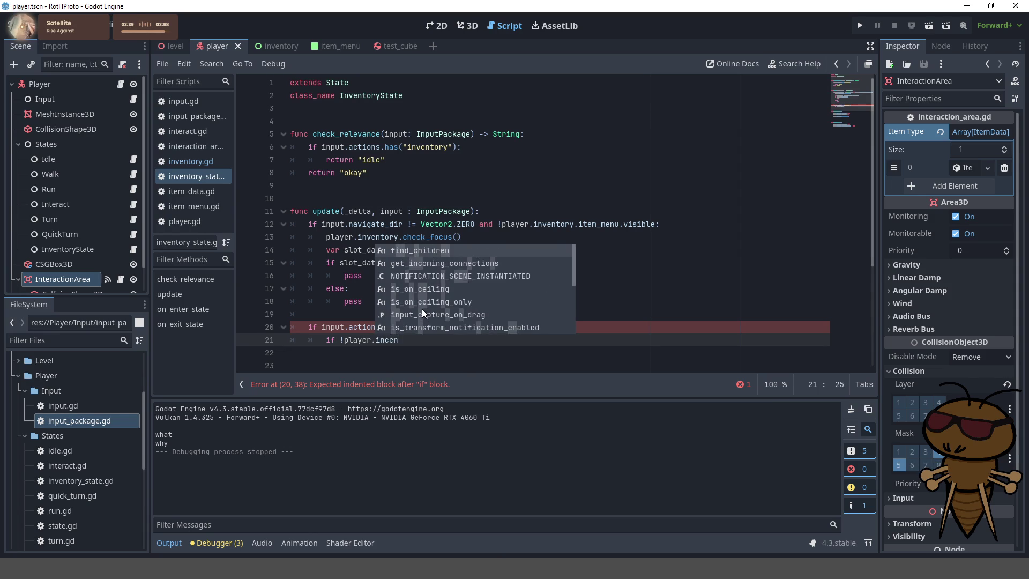
{"action": "key", "text": "BackSpace"}
{"action": "type", "text": "vent"}
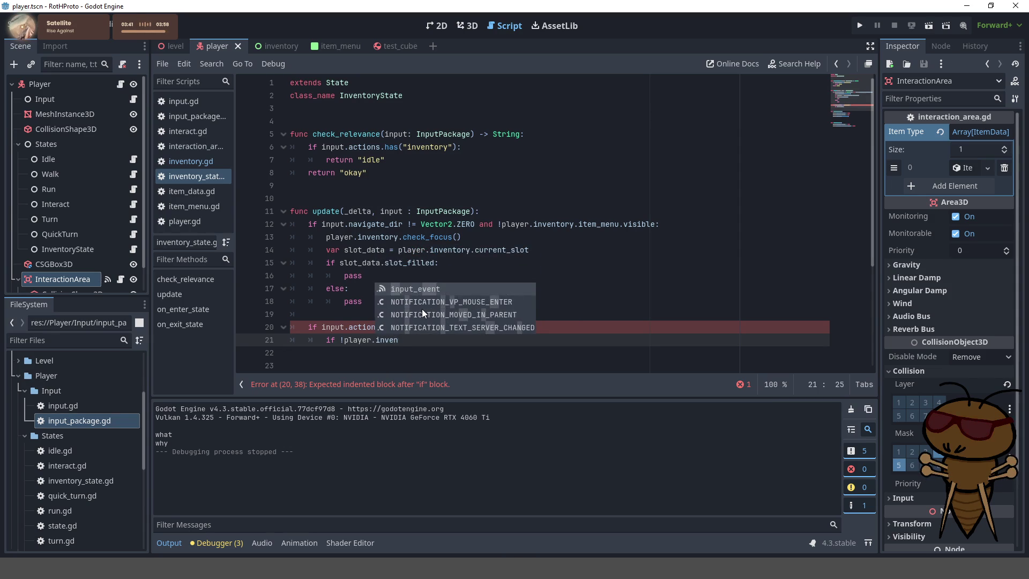
{"action": "type", "text": "ory"}
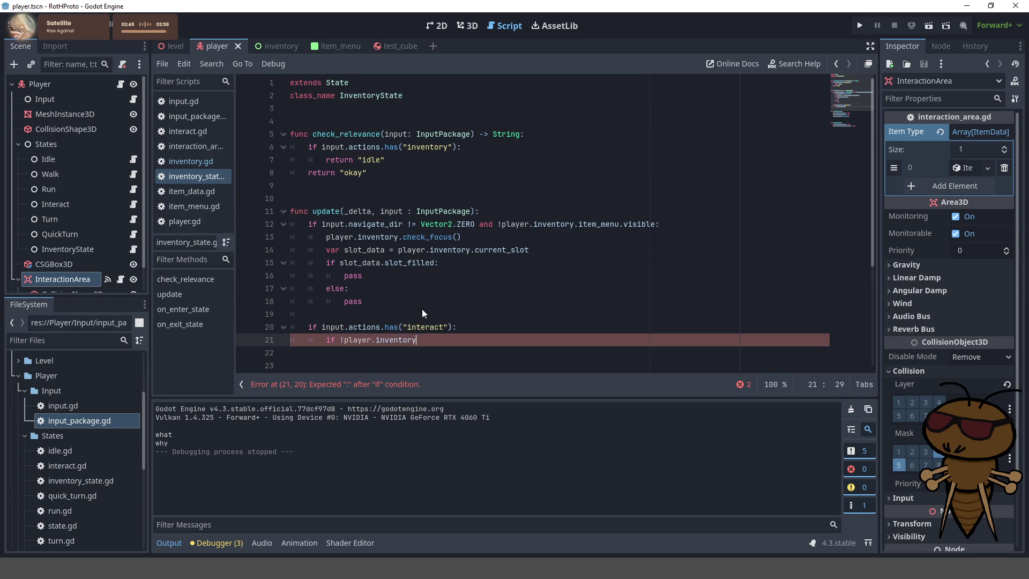
{"action": "type", "text": ".item"}
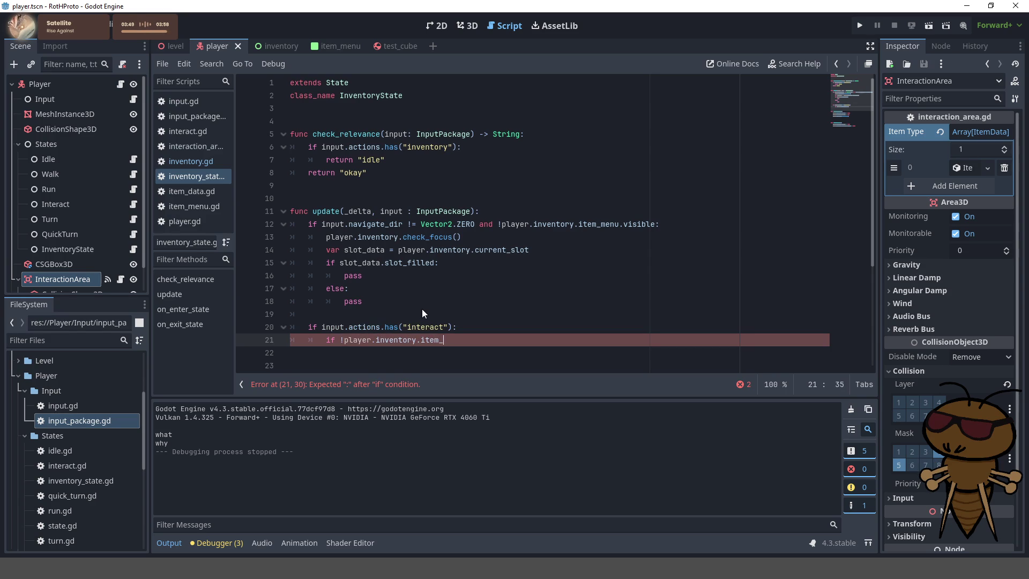
{"action": "type", "text": "_menu"}
{"action": "type", "text": ".visi"}
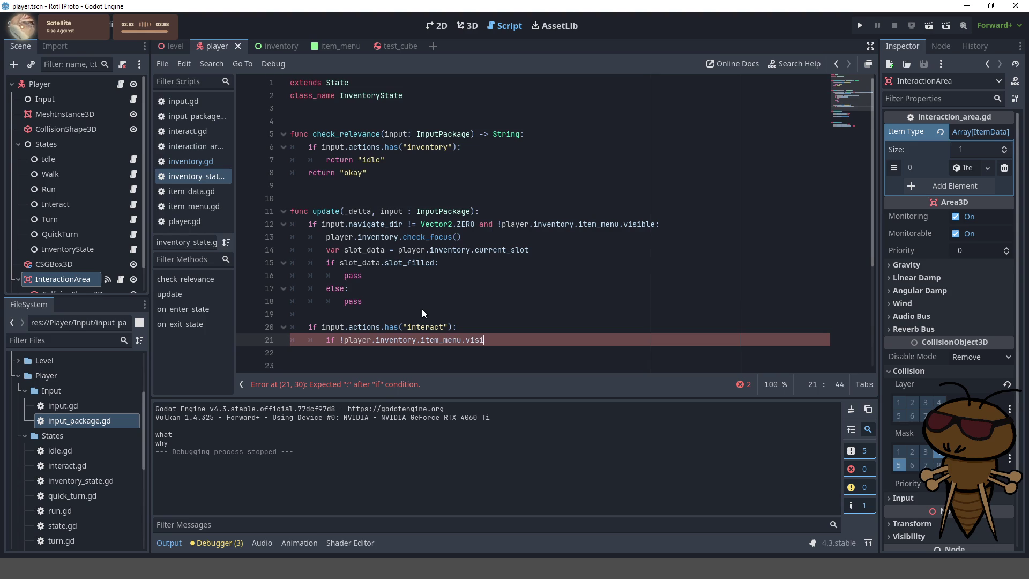
{"action": "type", "text": "ble:"}
{"action": "key", "text": "Return"}
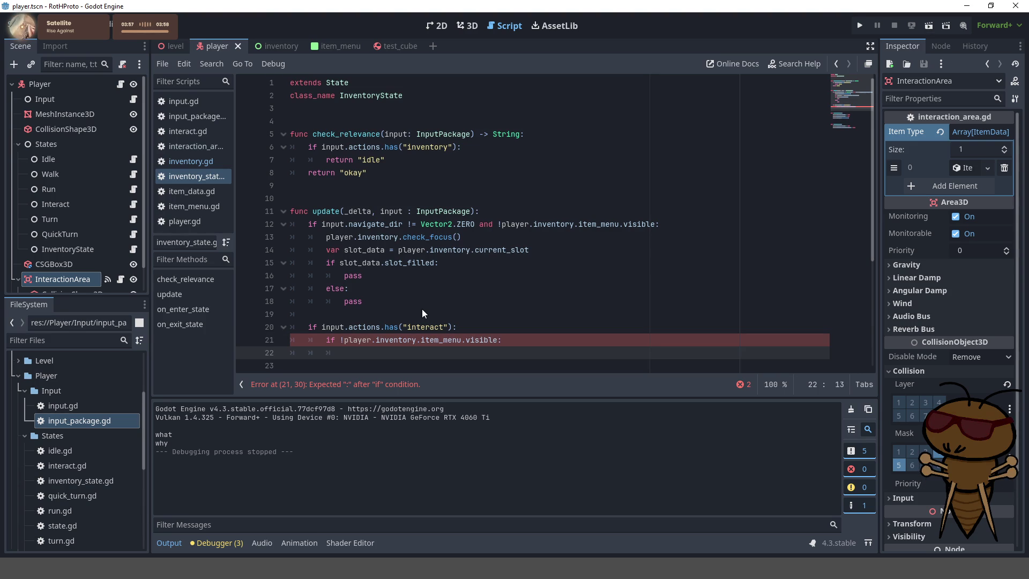
Under the visibility check, set player.inventory.item_menu.visible = true using the copied reference.
{"action": "type", "text": "["}
{"action": "key", "text": "BackSpace"}
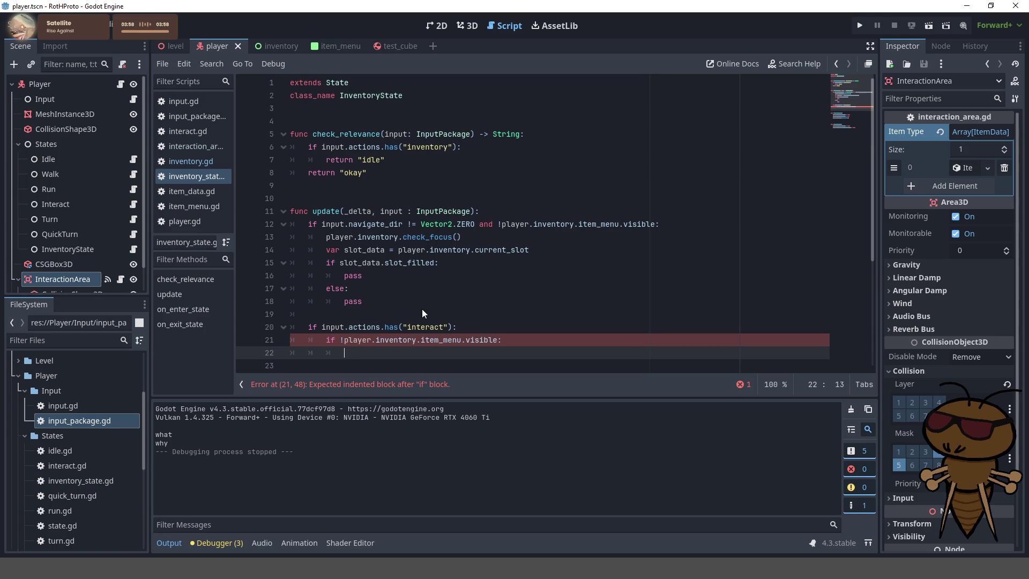
{"action": "type", "text": "player.i"}
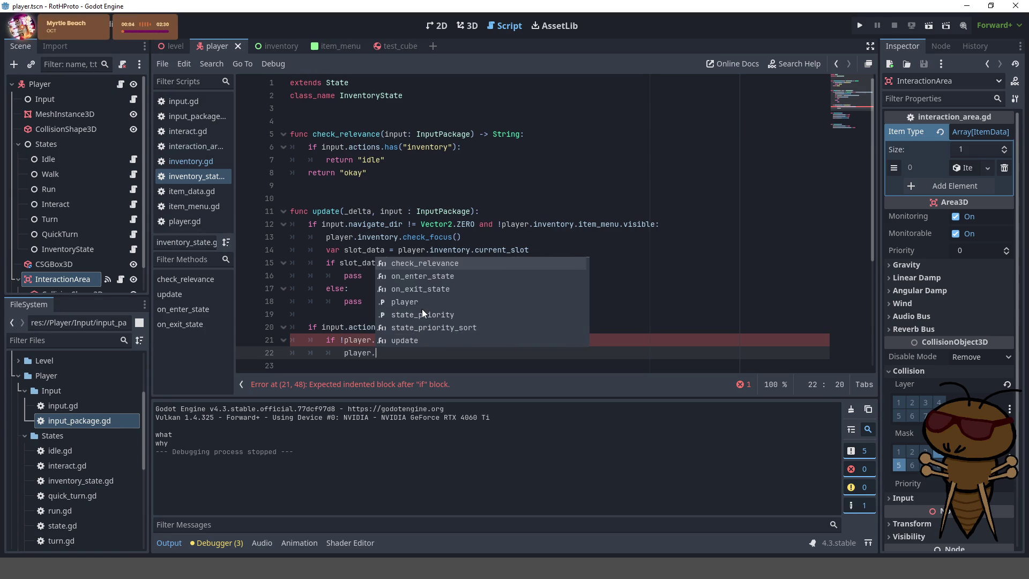
{"action": "key", "text": "BackSpace"}
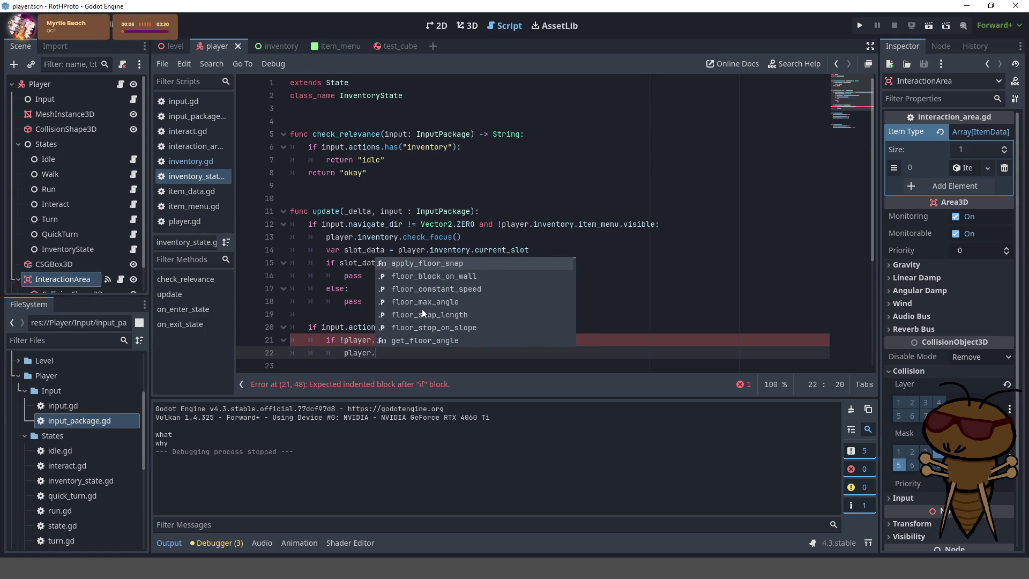
{"action": "left_click", "coordinate": [328, 327]}
{"action": "left_click_drag", "start_coordinate": [371, 340], "coordinate": [499, 340]}
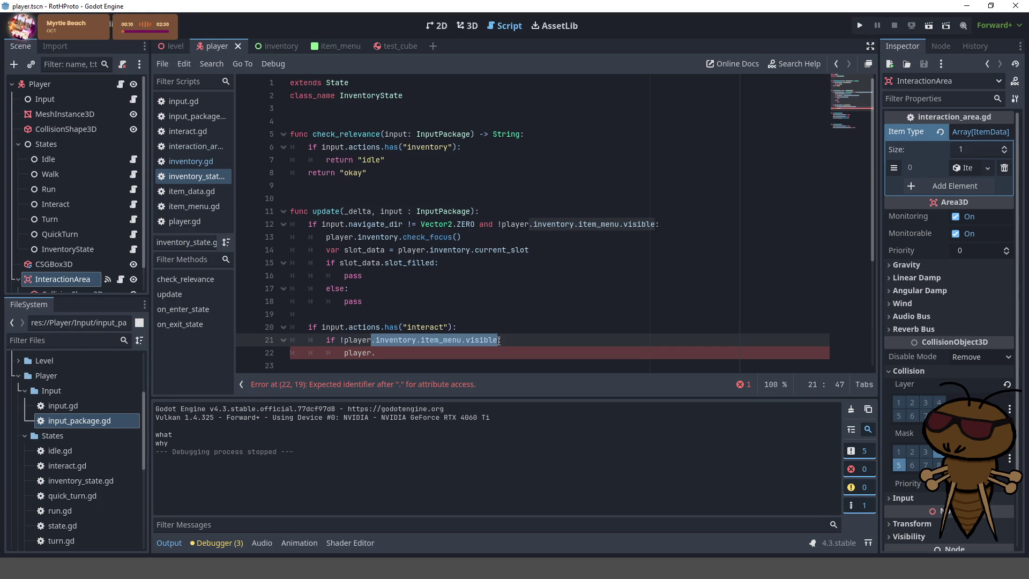
{"action": "key", "text": "ctrl+c"}
{"action": "left_click", "coordinate": [417, 353]}
{"action": "key", "text": "ctrl+v"}
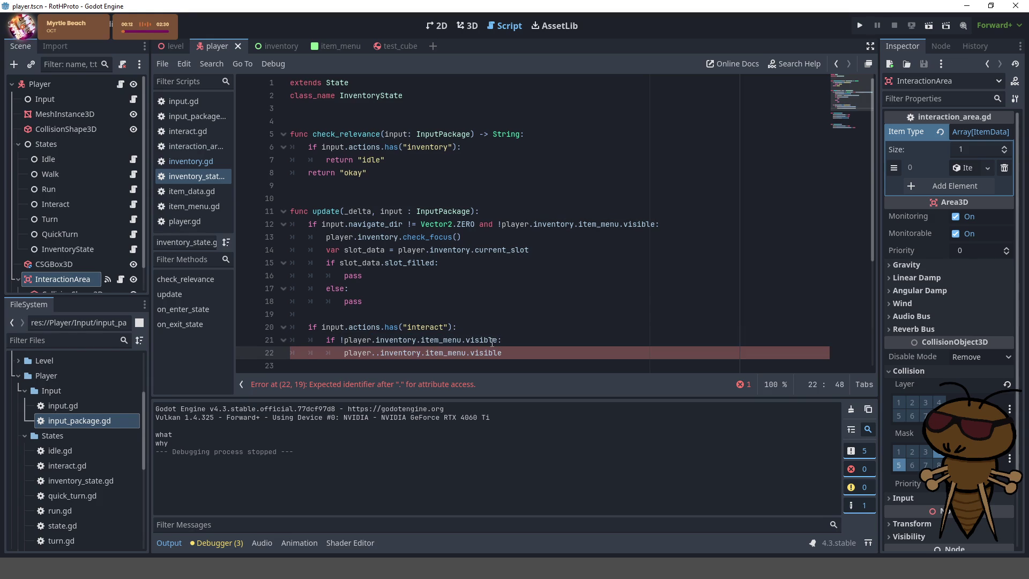
{"action": "type", "text": "- true"}
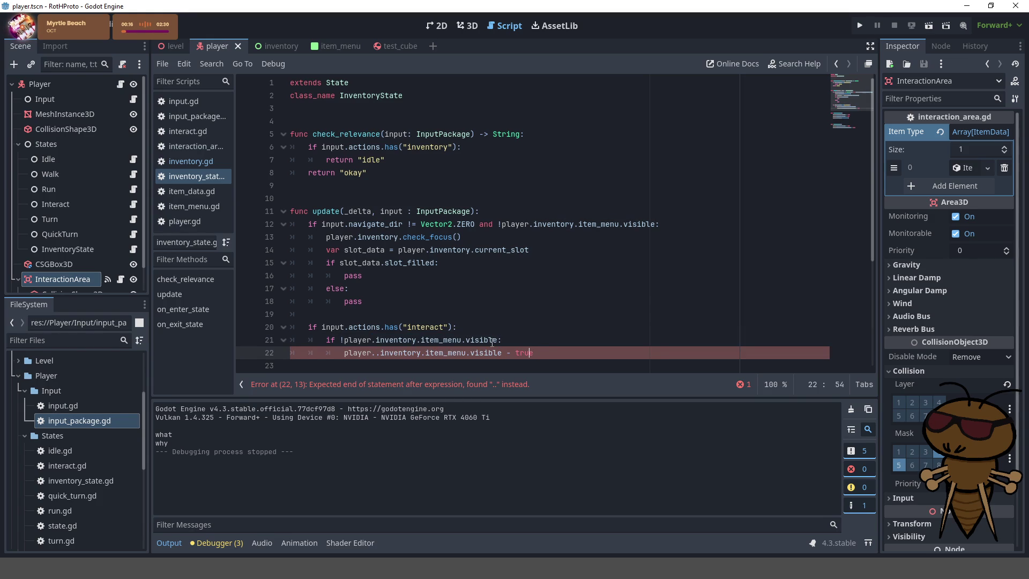
{"action": "key", "text": "Left"}
{"action": "key", "text": "BackSpace"}
{"action": "type", "text": "="}
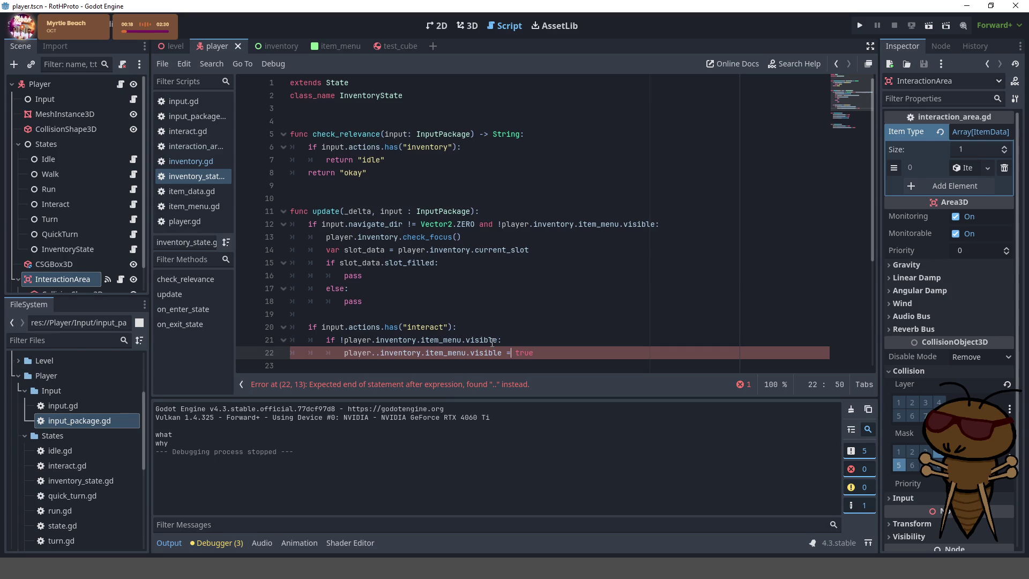
{"action": "left_click", "coordinate": [375, 353]}
{"action": "key", "text": "BackSpace"}
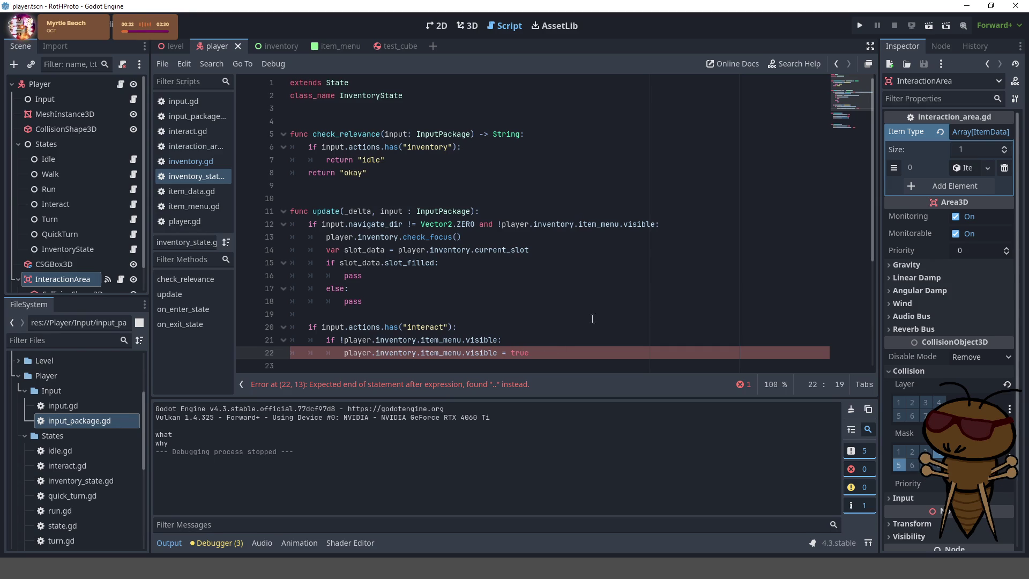
{"action": "left_click", "coordinate": [572, 352]}
{"action": "key", "text": "Return"}
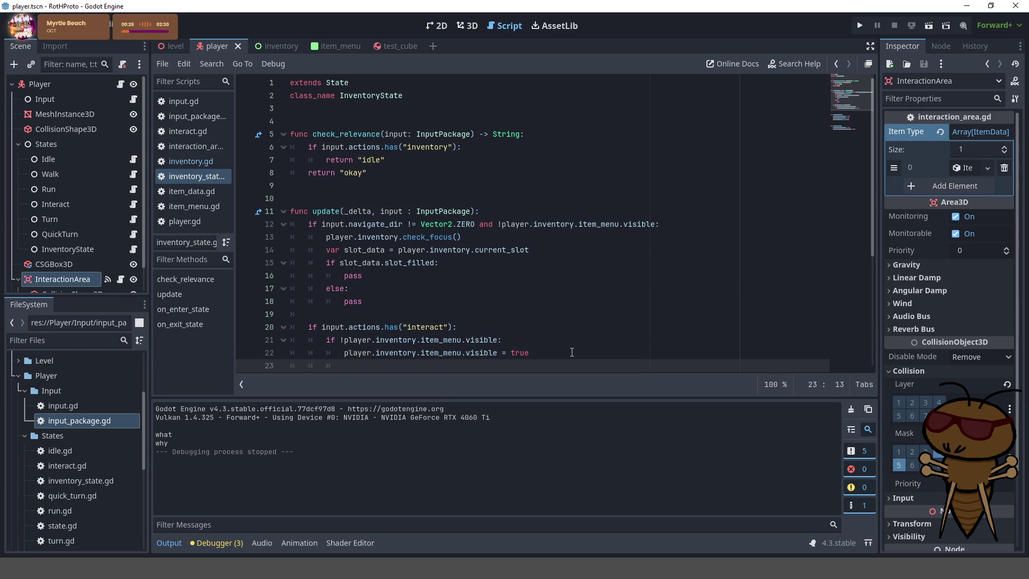
Add player.inventory.item_menu.gain_focus() on the next line.
{"action": "left_click_drag", "start_coordinate": [461, 352], "coordinate": [344, 357]}
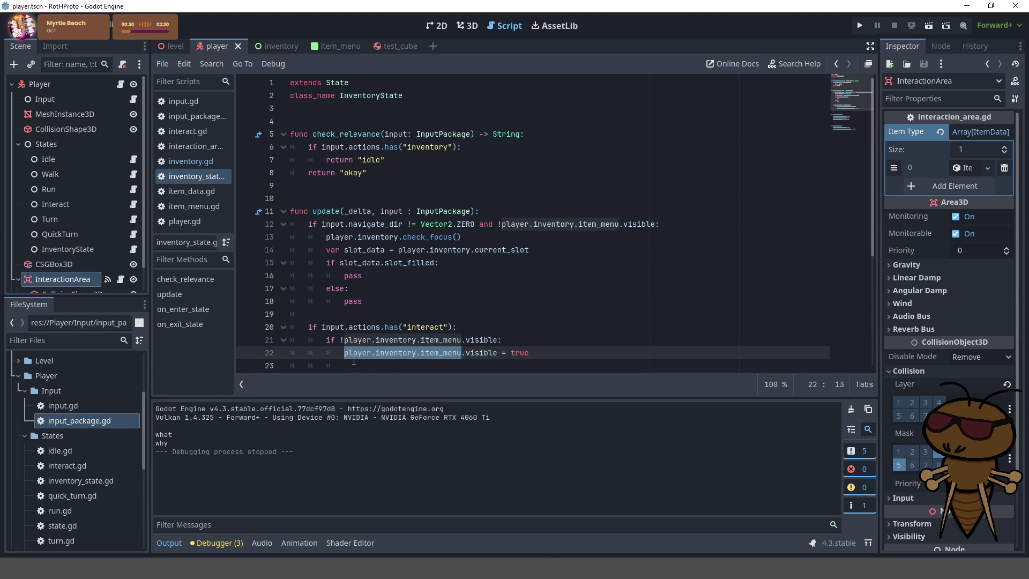
{"action": "key", "text": "ctrl+c"}
{"action": "left_click", "coordinate": [395, 364]}
{"action": "key", "text": "ctrl+v"}
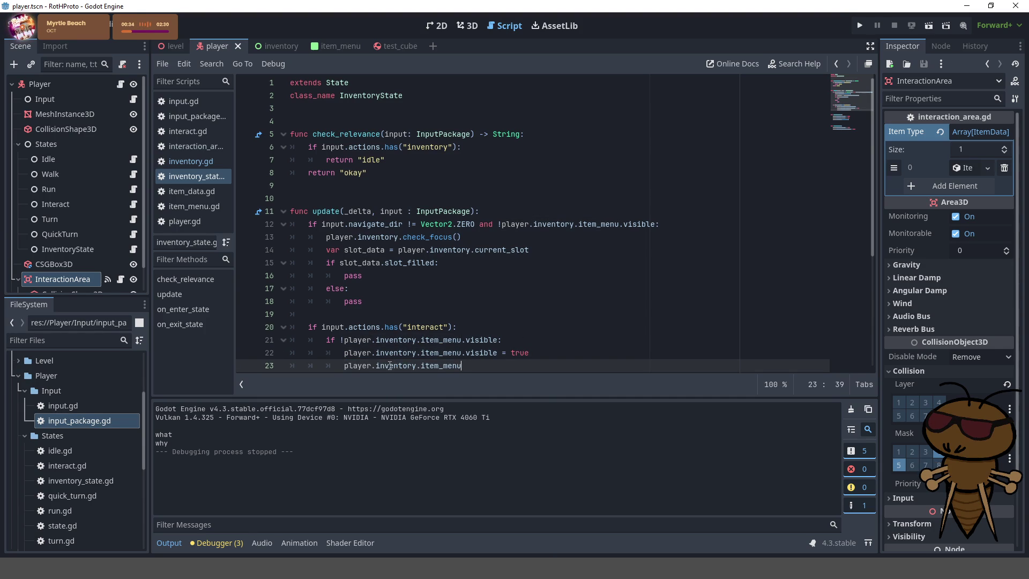
{"action": "type", "text": ".gain"}
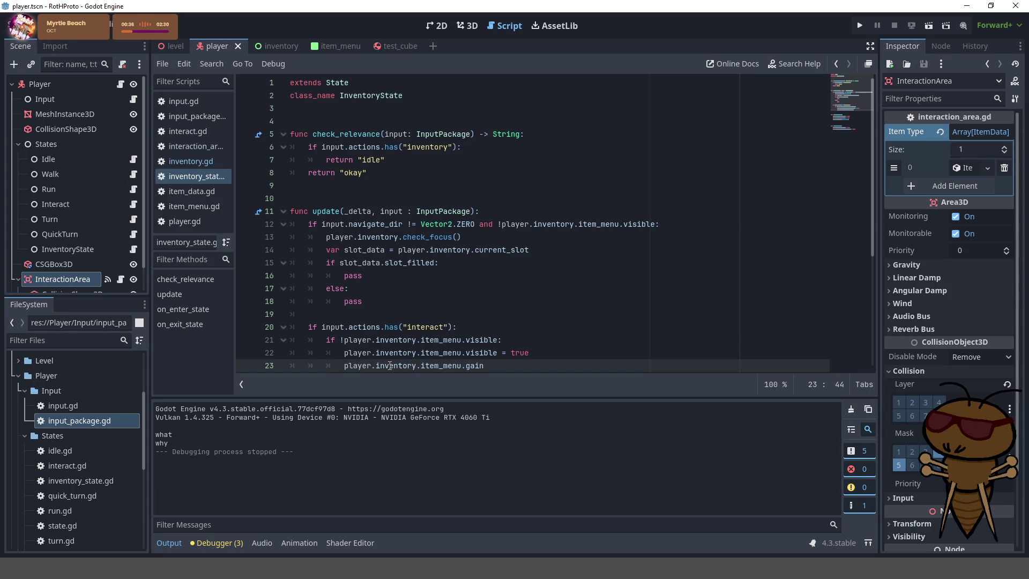
{"action": "type", "text": "_foc"}
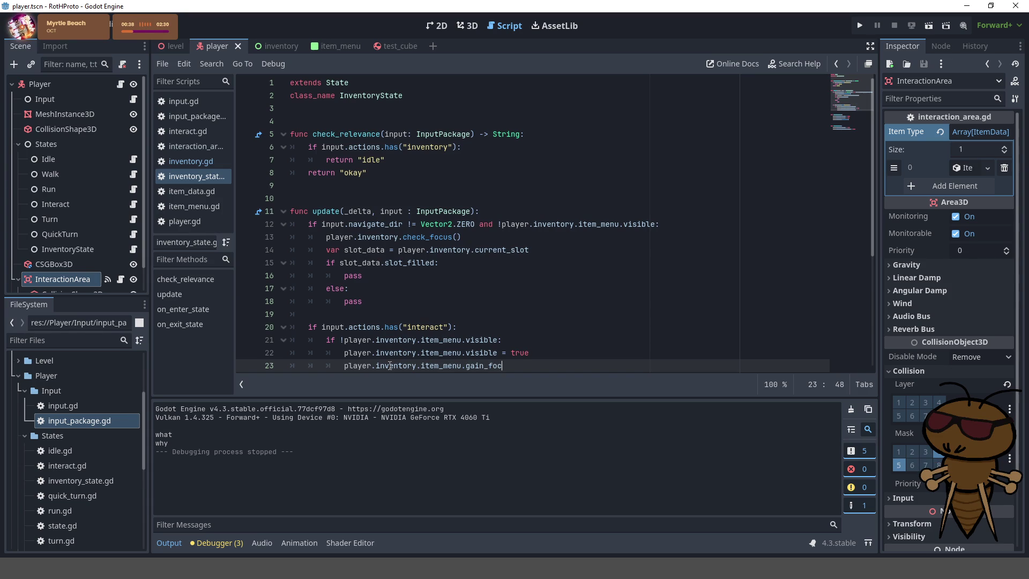
{"action": "type", "text": "us"}
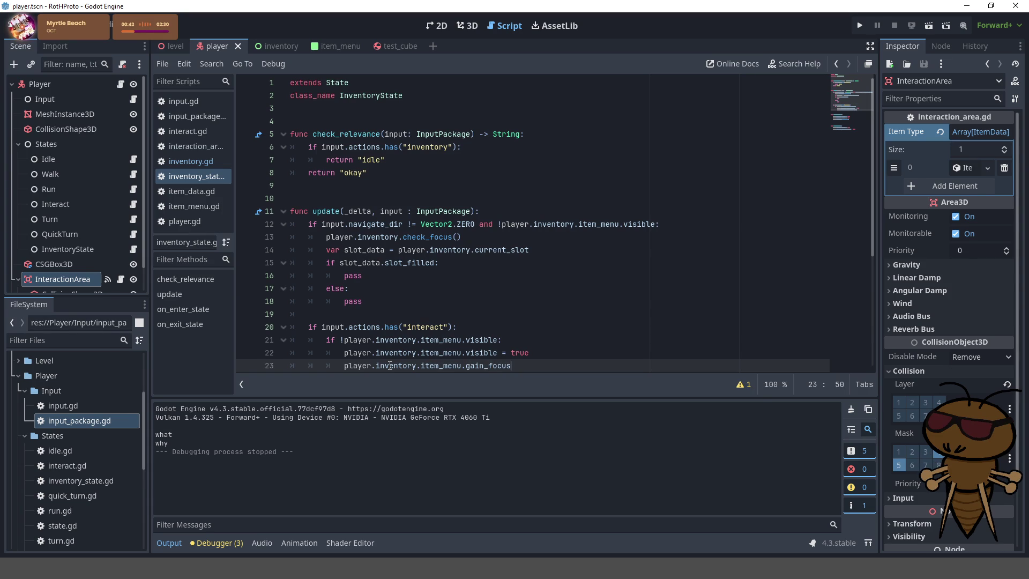
{"action": "type", "text": "("}
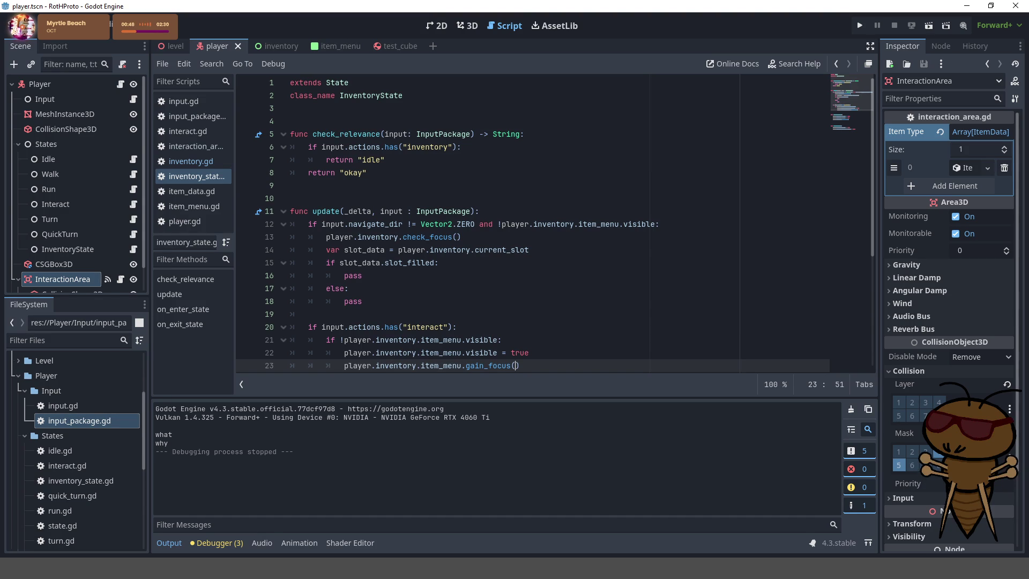
{"action": "scroll", "coordinate": [539, 349], "scroll_direction": "down", "scroll_amount": 1}
Add an else branch that calls player.inventory.item_menu.check_focus().
{"action": "scroll", "coordinate": [538, 349], "scroll_direction": "down", "scroll_amount": 2}
{"action": "left_click", "coordinate": [549, 248]}
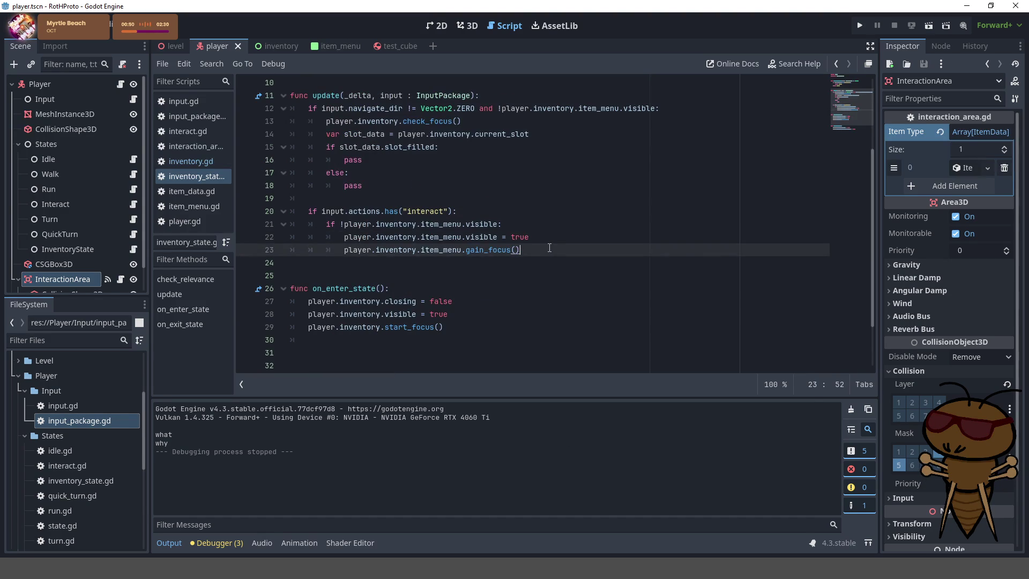
{"action": "key", "text": "Return"}
{"action": "key", "text": "BackSpace"}
{"action": "type", "text": "else:"}
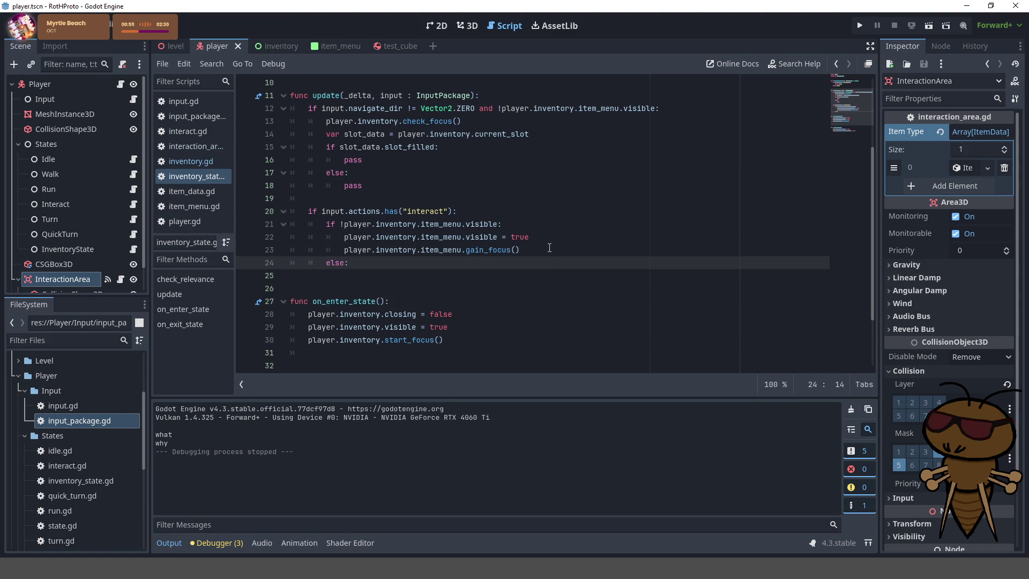
{"action": "key", "text": "Return"}
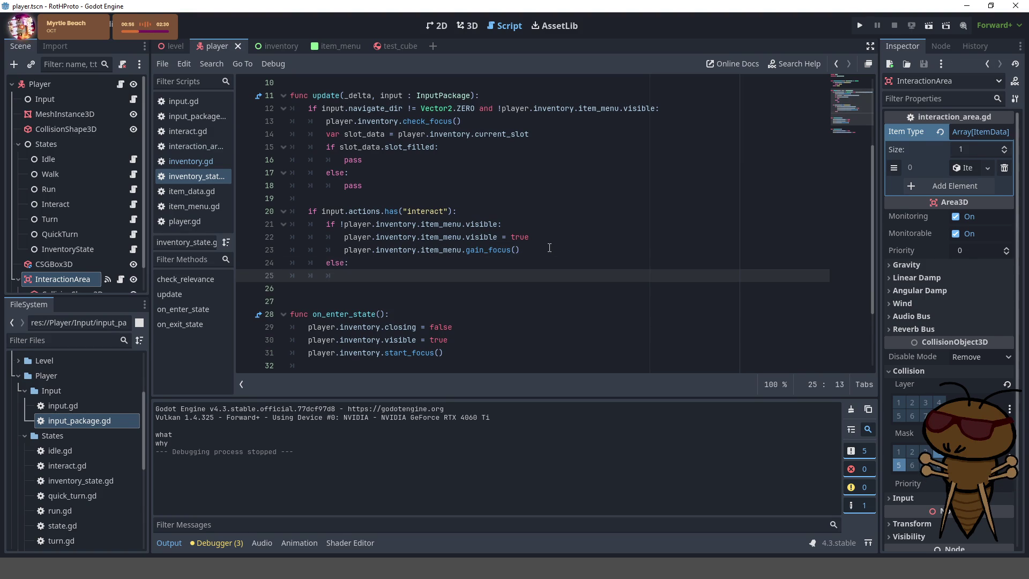
{"action": "type", "text": "player"}
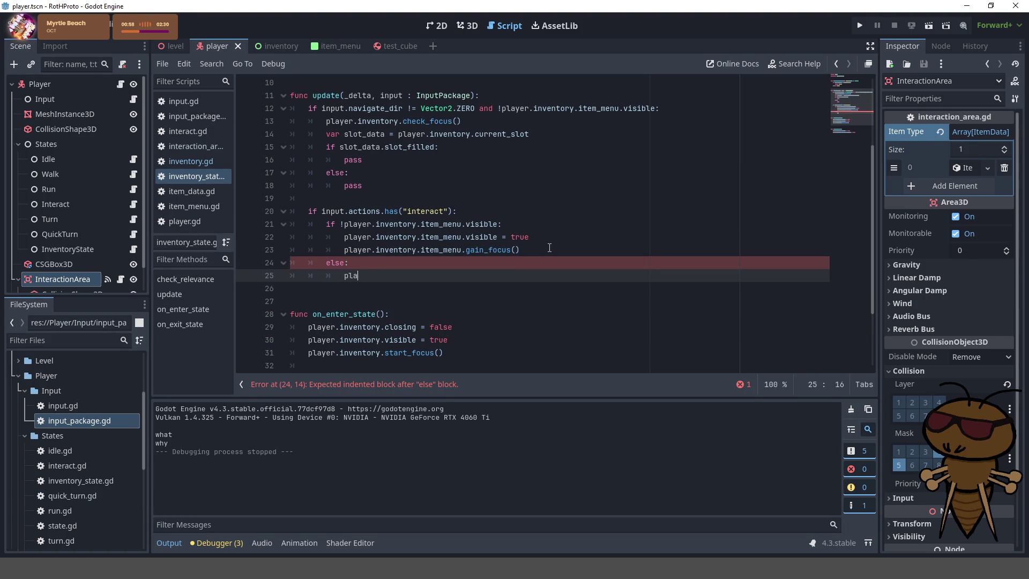
{"action": "type", "text": ".invent"}
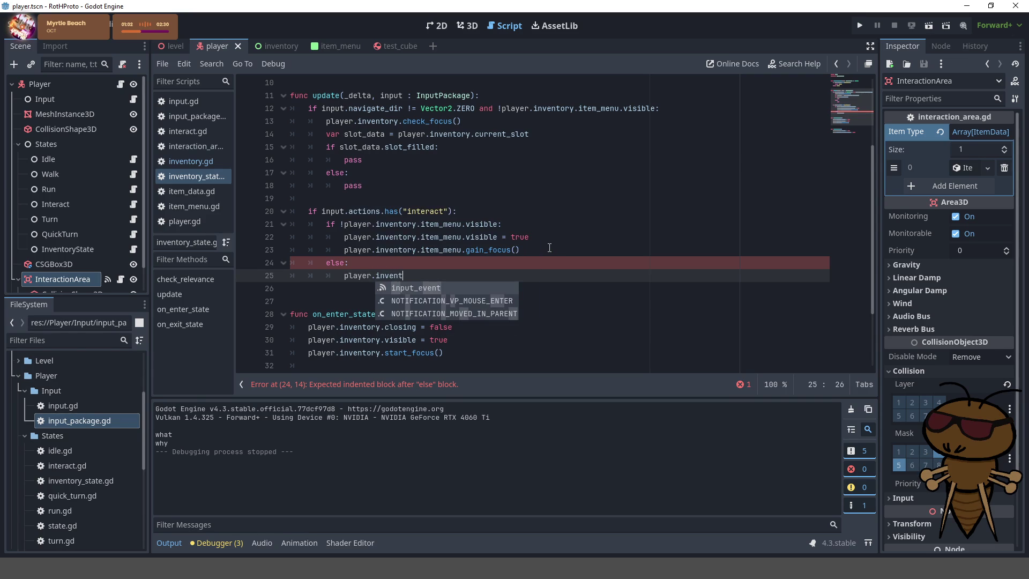
{"action": "type", "text": "ory"}
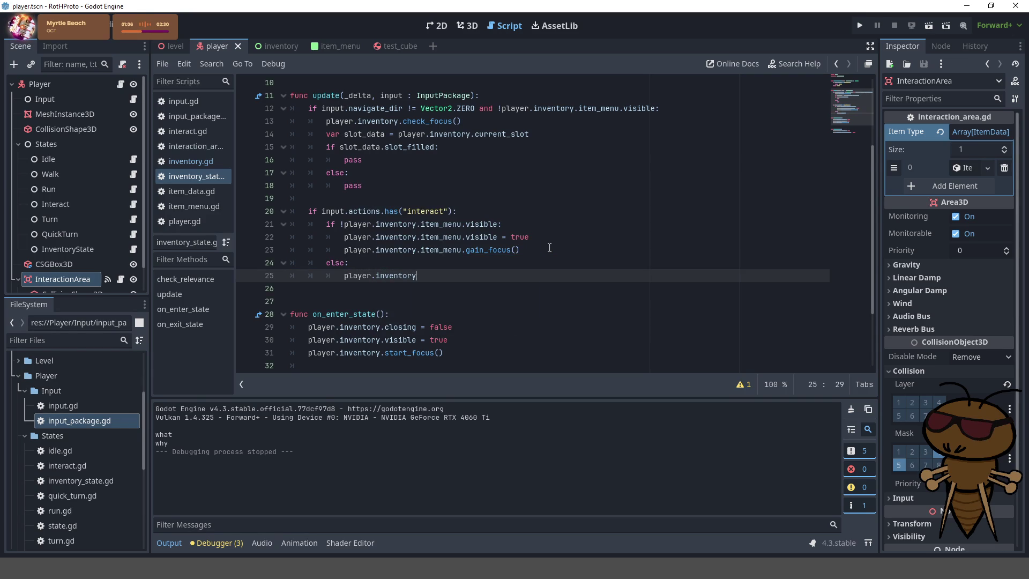
{"action": "type", "text": ".item"}
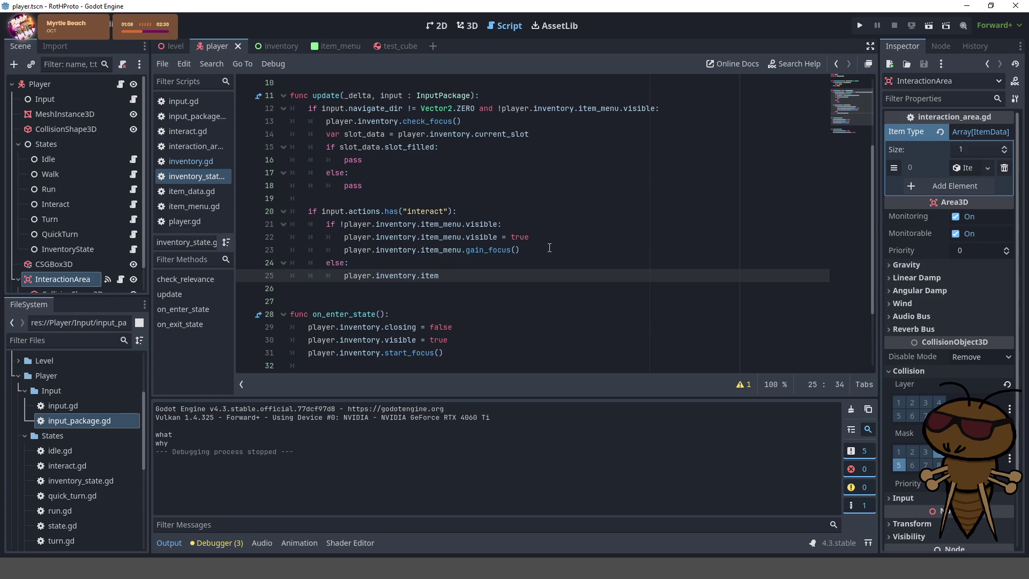
{"action": "type", "text": "_menu"}
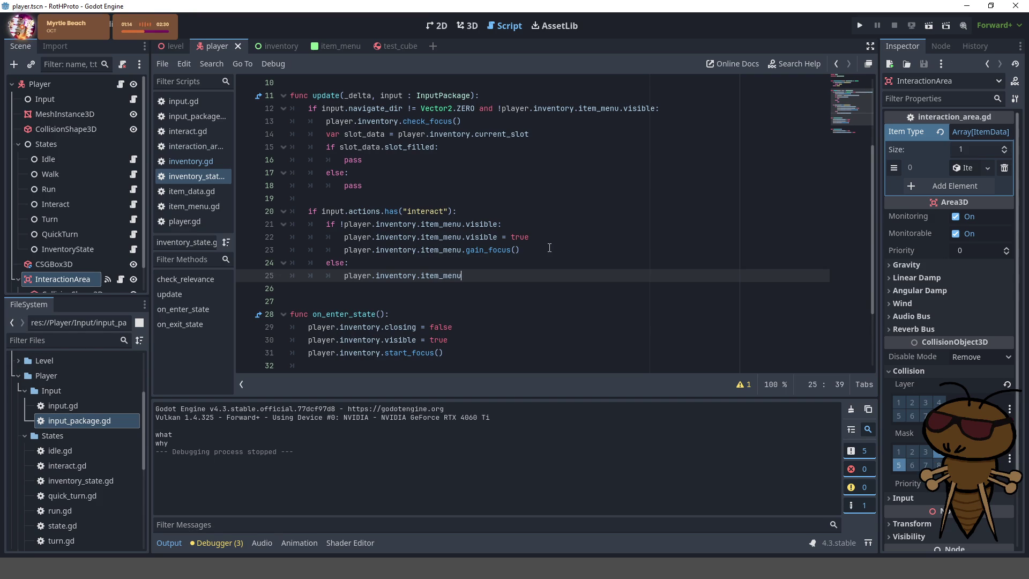
{"action": "type", "text": "."}
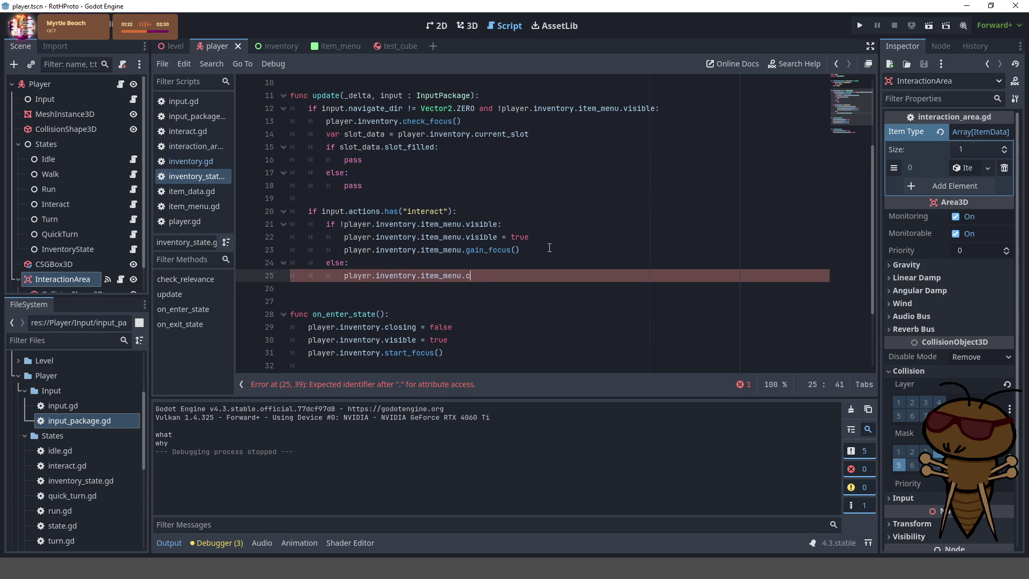
{"action": "type", "text": "check"}
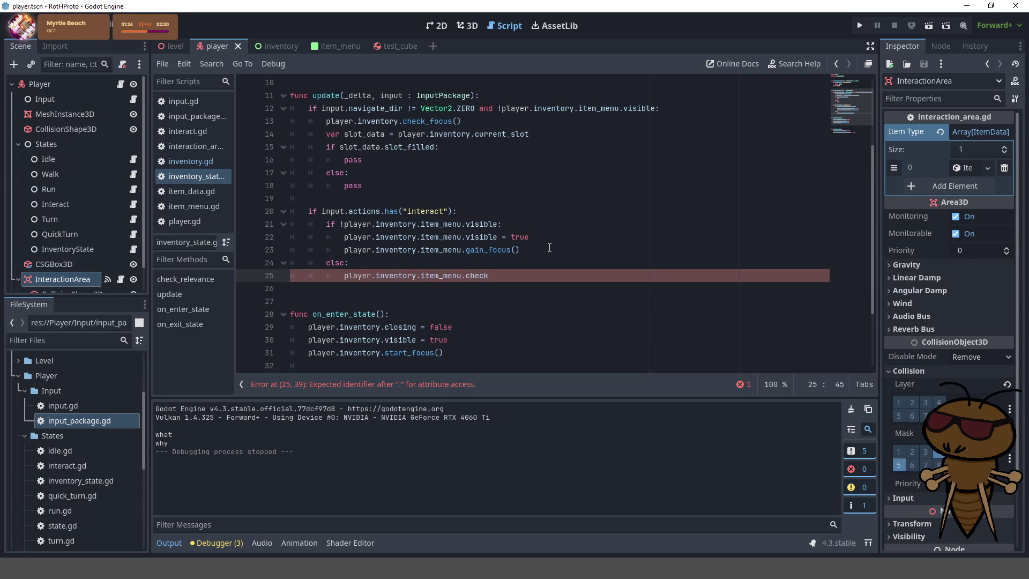
{"action": "type", "text": "_f"}
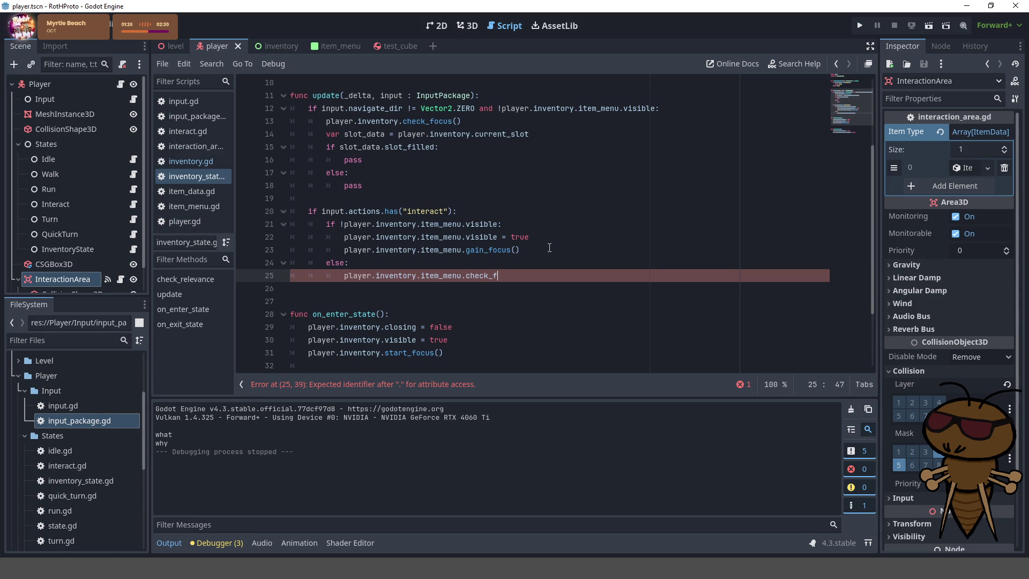
{"action": "type", "text": "oc"}
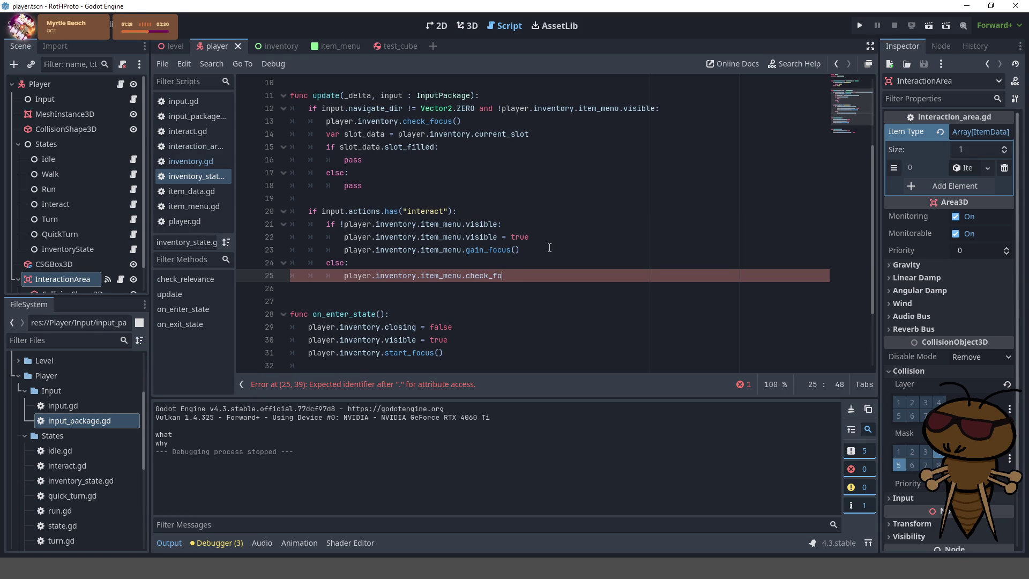
{"action": "type", "text": "us("}
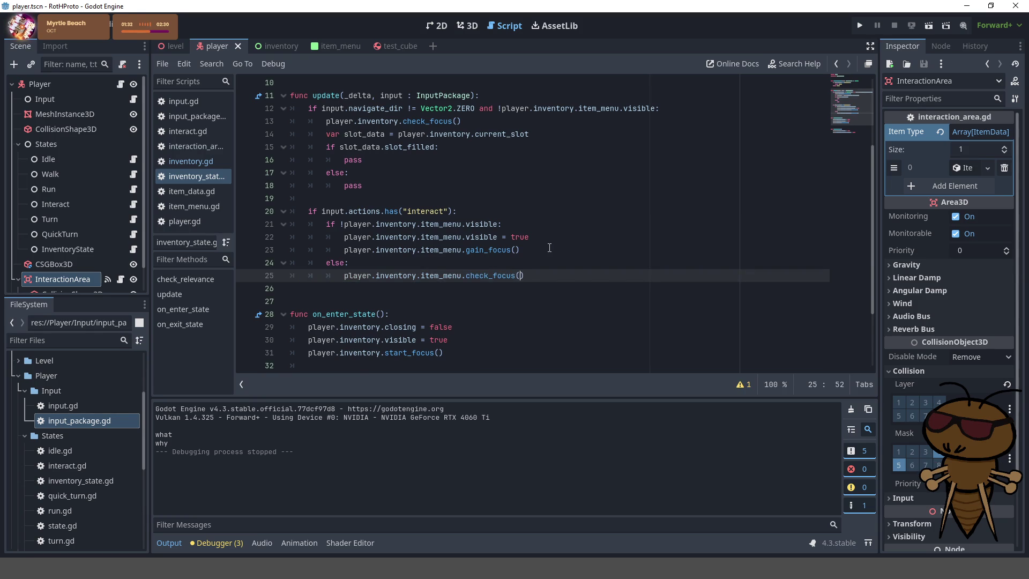
{"action": "type", "text": ")"}
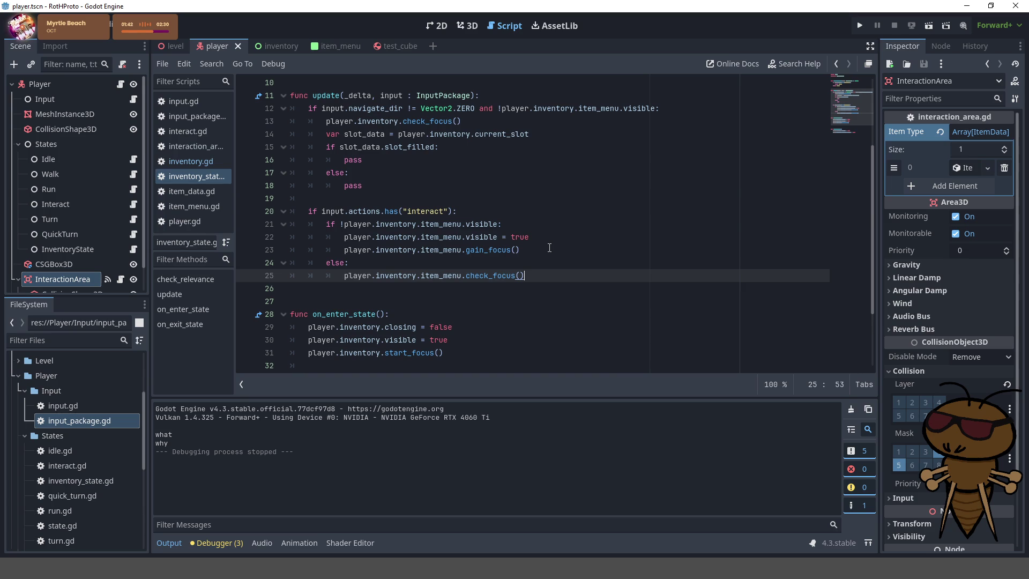
Emit player.inventory.item_menu.current_button.pressed in the else branch.
{"action": "key", "text": "Return"}
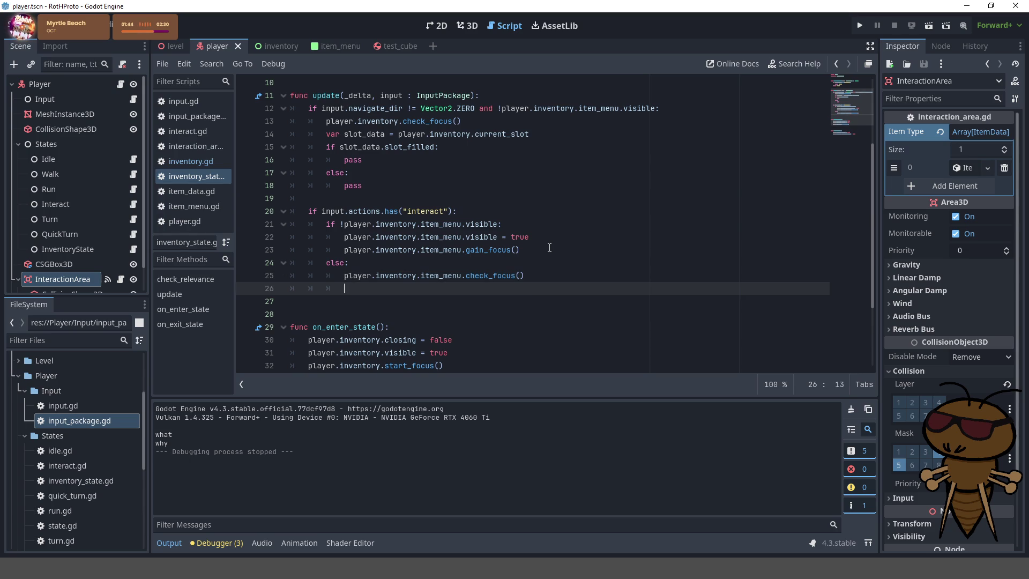
{"action": "type", "text": "player."}
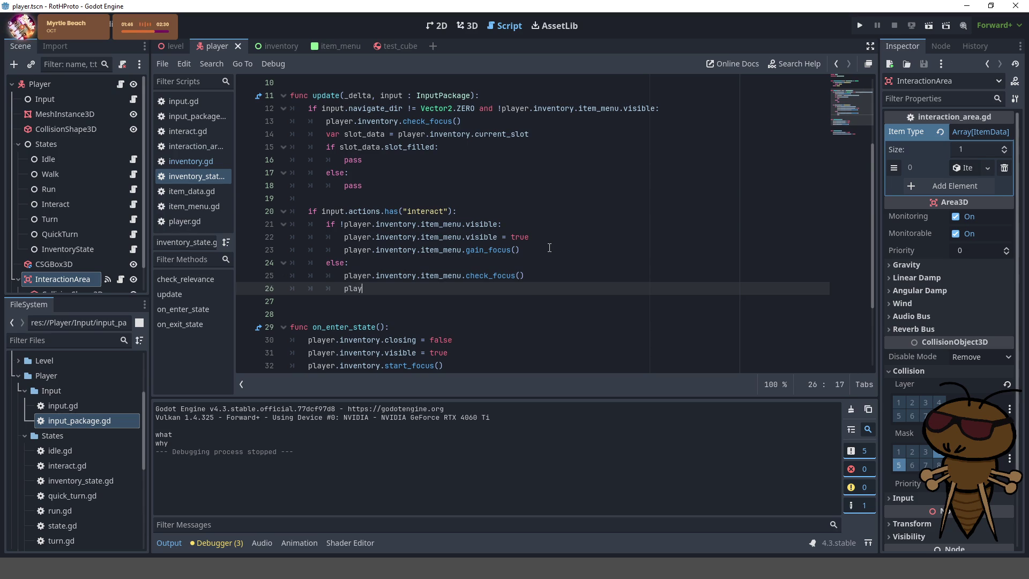
{"action": "type", "text": "in"}
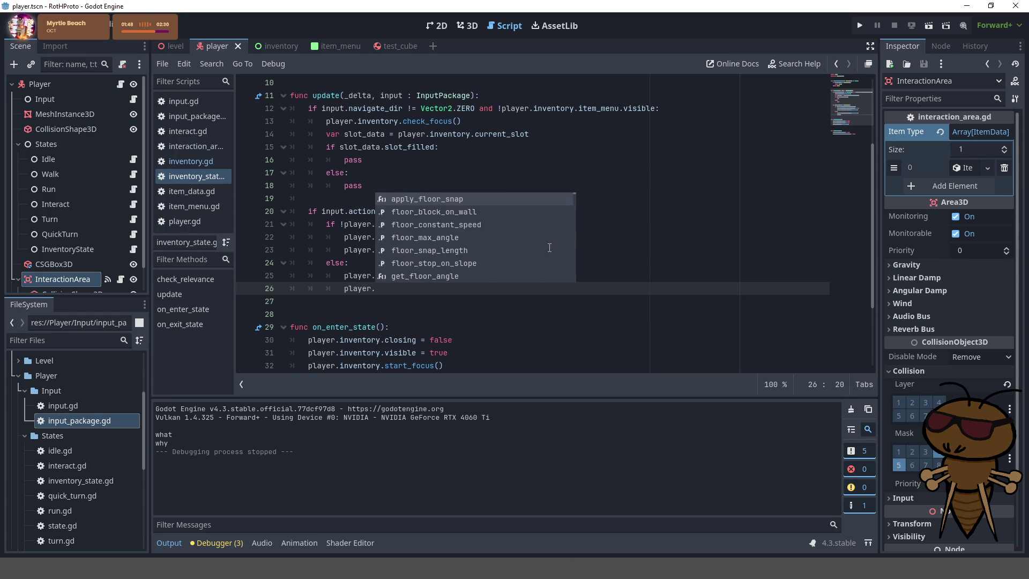
{"action": "type", "text": "vent"}
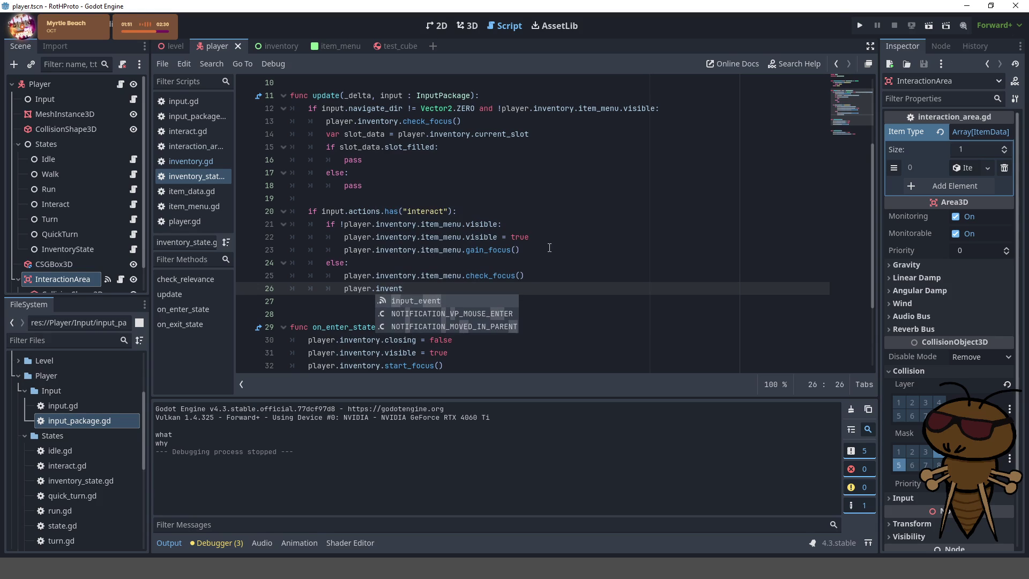
{"action": "key", "text": "Return"}
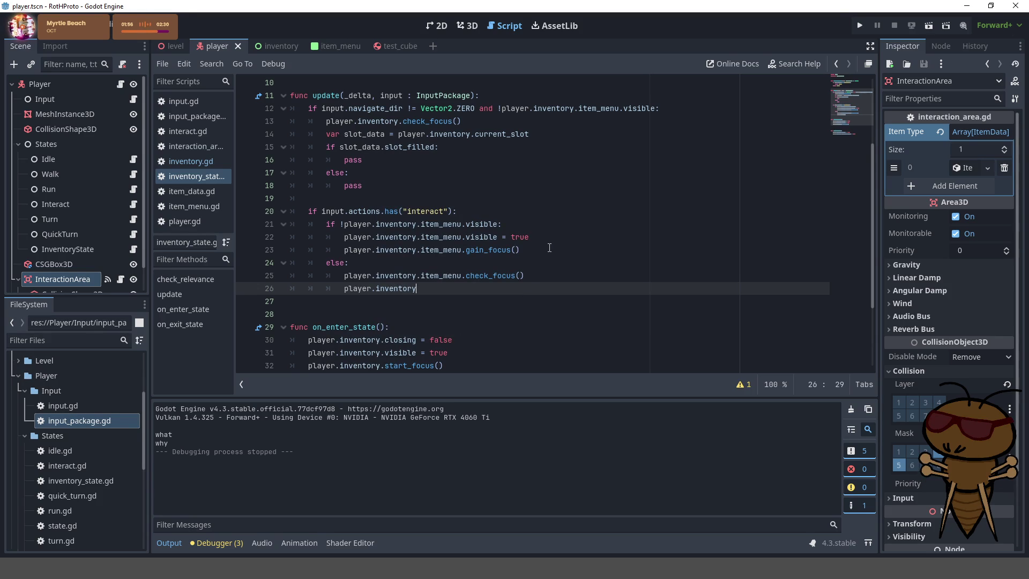
{"action": "type", "text": "."}
{"action": "type", "text": "item"}
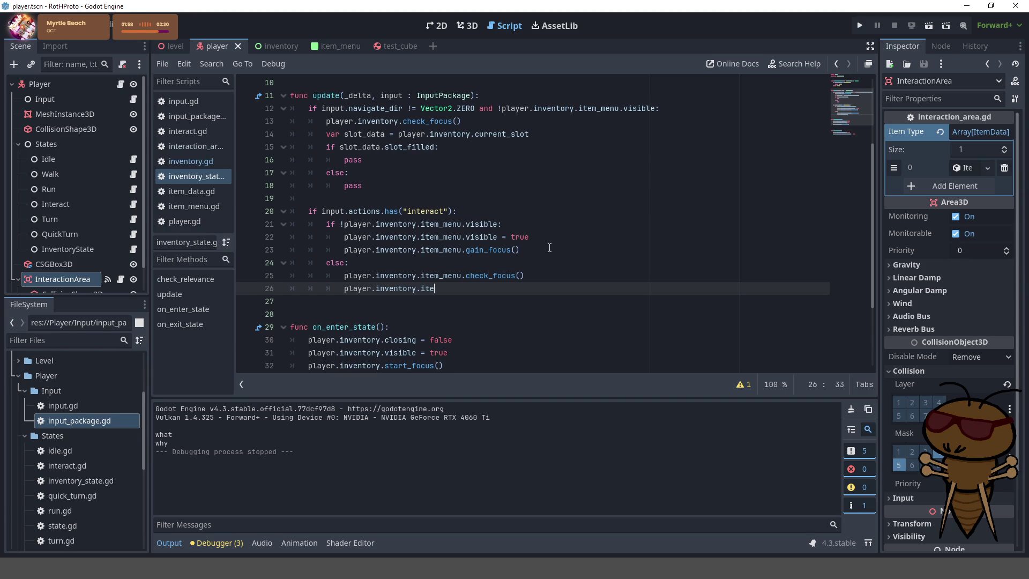
{"action": "type", "text": "_menu"}
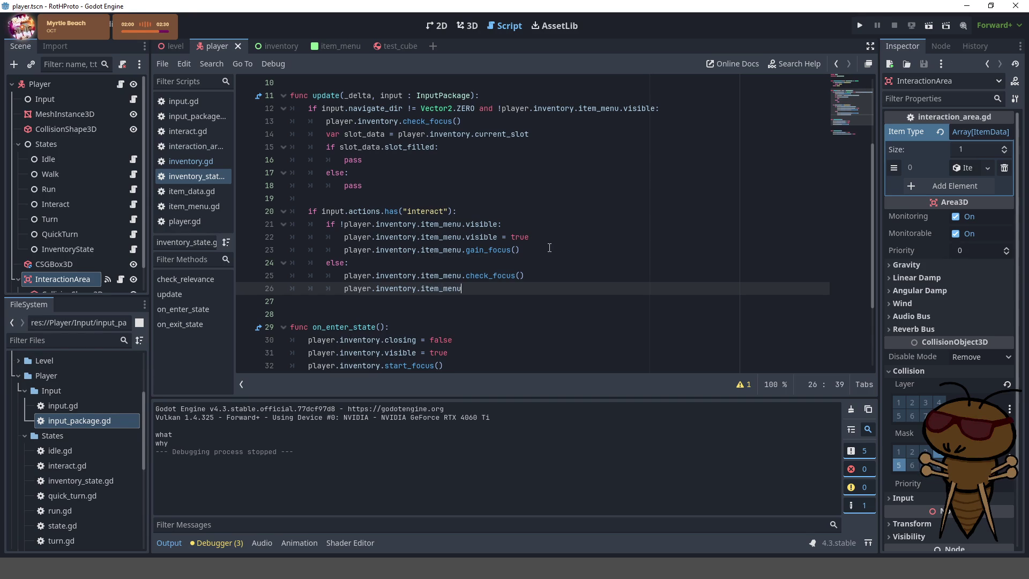
{"action": "type", "text": ".c"}
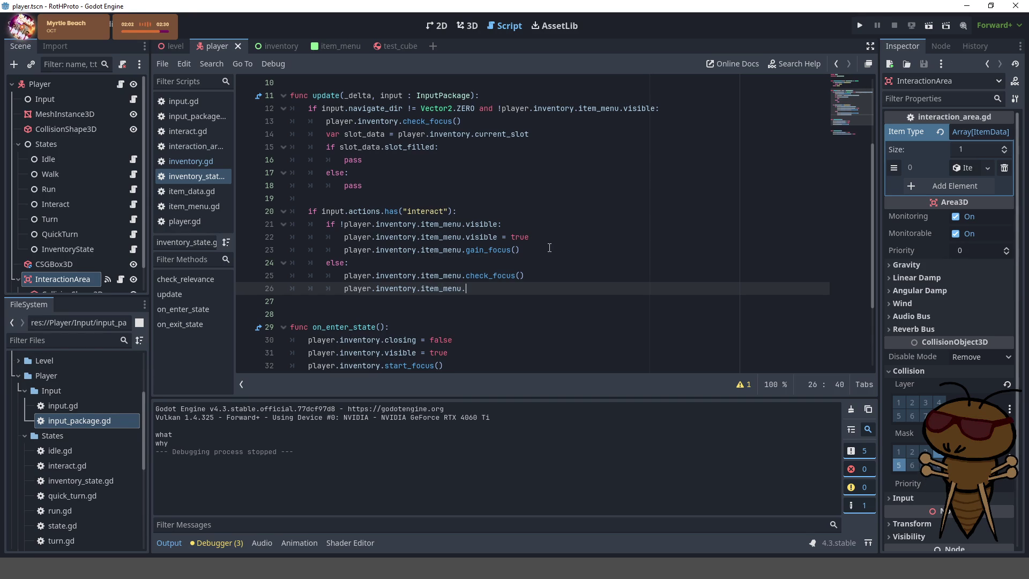
{"action": "type", "text": "urrent"}
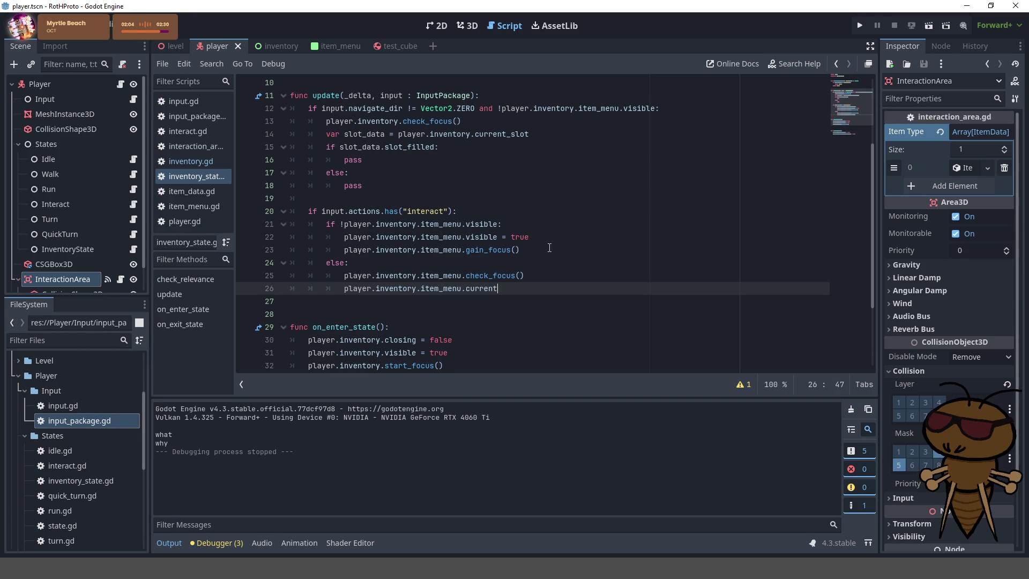
{"action": "type", "text": "_button"}
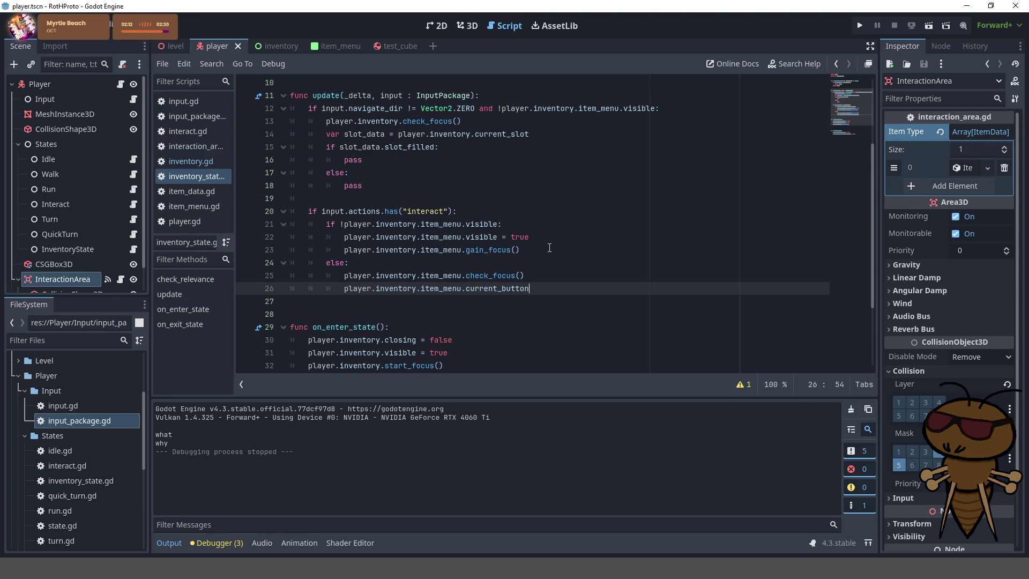
{"action": "type", "text": ".pressed.emit()"}
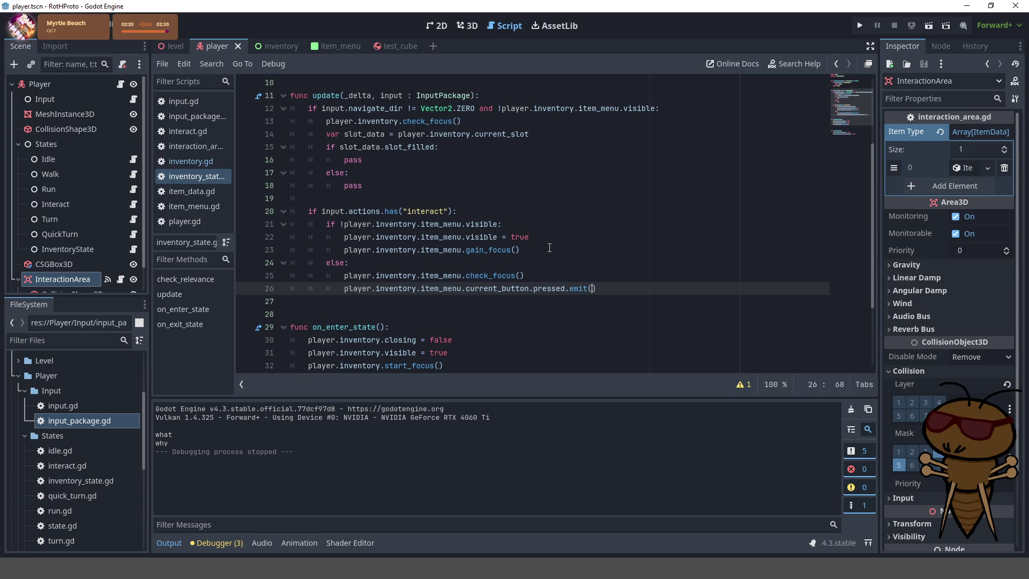
{"action": "left_click", "coordinate": [549, 248]}
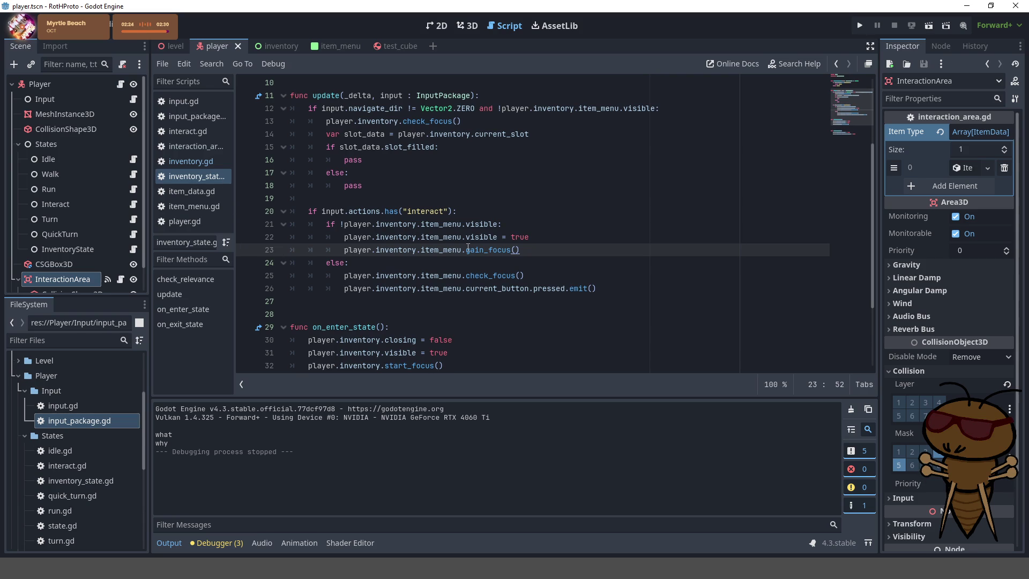
{"action": "left_click", "coordinate": [616, 280]}
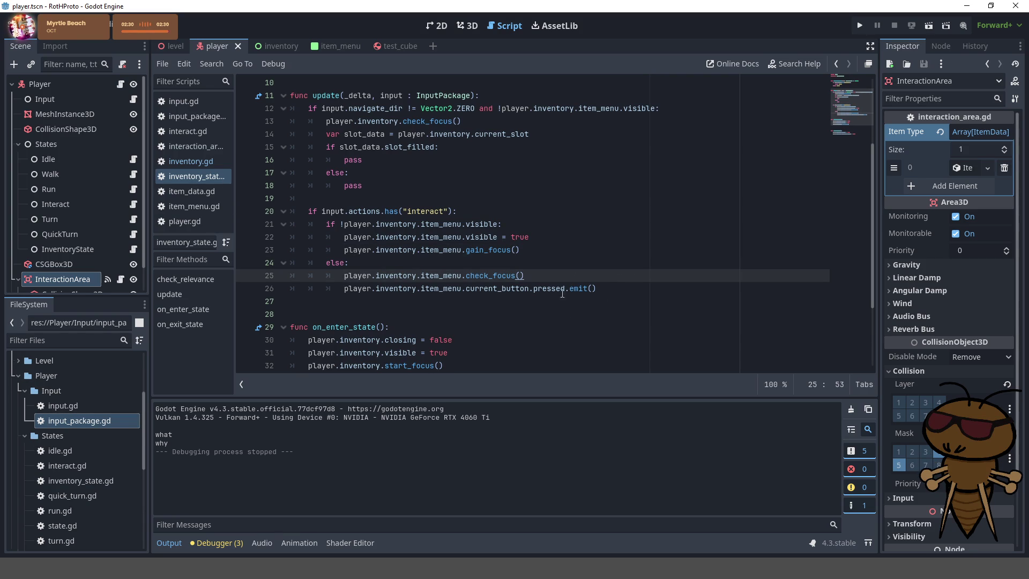
{"action": "scroll", "coordinate": [565, 301], "scroll_direction": "down", "scroll_amount": 2}
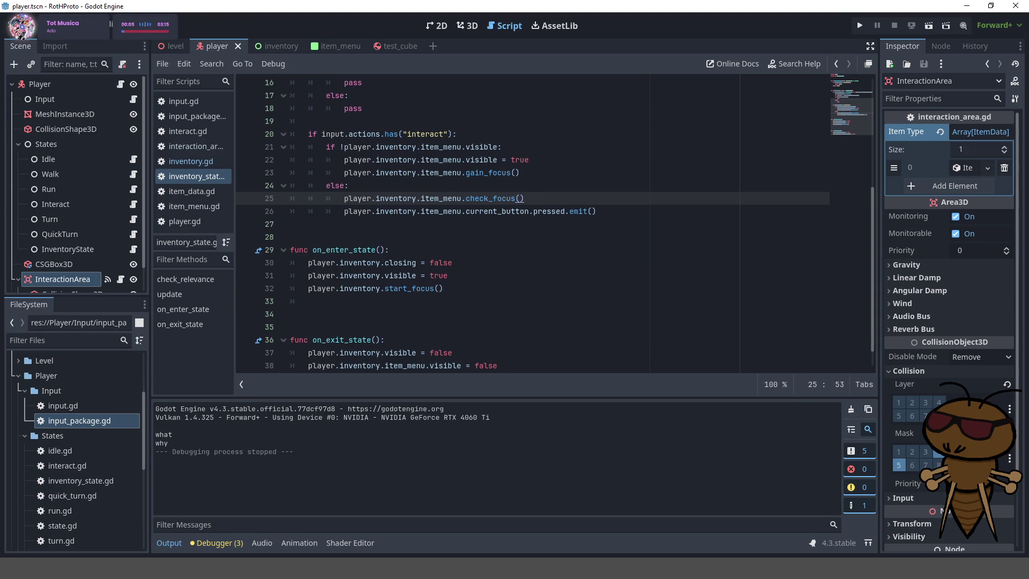
{"action": "scroll", "coordinate": [589, 268], "scroll_direction": "down", "scroll_amount": 1}
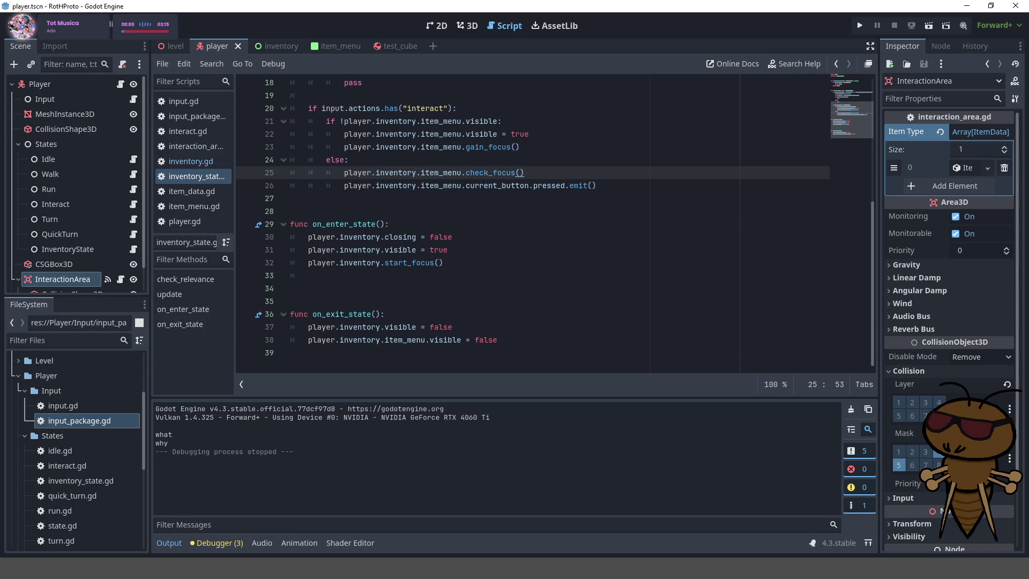
{"action": "scroll", "coordinate": [666, 262], "scroll_direction": "up", "scroll_amount": 5}
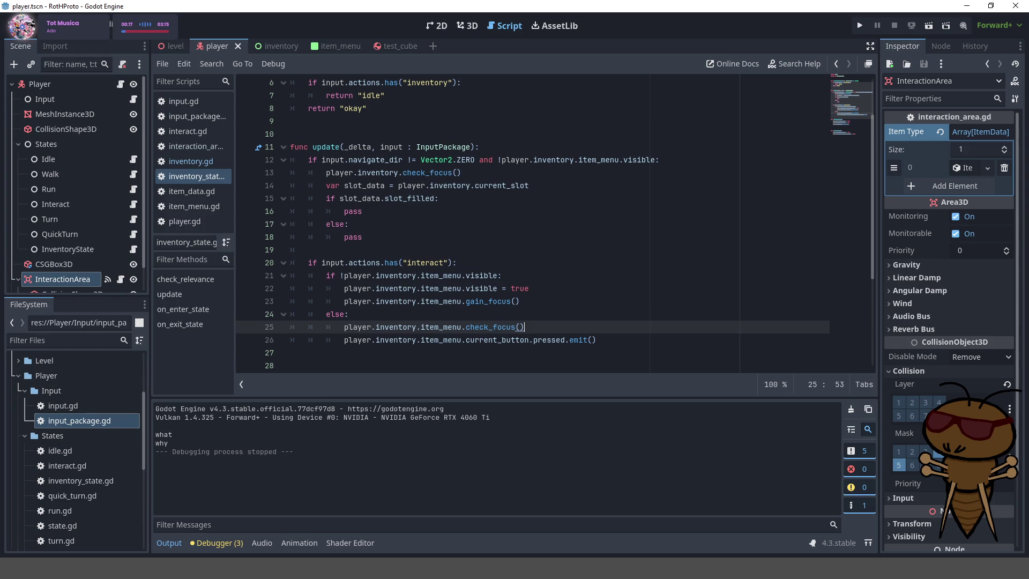
{"action": "left_click", "coordinate": [567, 255]}
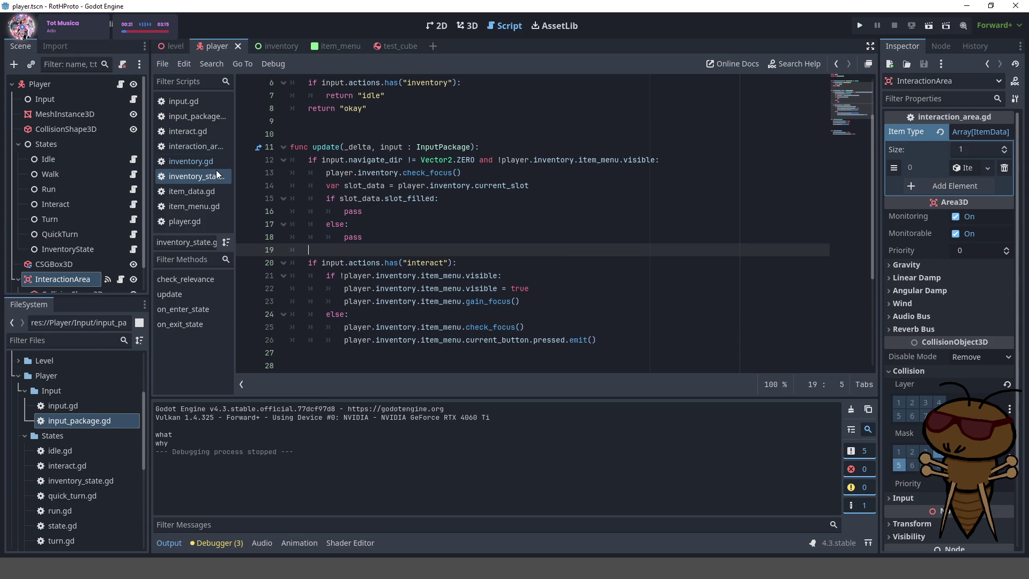
In item_menu.gd, replace the use and drop pass lines with print("using item") and print("dropping item").
{"action": "left_click", "coordinate": [198, 206]}
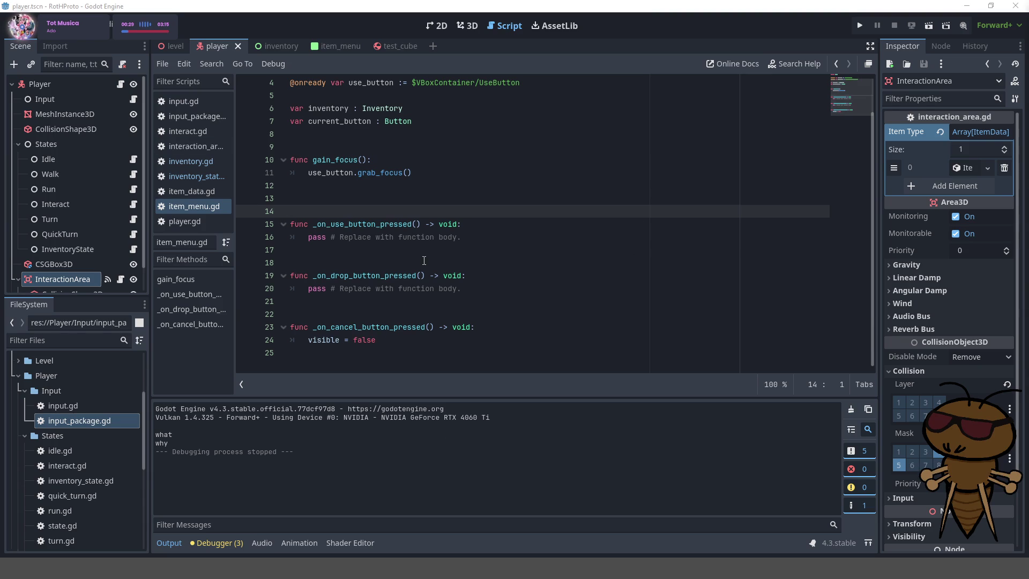
{"action": "left_click", "coordinate": [478, 234]}
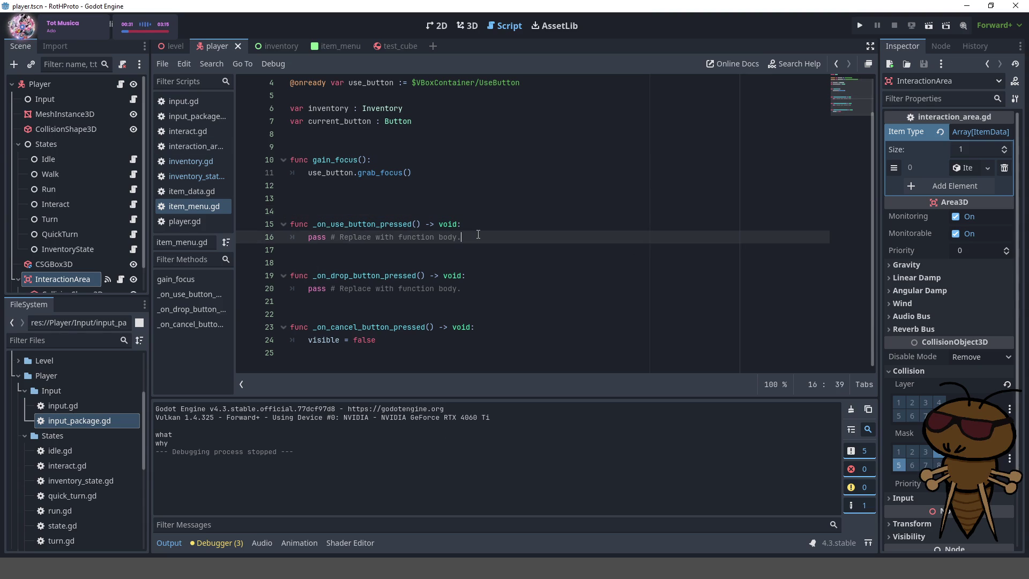
{"action": "left_click_drag", "start_coordinate": [462, 239], "coordinate": [308, 239]}
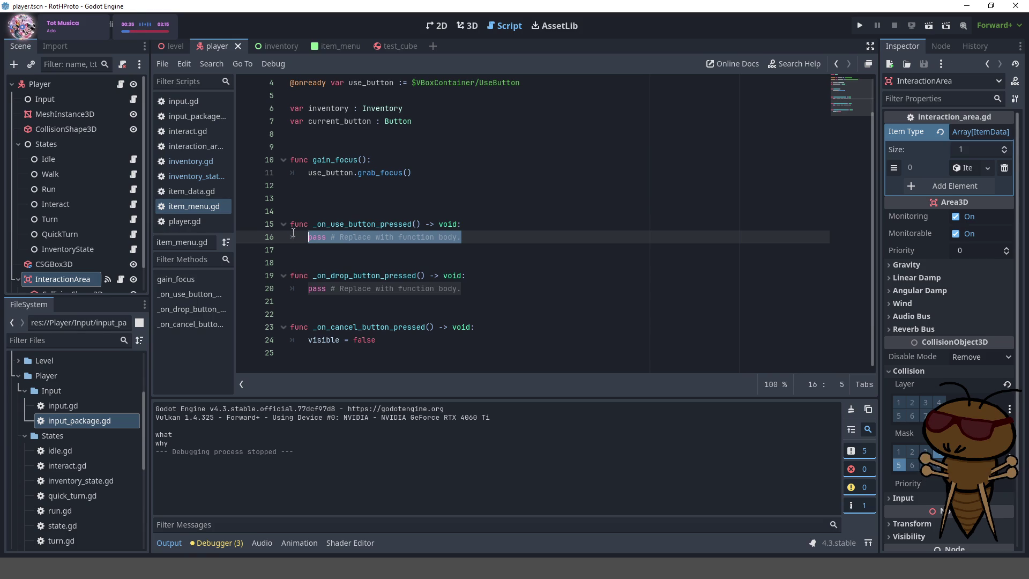
{"action": "key", "text": "BackSpace"}
{"action": "type", "text": "rint"}
{"action": "key", "text": "Return"}
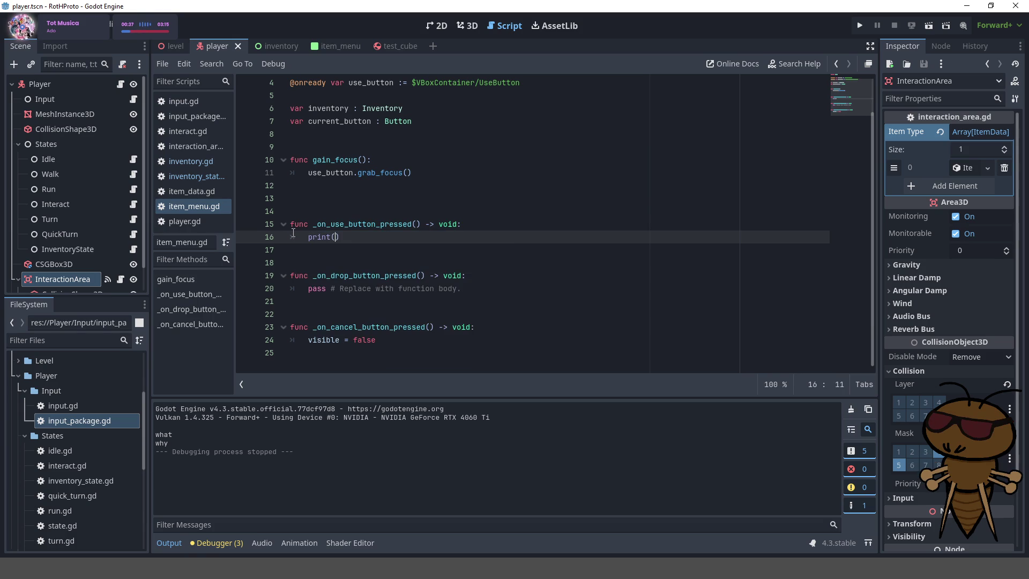
{"action": "type", "text": "\""}
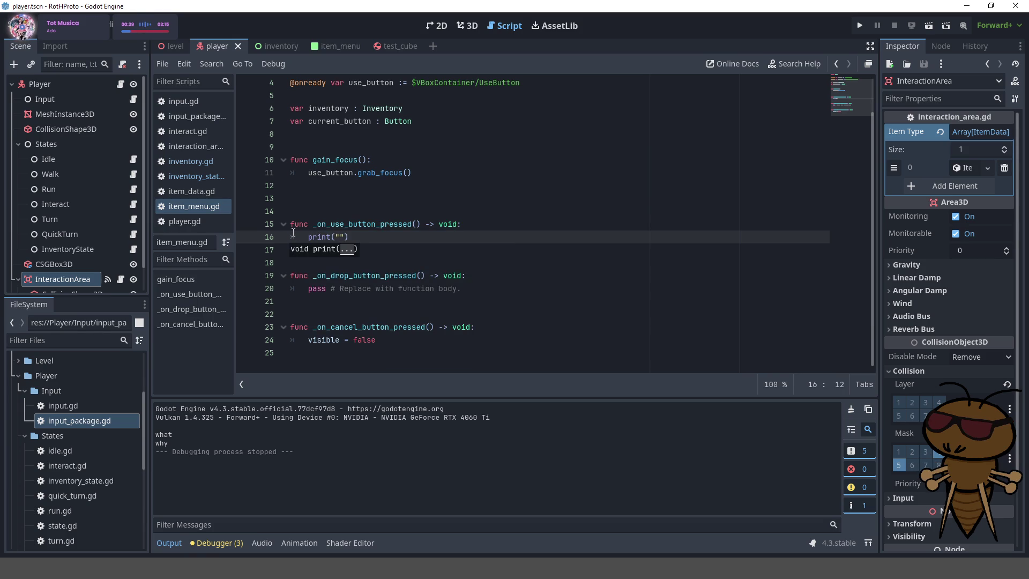
{"action": "type", "text": "using item"}
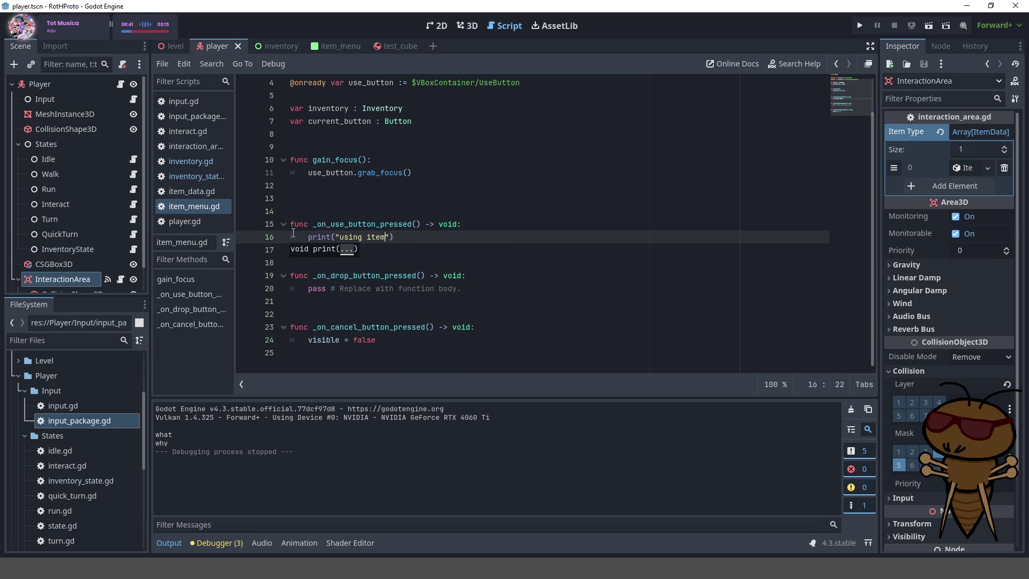
{"action": "left_click_drag", "start_coordinate": [469, 275], "coordinate": [395, 289]}
{"action": "left_click", "coordinate": [461, 290]}
{"action": "key", "text": "shift+Home"}
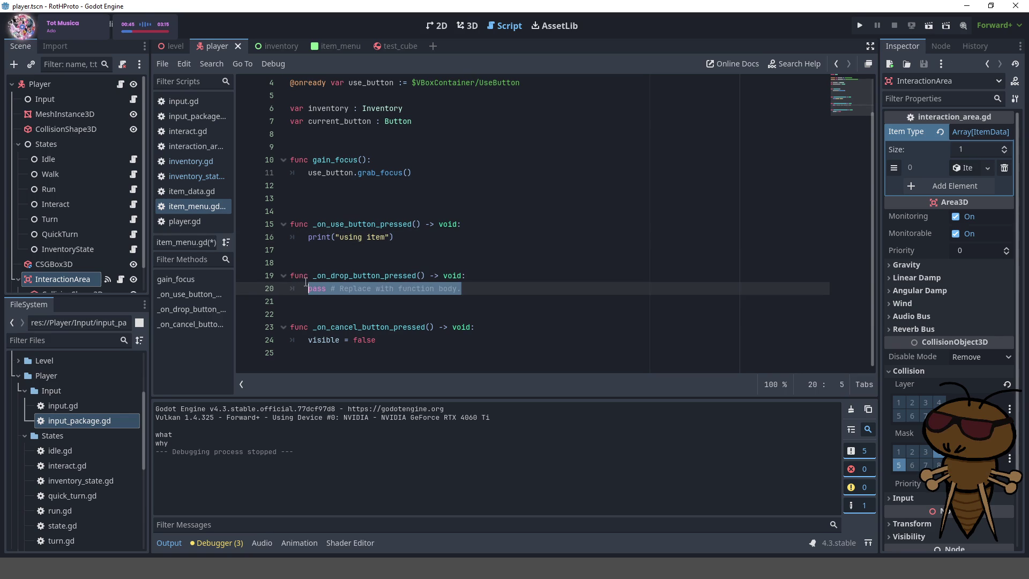
{"action": "type", "text": "print"}
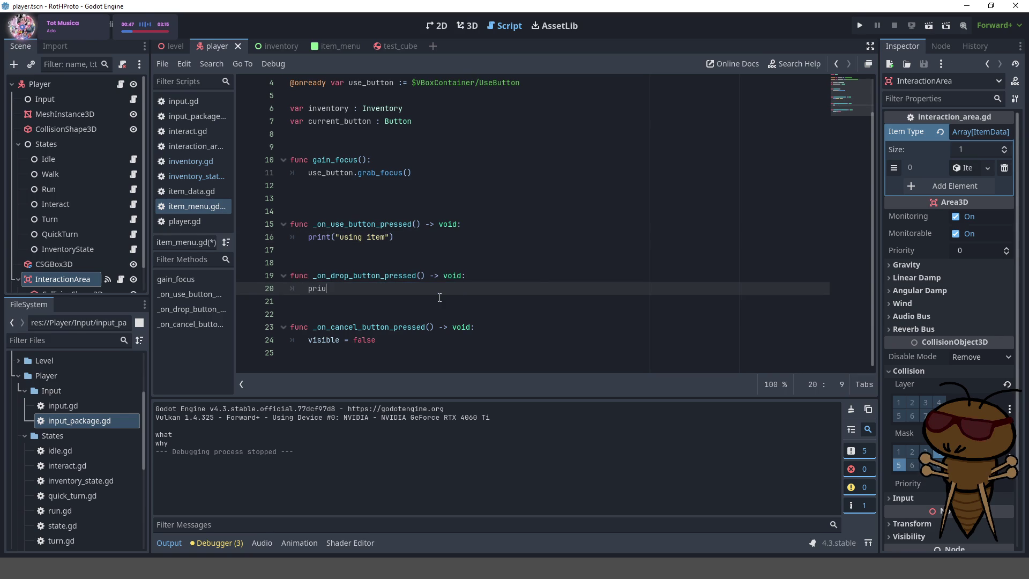
{"action": "type", "text": "("}
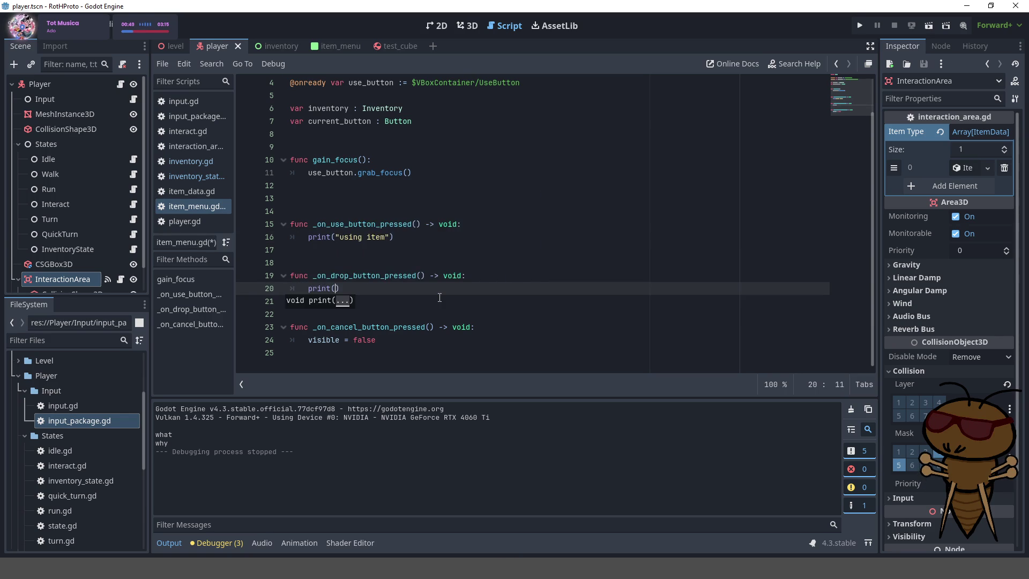
{"action": "type", "text": "\"drop"}
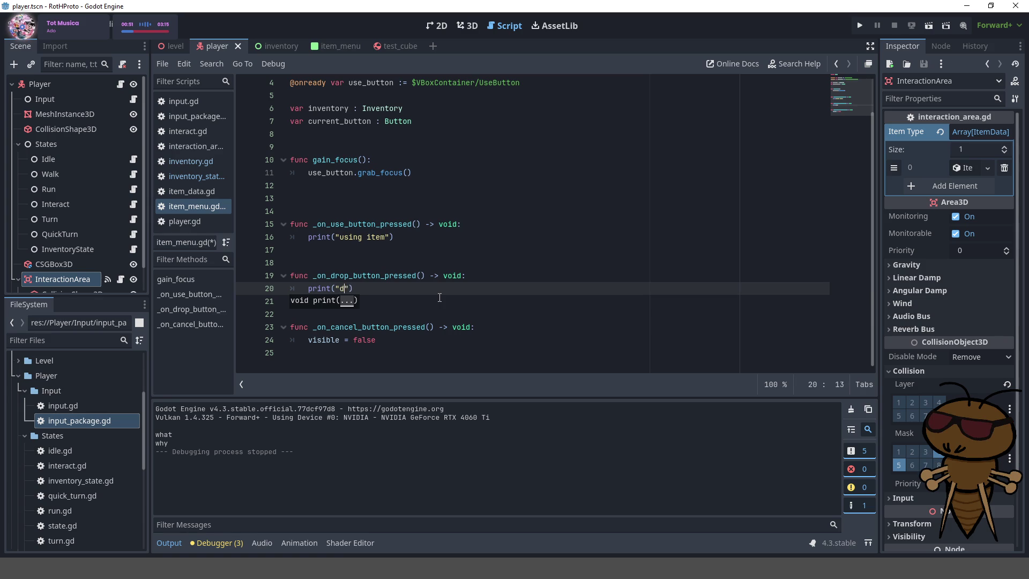
{"action": "type", "text": "ping it"}
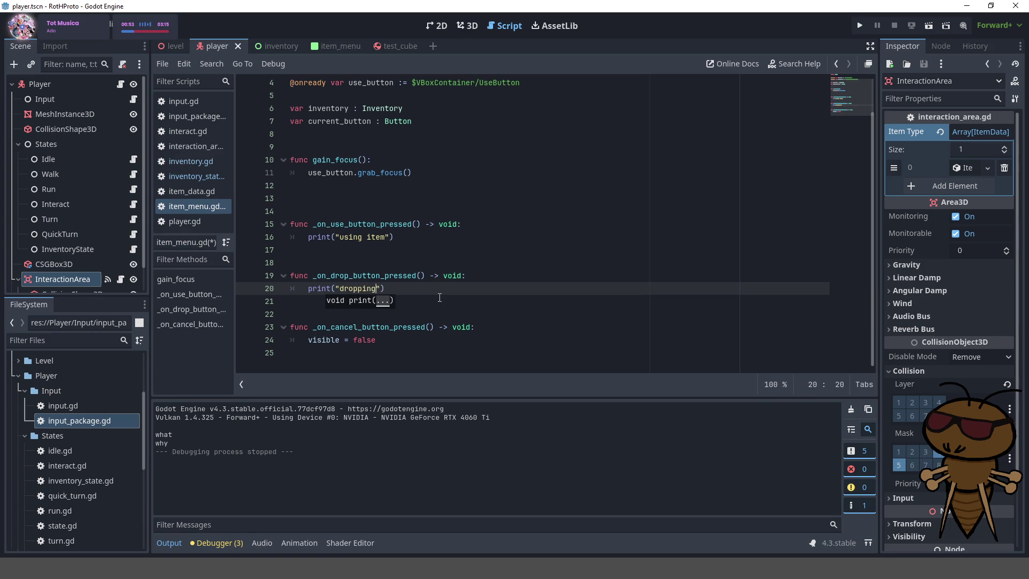
{"action": "type", "text": "em"}
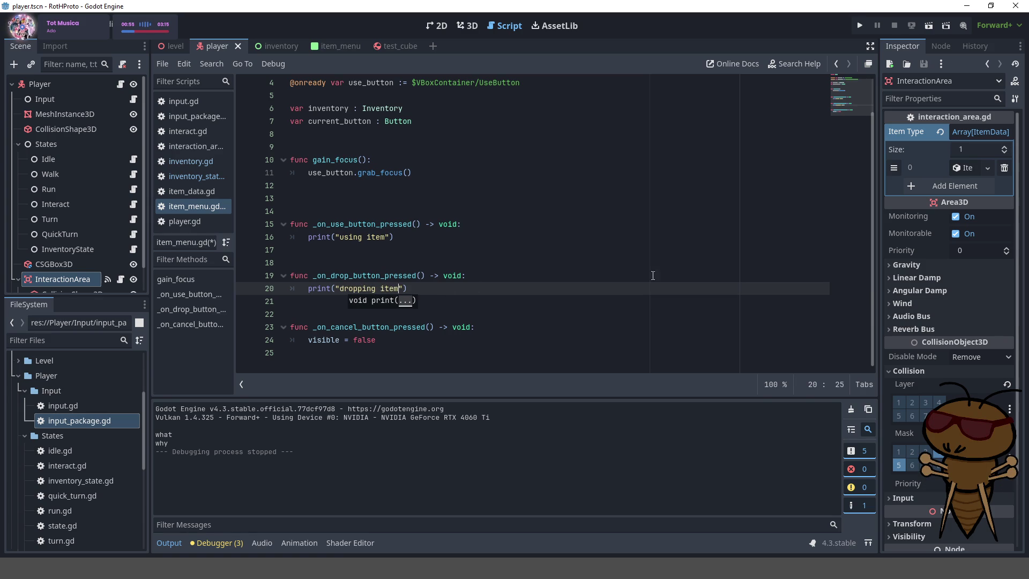
Add inventory.current_slot.grab_focus() to the cancel handler after visible = false.
{"action": "left_click", "coordinate": [438, 340]}
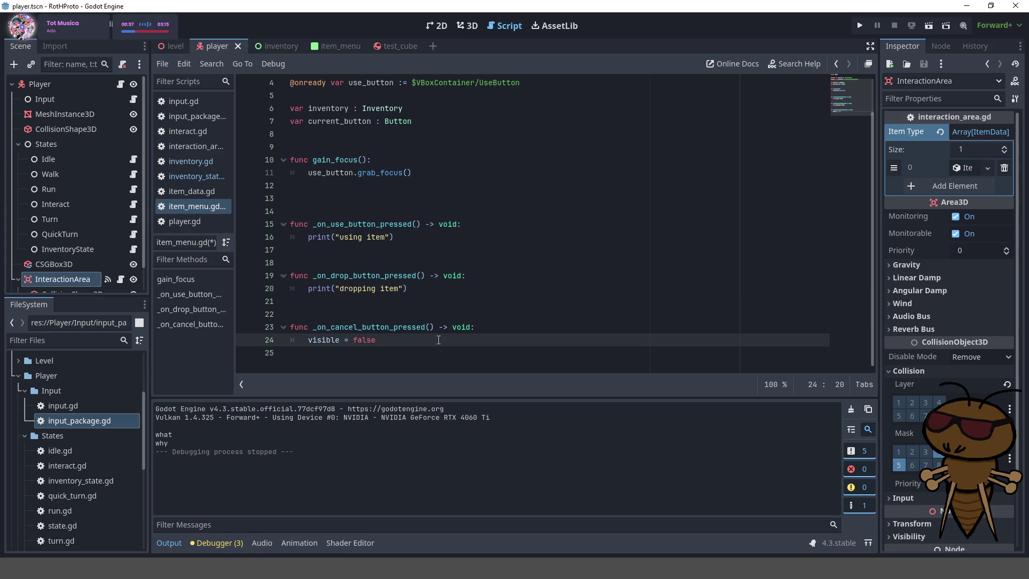
{"action": "key", "text": "Return"}
{"action": "type", "text": "inventory"}
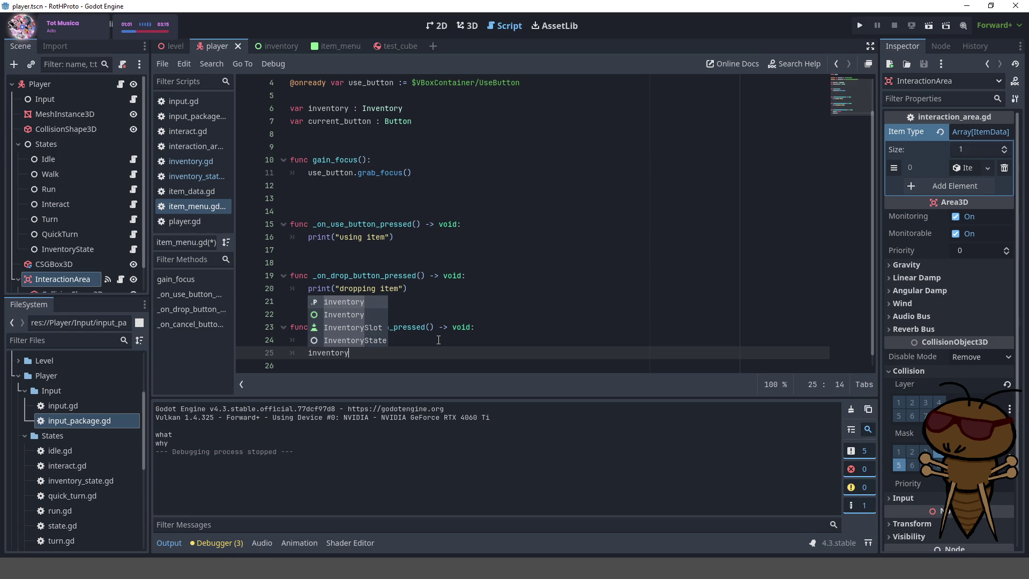
{"action": "type", "text": ".curr"}
{"action": "key", "text": "Return"}
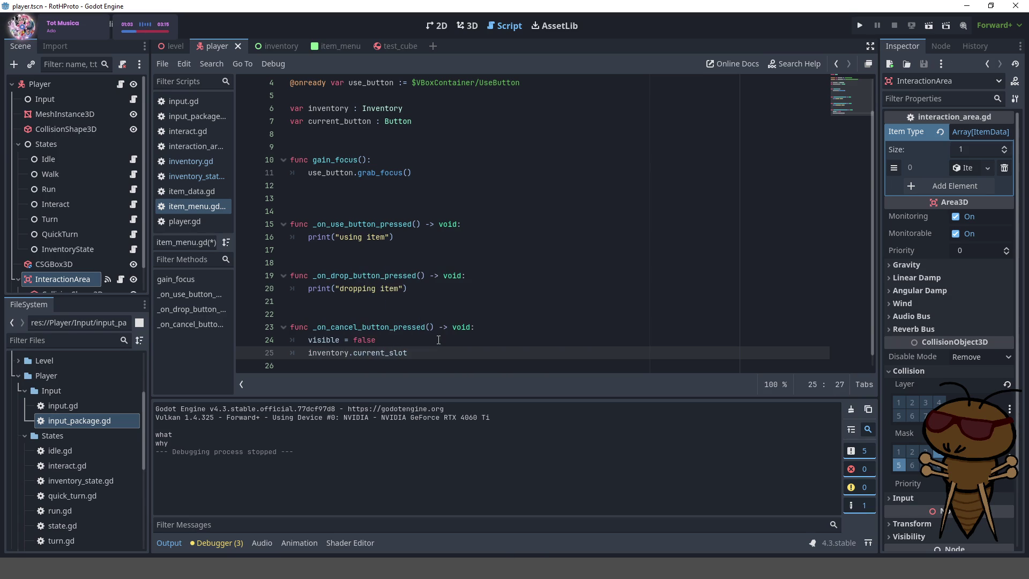
{"action": "type", "text": ".gra"}
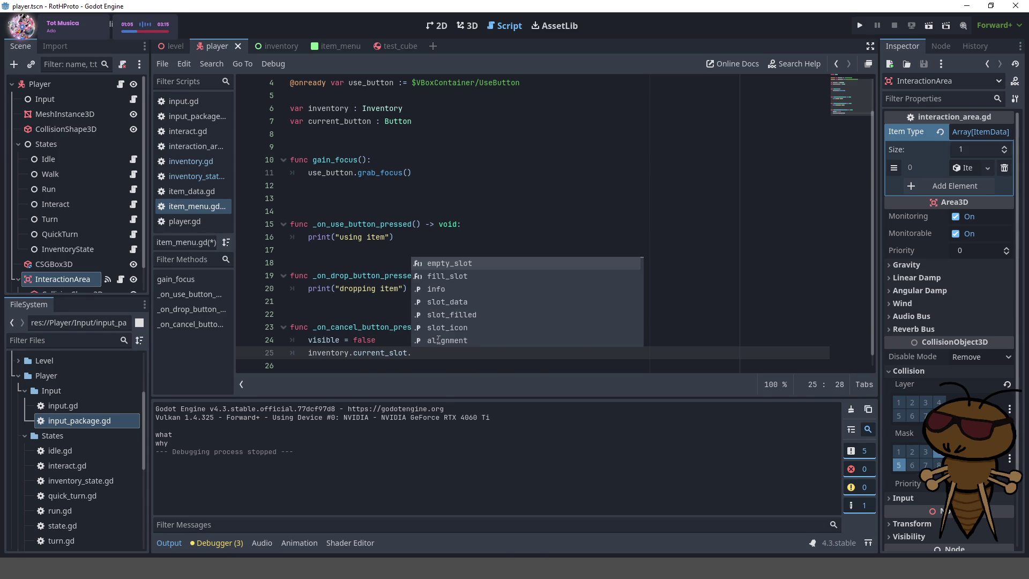
{"action": "type", "text": "b"}
{"action": "left_click", "coordinate": [438, 339]}
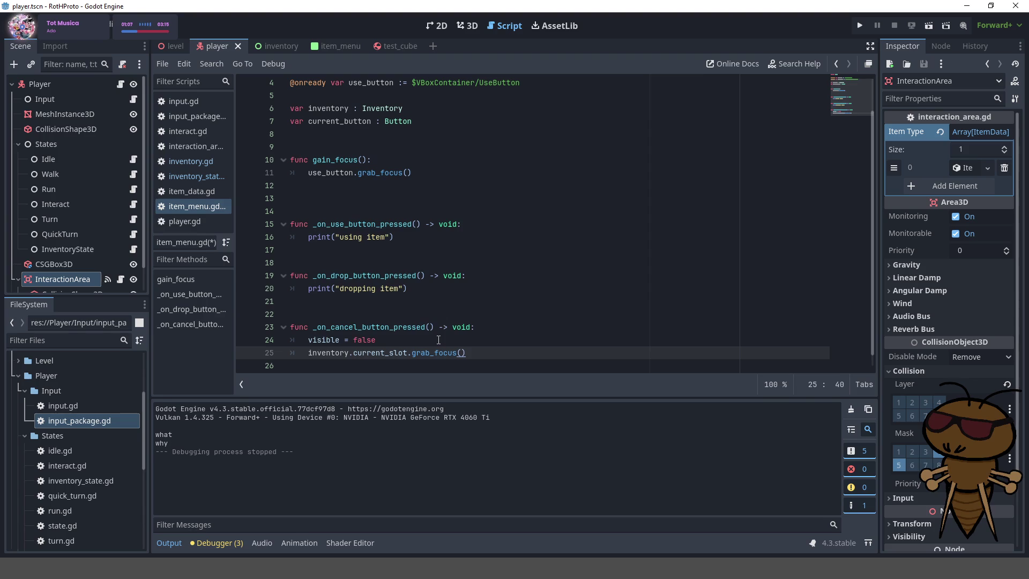
{"action": "left_click", "coordinate": [438, 340]}
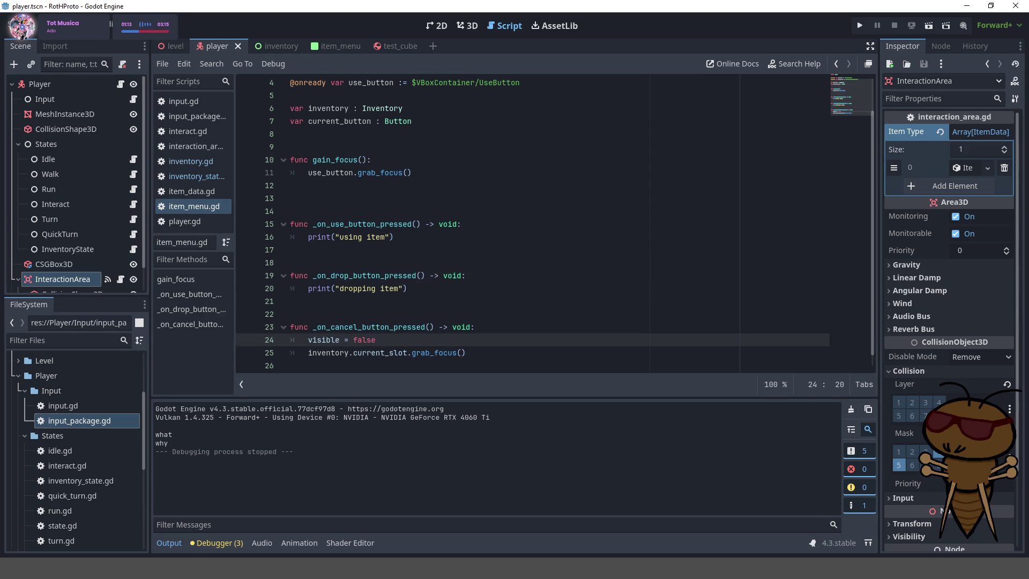
{"action": "left_click", "coordinate": [527, 184]}
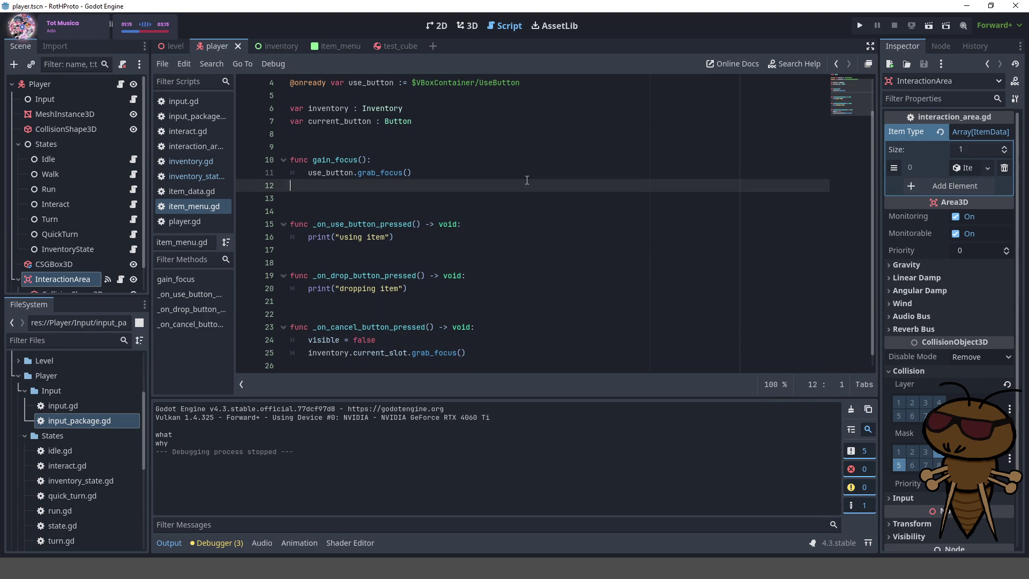
Drop the spare blank line in item_menu.gd, review inventory.gd's item_menu.inventory assignment, and launch with F6.
{"action": "left_click", "coordinate": [528, 179]}
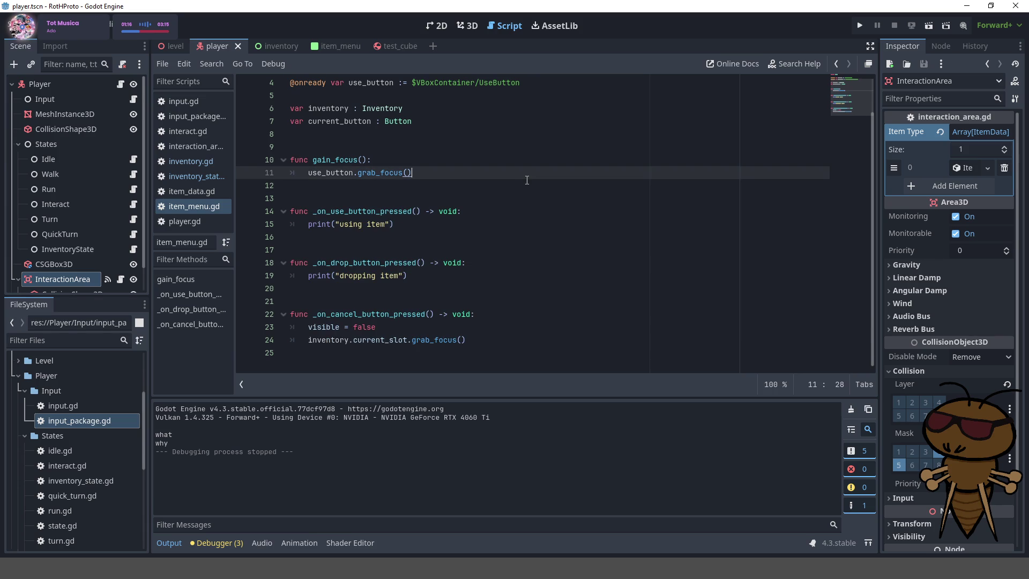
{"action": "left_click", "coordinate": [188, 158]}
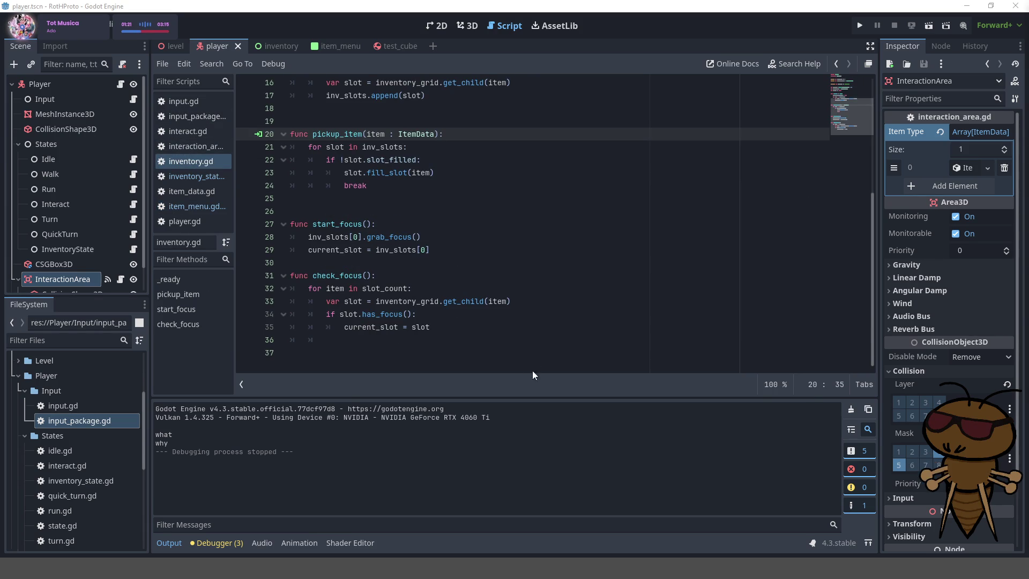
{"action": "left_click", "coordinate": [461, 198]}
{"action": "scroll", "coordinate": [375, 204], "scroll_direction": "up", "scroll_amount": 4}
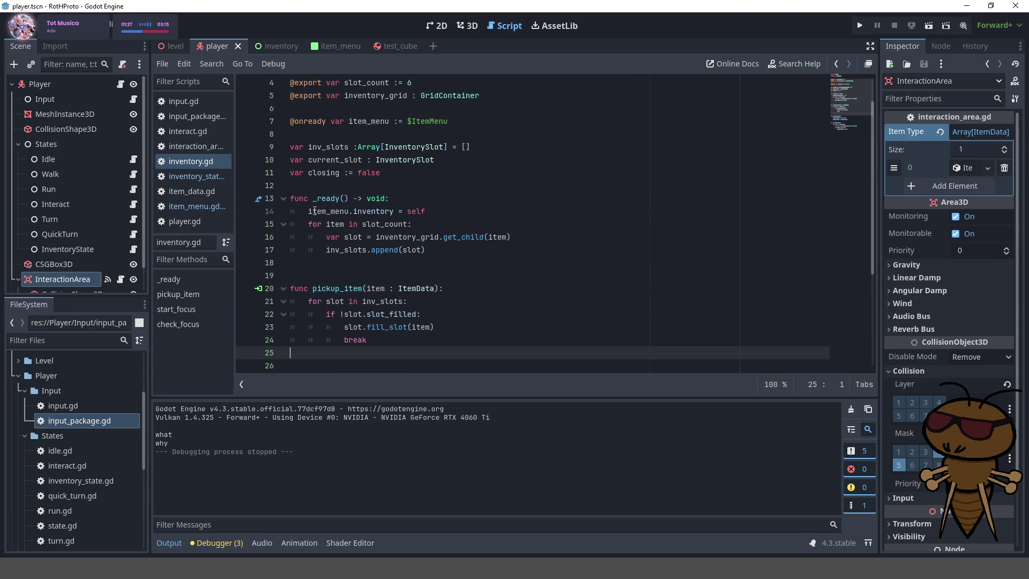
{"action": "left_click_drag", "start_coordinate": [312, 212], "coordinate": [367, 212]}
{"action": "left_click", "coordinate": [603, 216]}
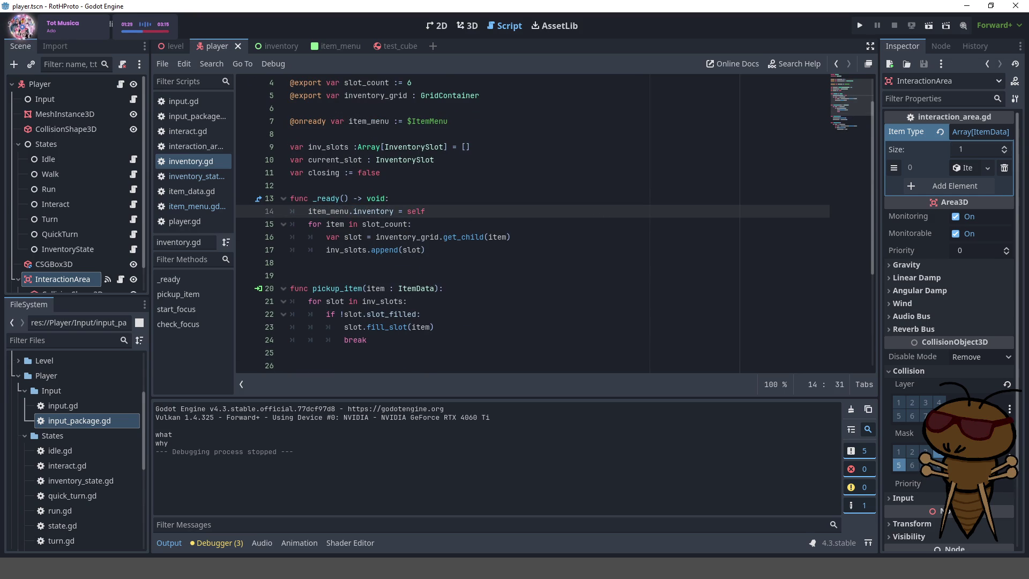
{"action": "scroll", "coordinate": [527, 306], "scroll_direction": "down", "scroll_amount": 4}
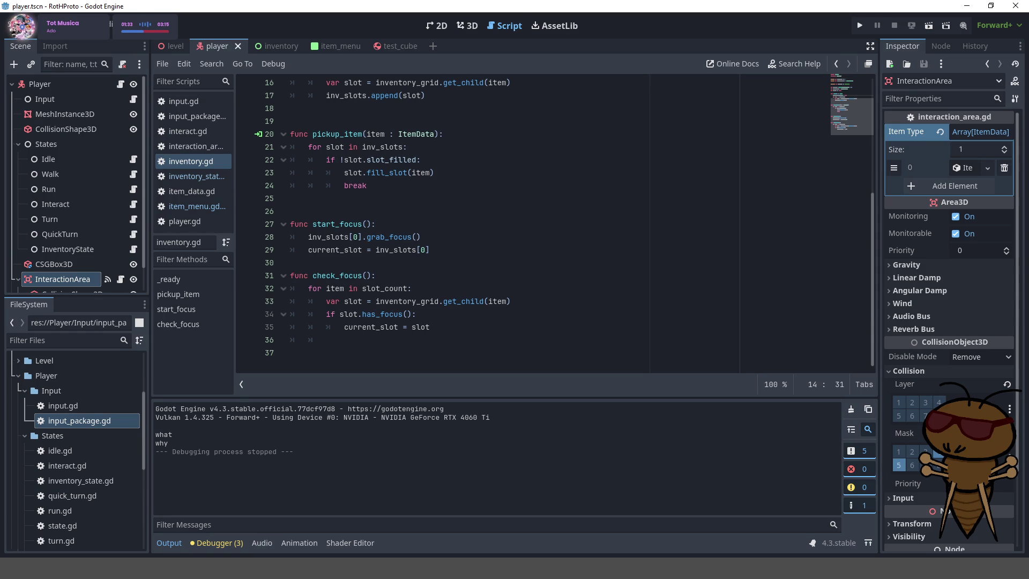
{"action": "left_click", "coordinate": [515, 267]}
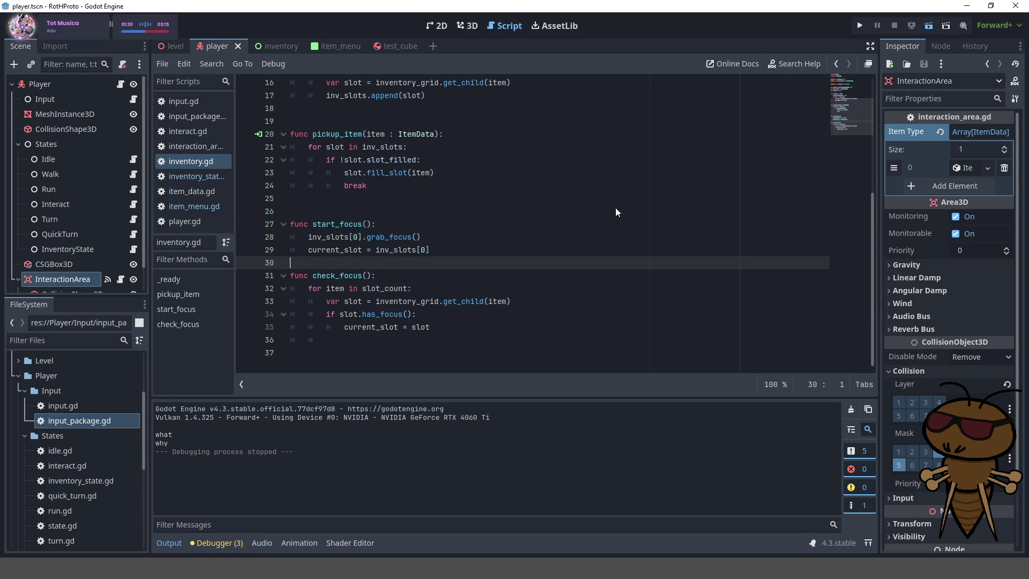
{"action": "key", "text": "F6"}
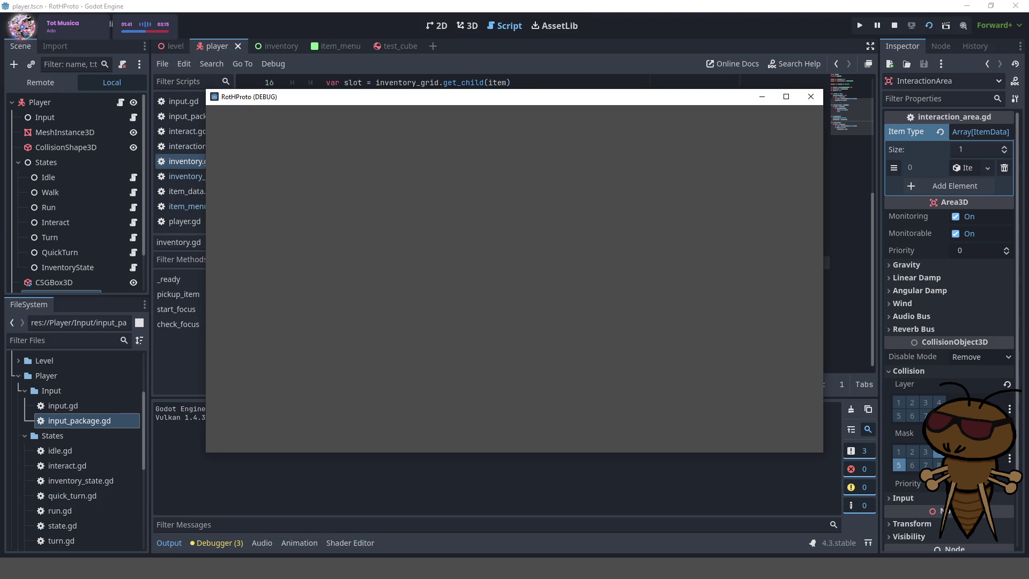
Stop the blank run, run the level scene, and open the item menu on the inventory slot.
{"action": "key", "text": "F8"}
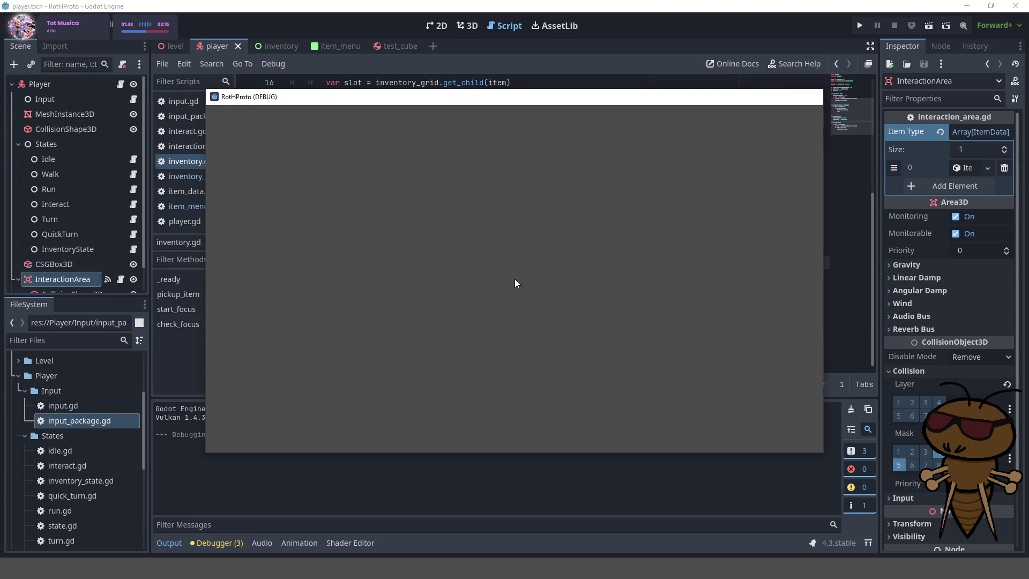
{"action": "left_click", "coordinate": [179, 46]}
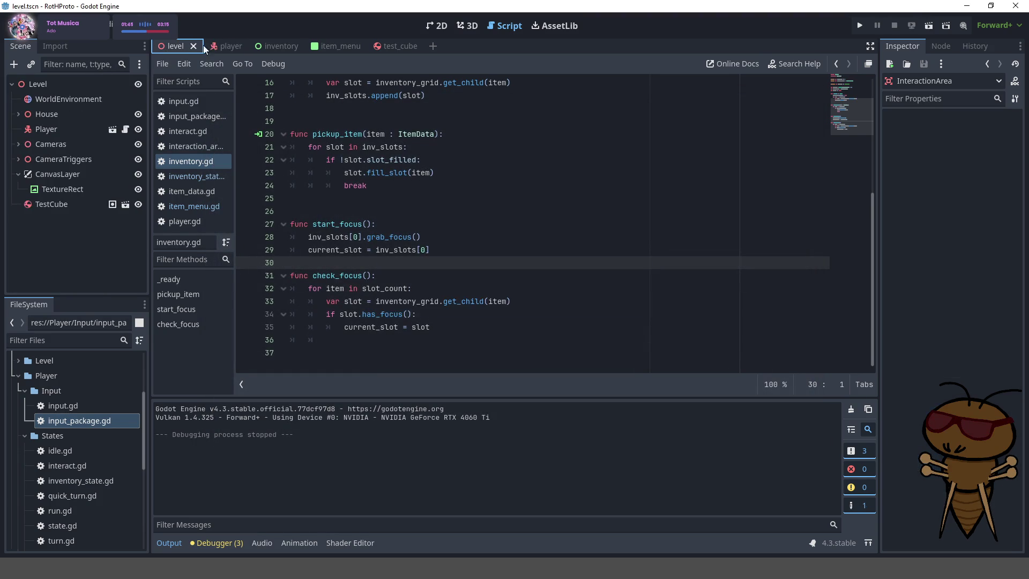
{"action": "left_click", "coordinate": [930, 24]}
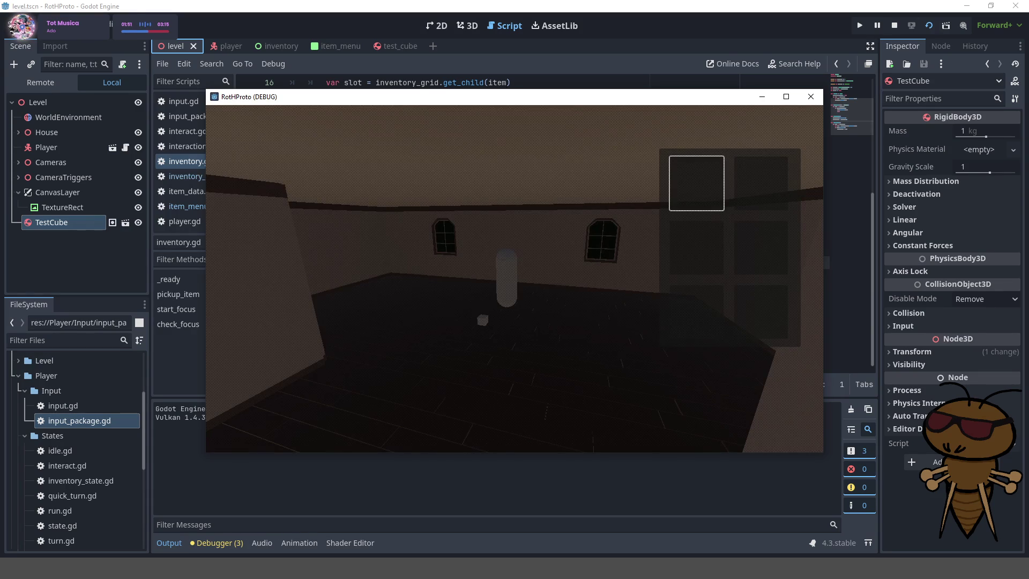
{"action": "key", "text": "Return"}
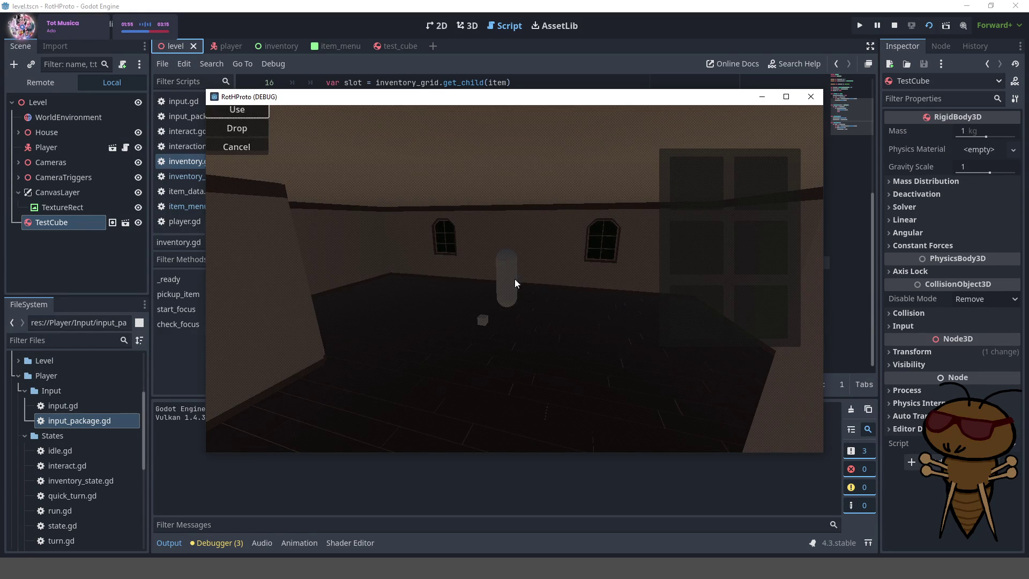
{"action": "key", "text": "Return"}
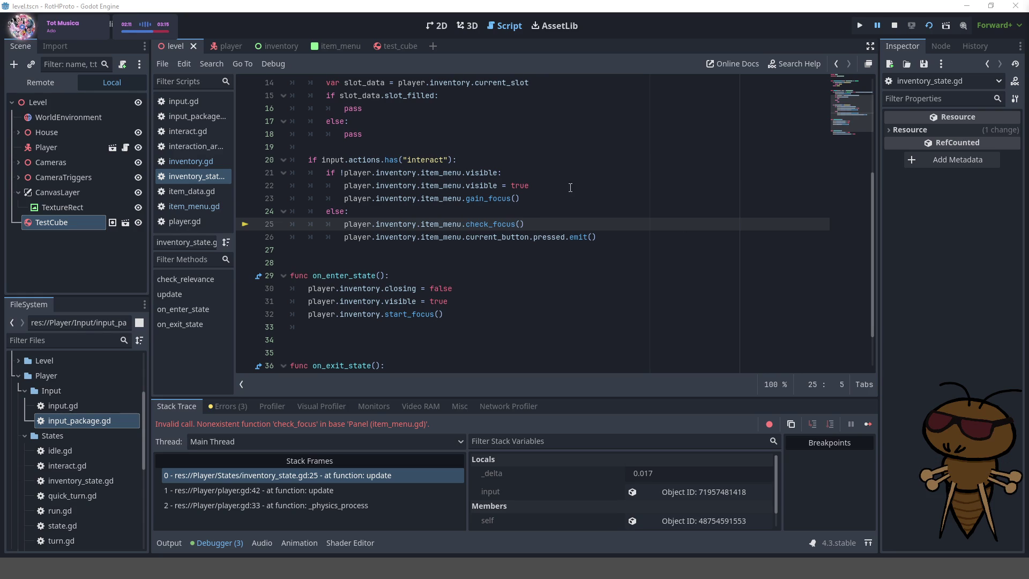
Inspect the failing check_focus call on line 25, stop the crashed game, and reopen item_menu.gd.
{"action": "scroll", "coordinate": [535, 192], "scroll_direction": "up", "scroll_amount": 2}
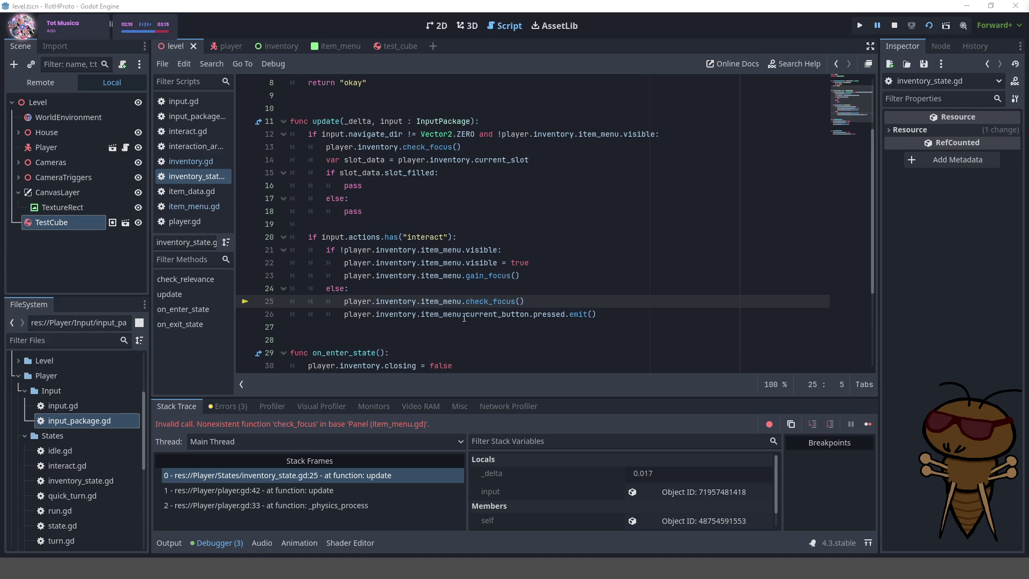
{"action": "left_click_drag", "start_coordinate": [466, 301], "coordinate": [580, 302]}
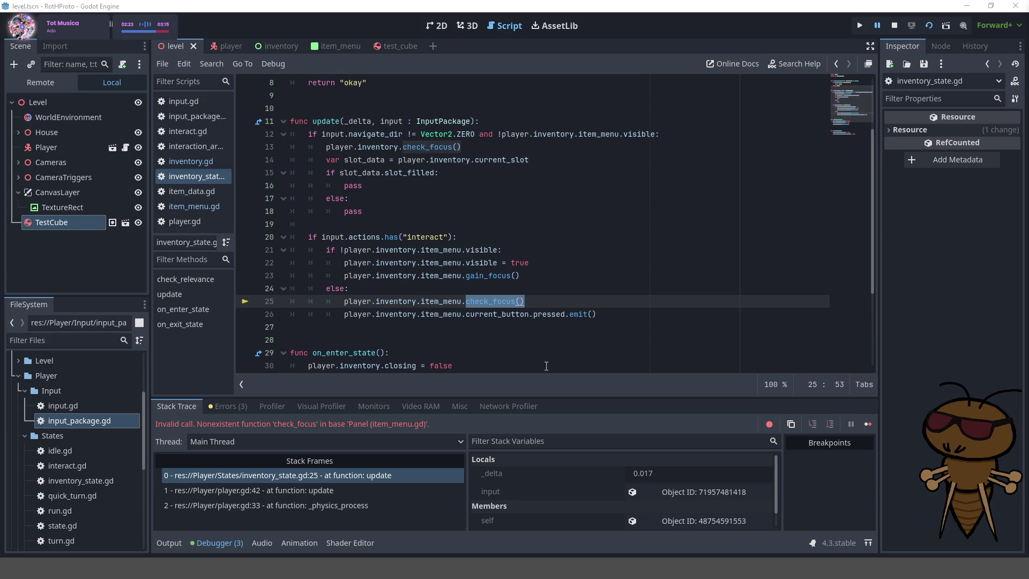
{"action": "left_click", "coordinate": [534, 263]}
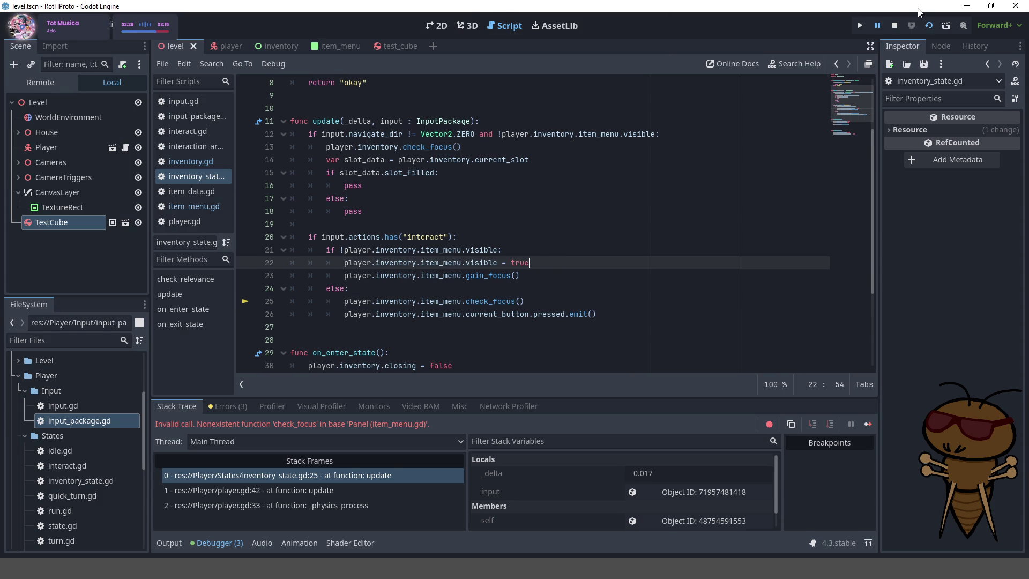
{"action": "left_click", "coordinate": [894, 26]}
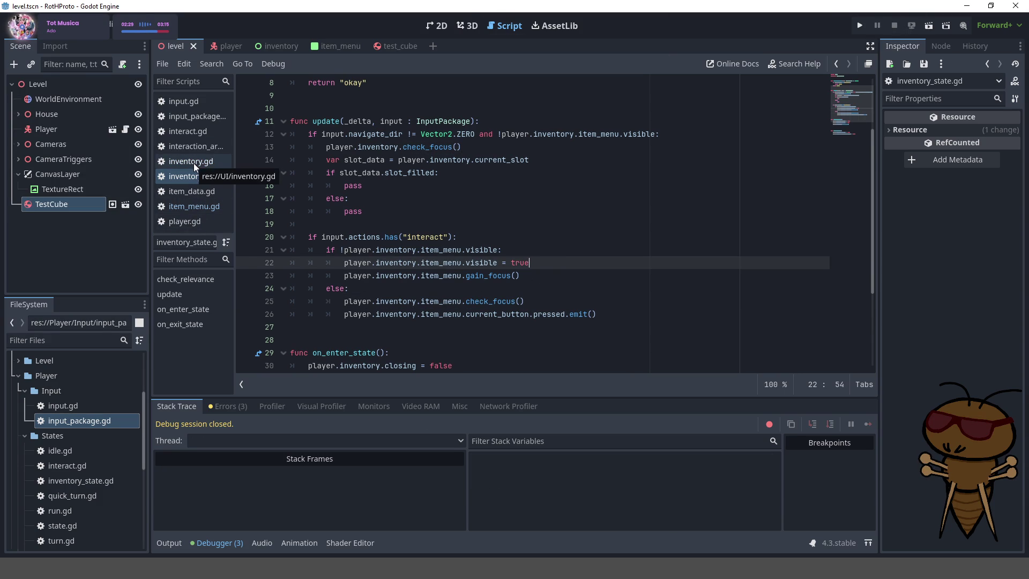
{"action": "left_click", "coordinate": [182, 206]}
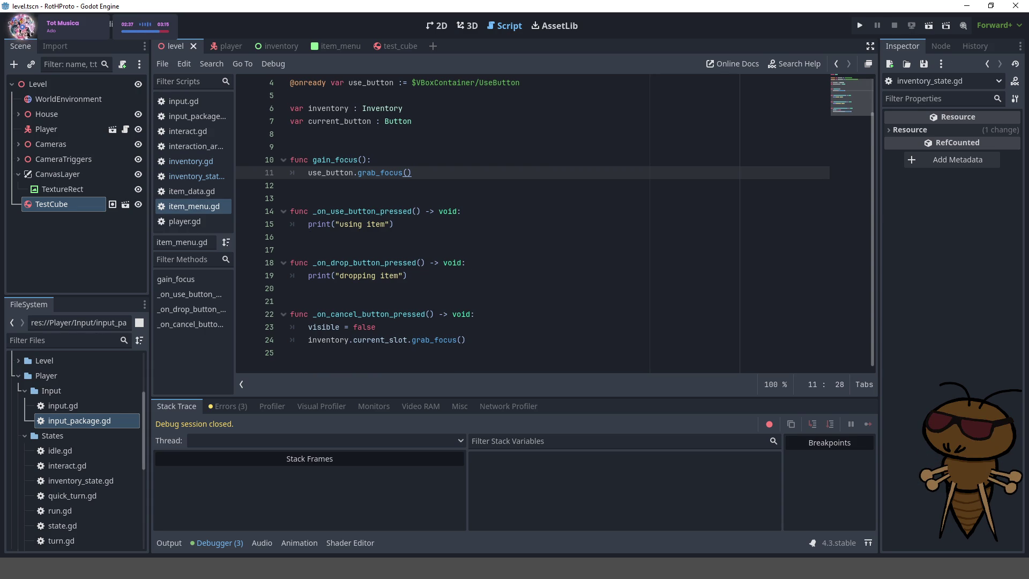
Declare a new func check_focus(): below gain_focus in item_menu.gd.
{"action": "left_click", "coordinate": [367, 223]}
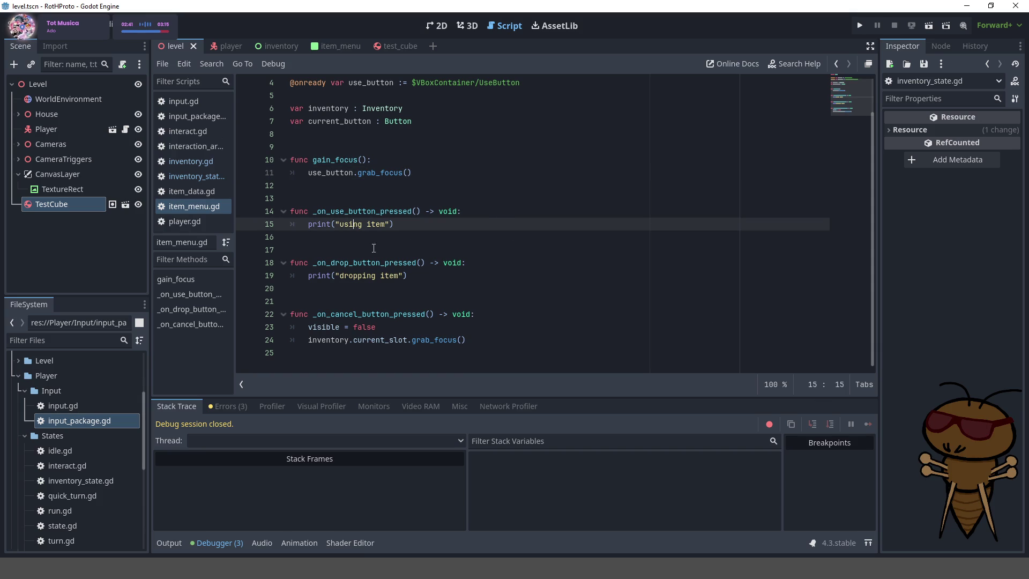
{"action": "left_click", "coordinate": [353, 197]}
{"action": "key", "text": "Return"}
{"action": "key", "text": "Return"}
{"action": "key", "text": "Up"}
{"action": "key", "text": "Up"}
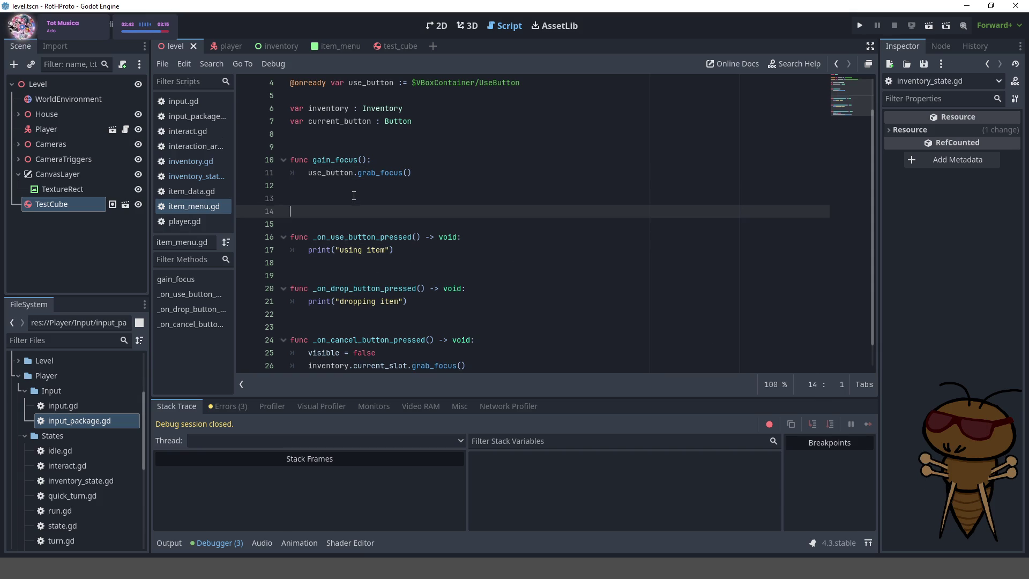
{"action": "key", "text": "Return"}
{"action": "type", "text": "func "}
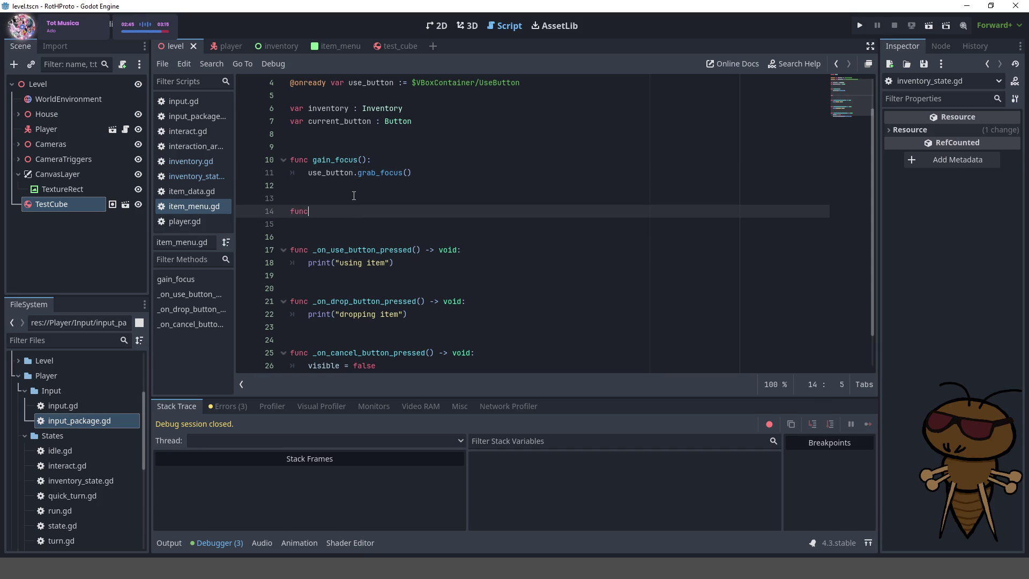
{"action": "type", "text": "check_"}
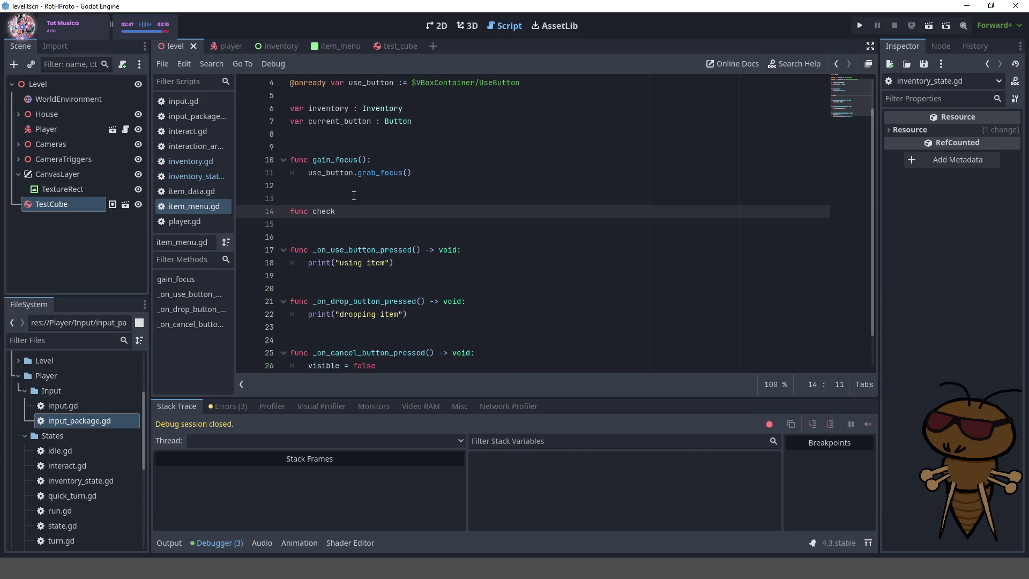
{"action": "type", "text": "focus()"}
{"action": "type", "text": ":"}
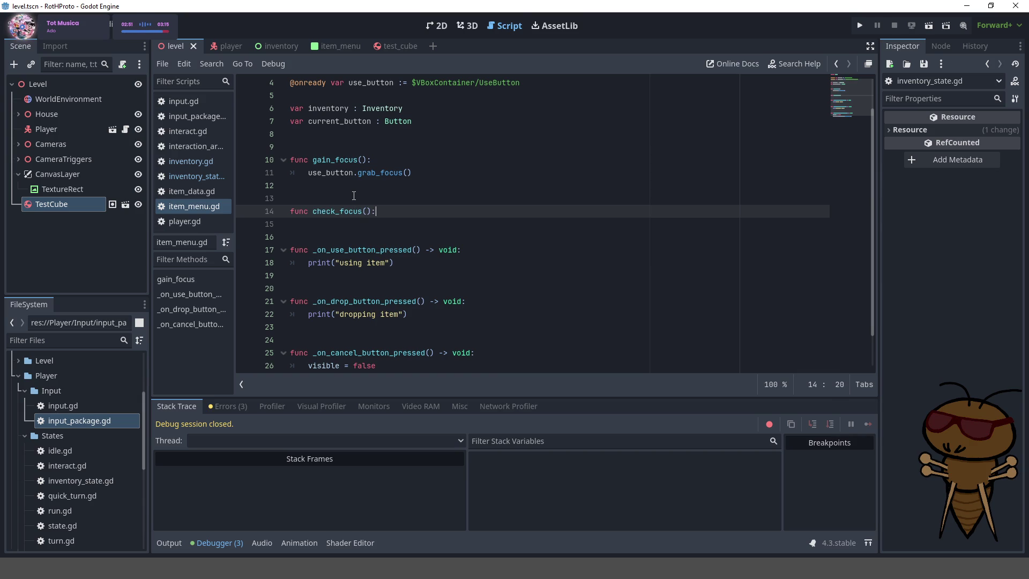
{"action": "key", "text": "Return"}
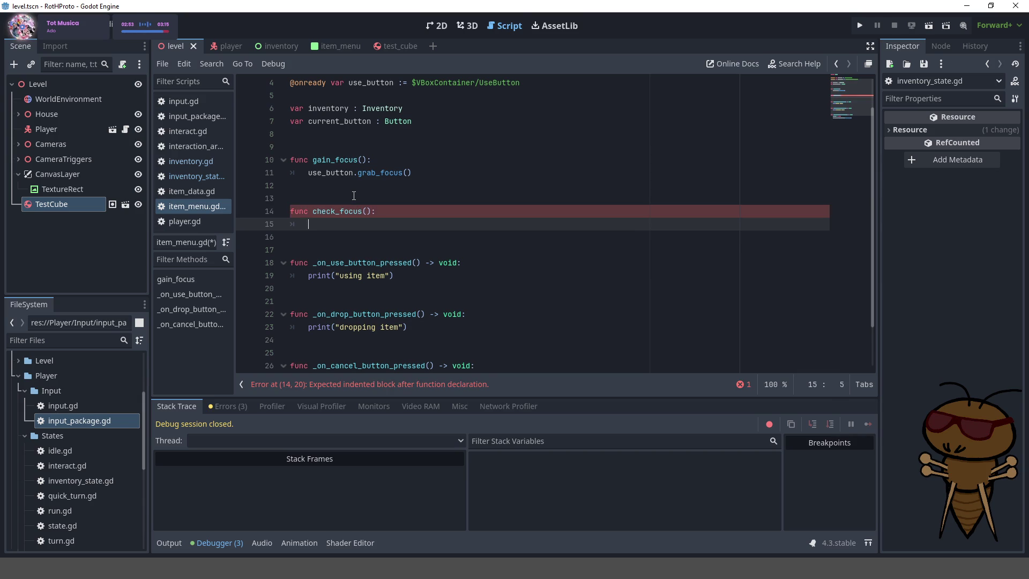
Loop over container.get_children(), set current_button = button when it has focus, and save.
{"action": "type", "text": "for"}
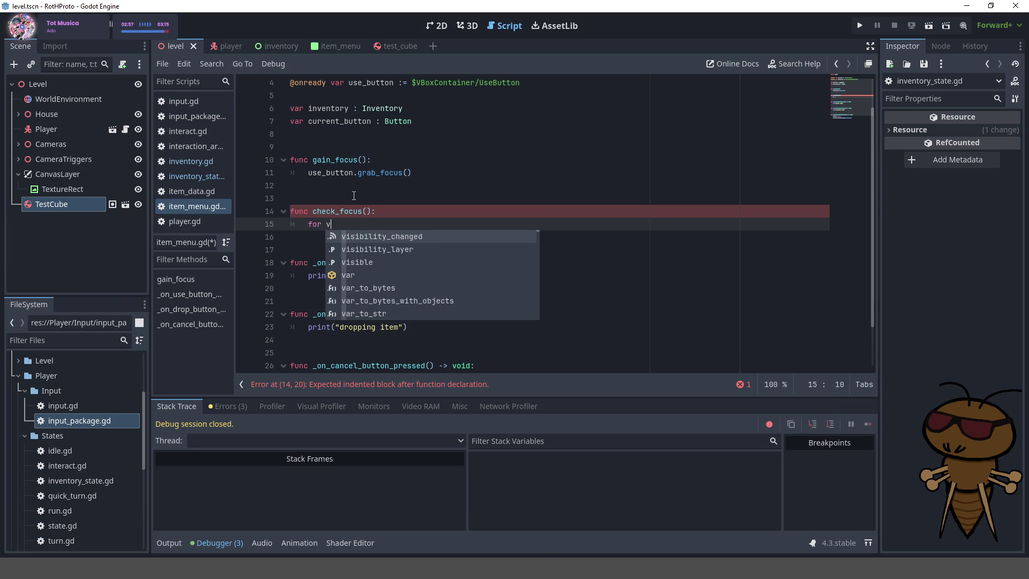
{"action": "type", "text": " button in"}
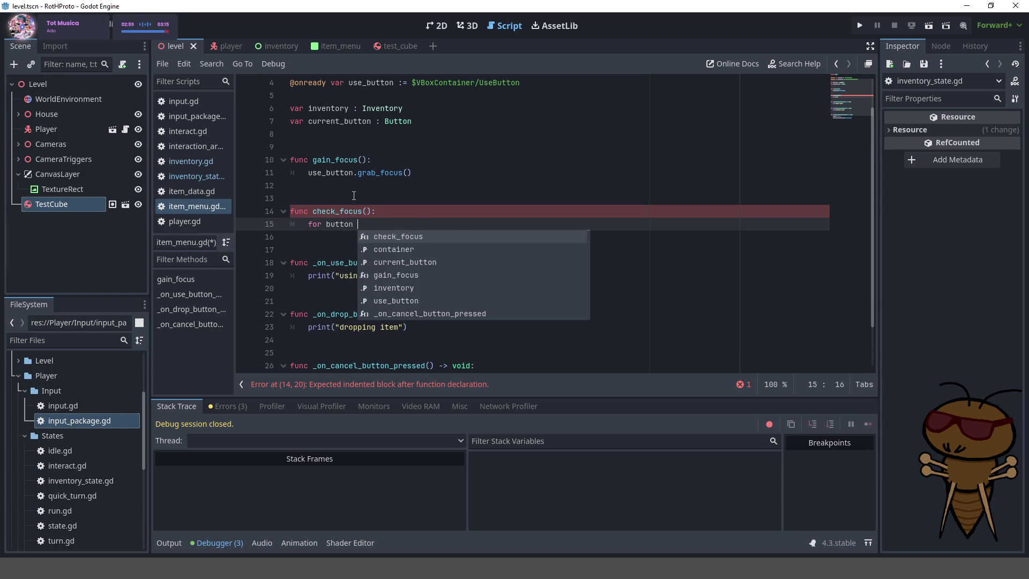
{"action": "type", "text": " container."}
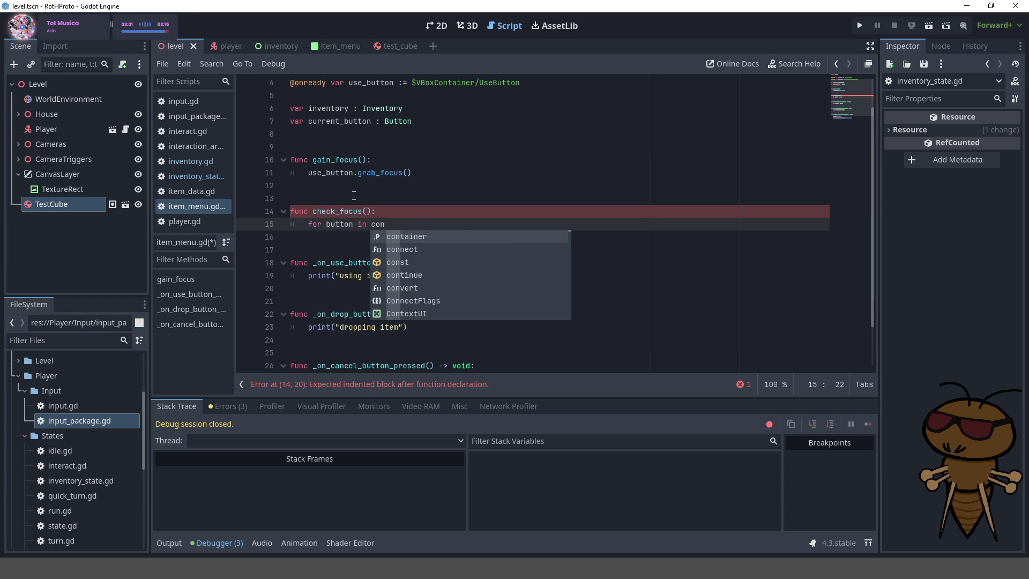
{"action": "type", "text": "get"}
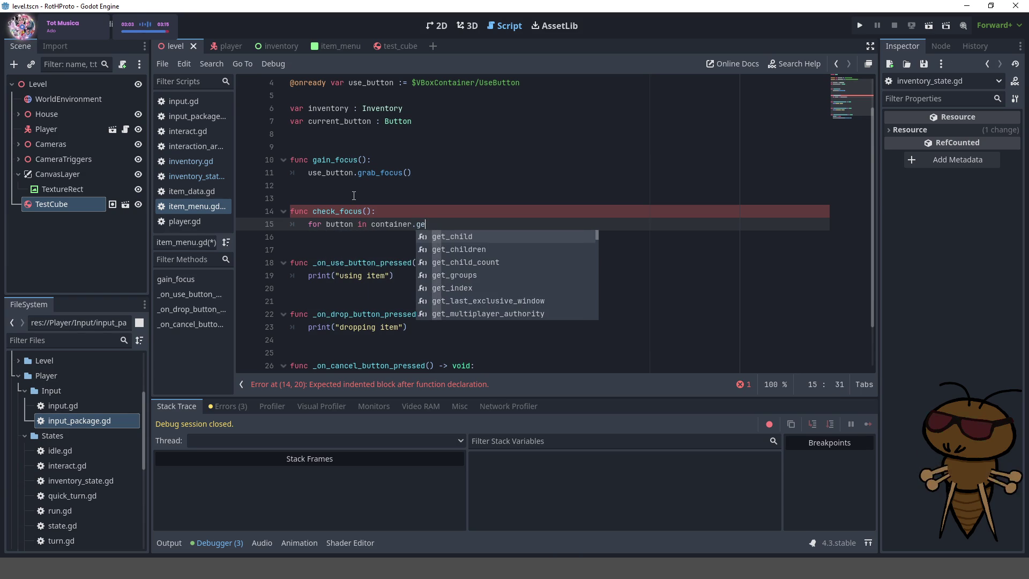
{"action": "key", "text": "Down"}
{"action": "key", "text": "Return"}
{"action": "key", "text": "End"}
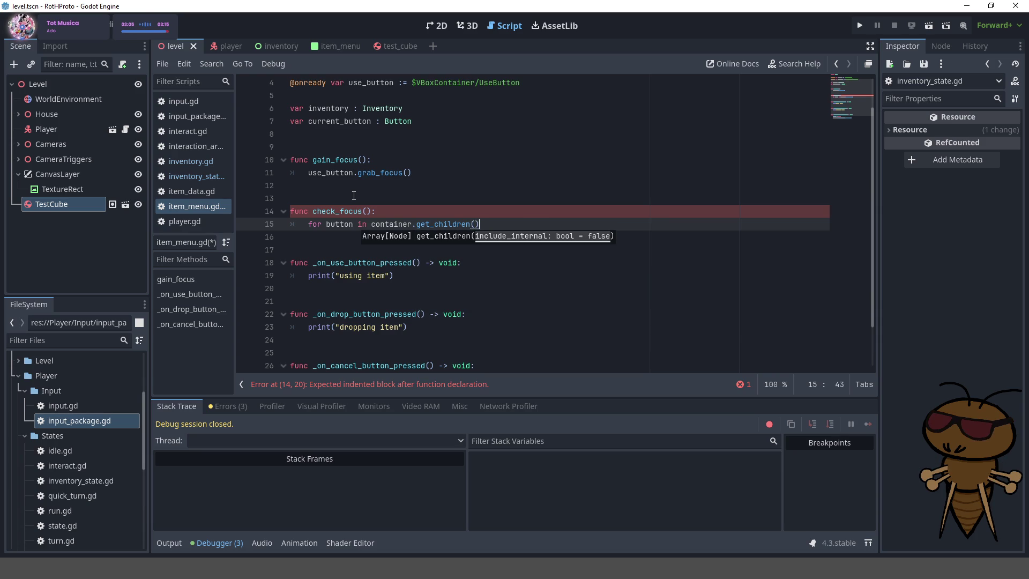
{"action": "type", "text": ":"}
{"action": "key", "text": "Return"}
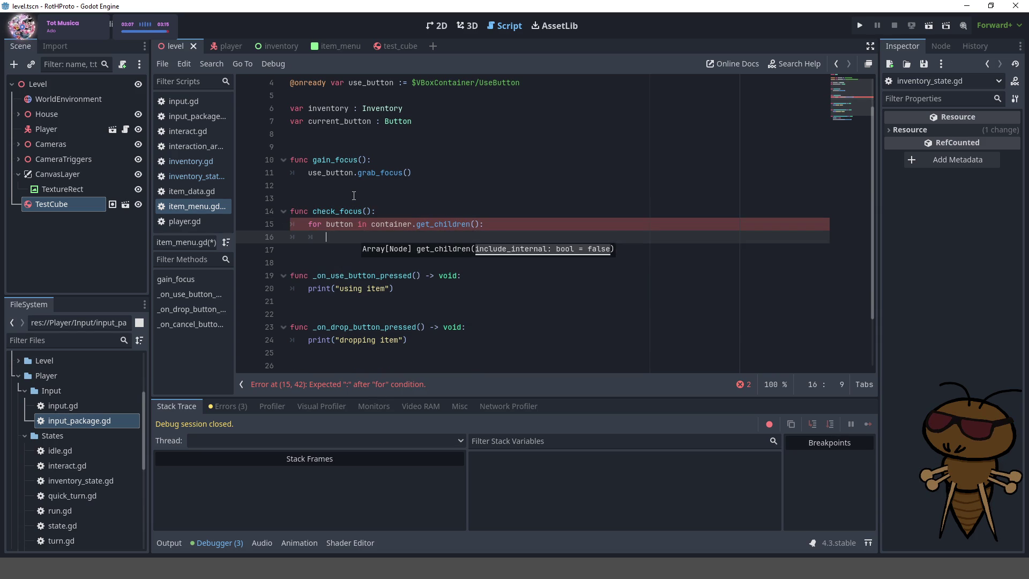
{"action": "type", "text": "if button"}
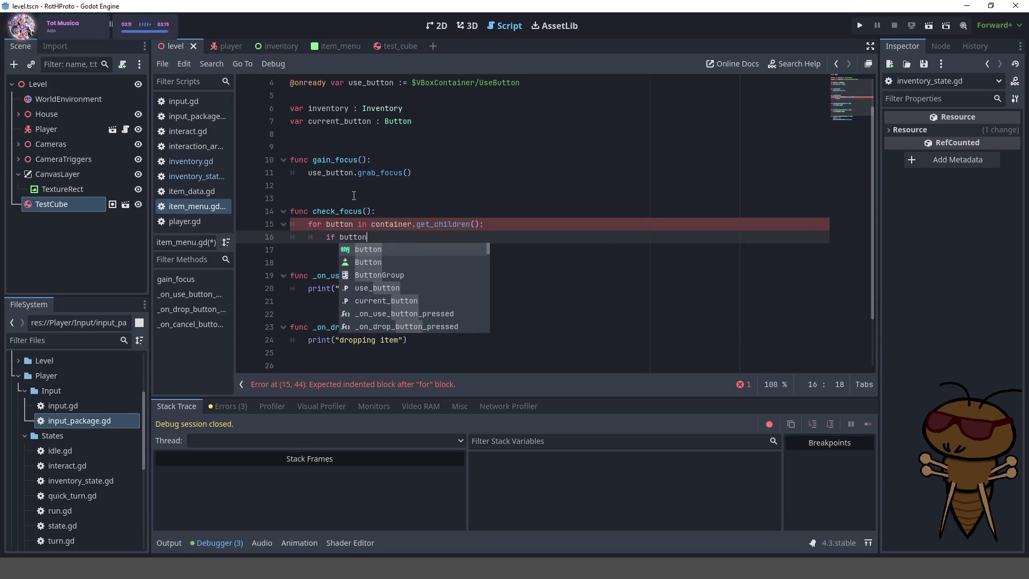
{"action": "type", "text": ".has"}
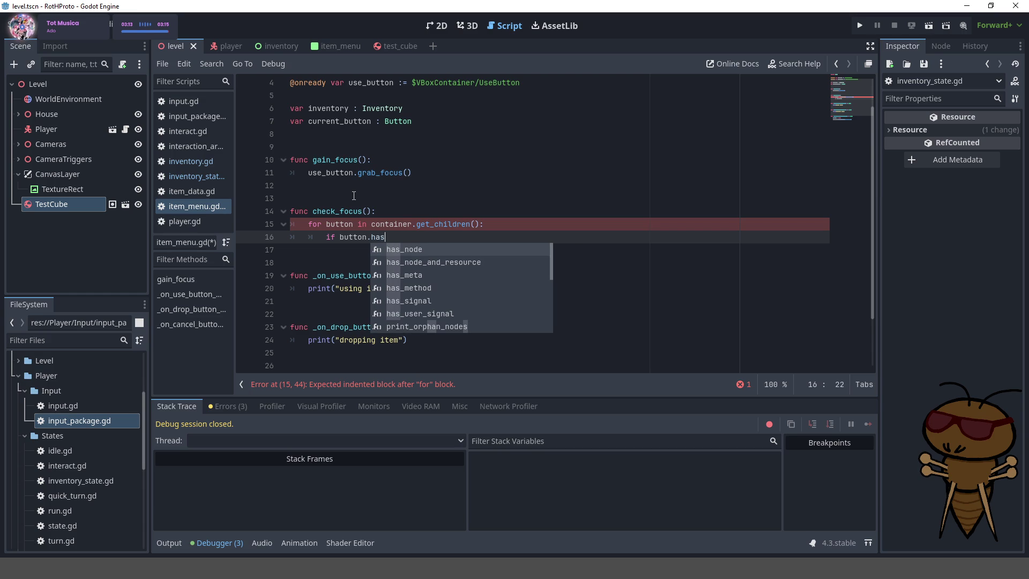
{"action": "type", "text": "_foc"}
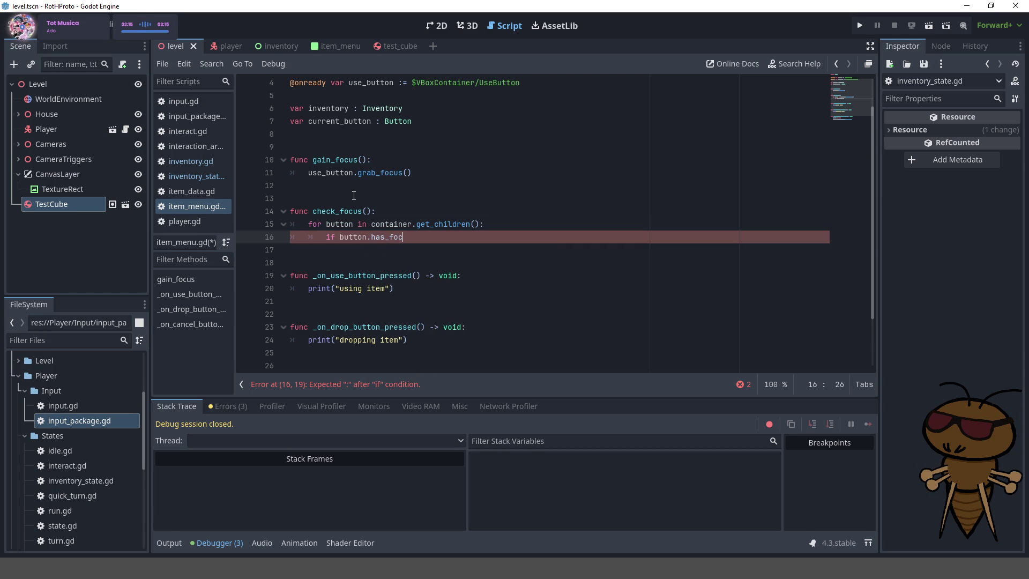
{"action": "type", "text": "us()"}
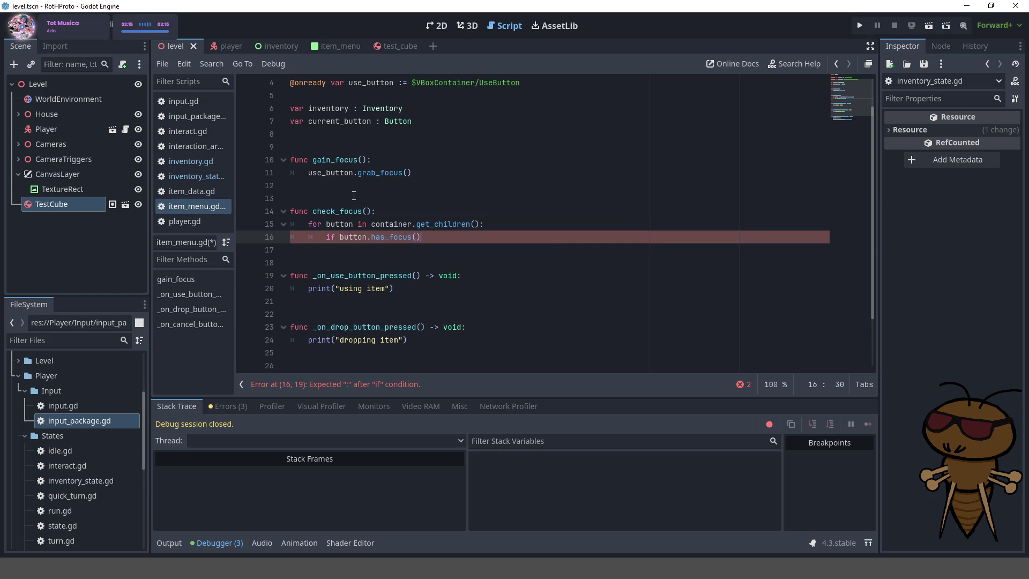
{"action": "type", "text": ":"}
{"action": "key", "text": "Return"}
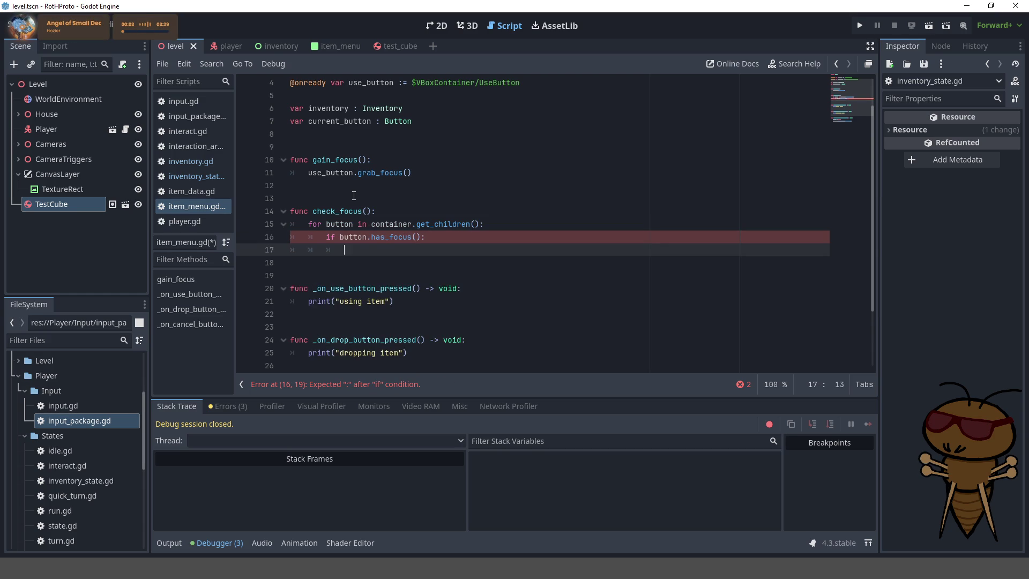
{"action": "type", "text": "current"}
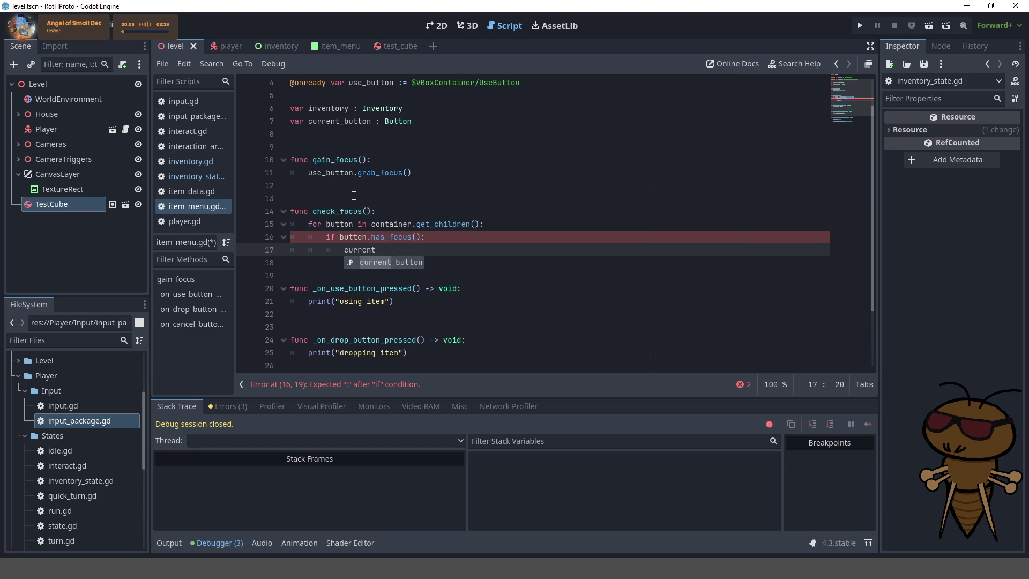
{"action": "key", "text": "Return"}
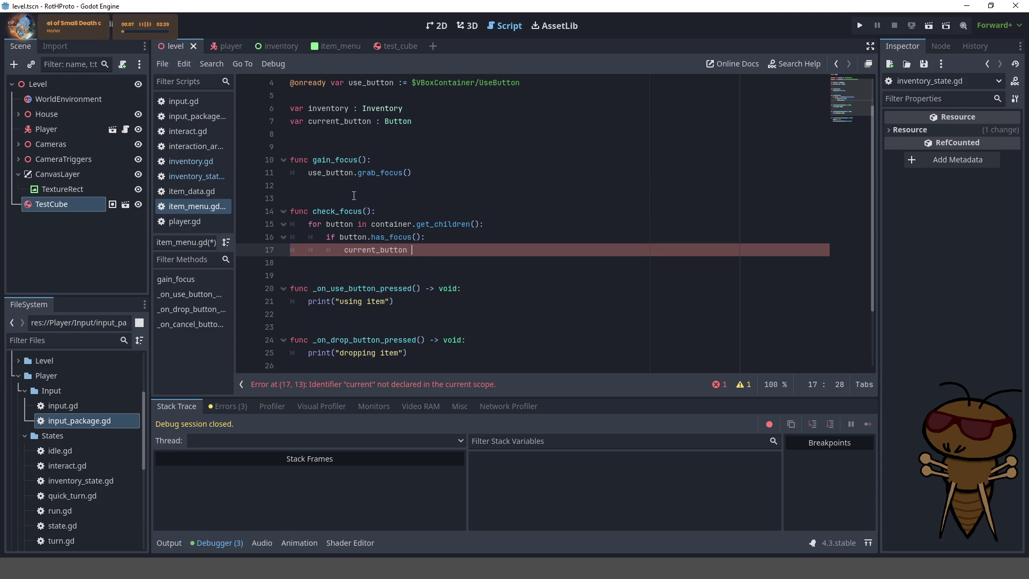
{"action": "type", "text": "= button"}
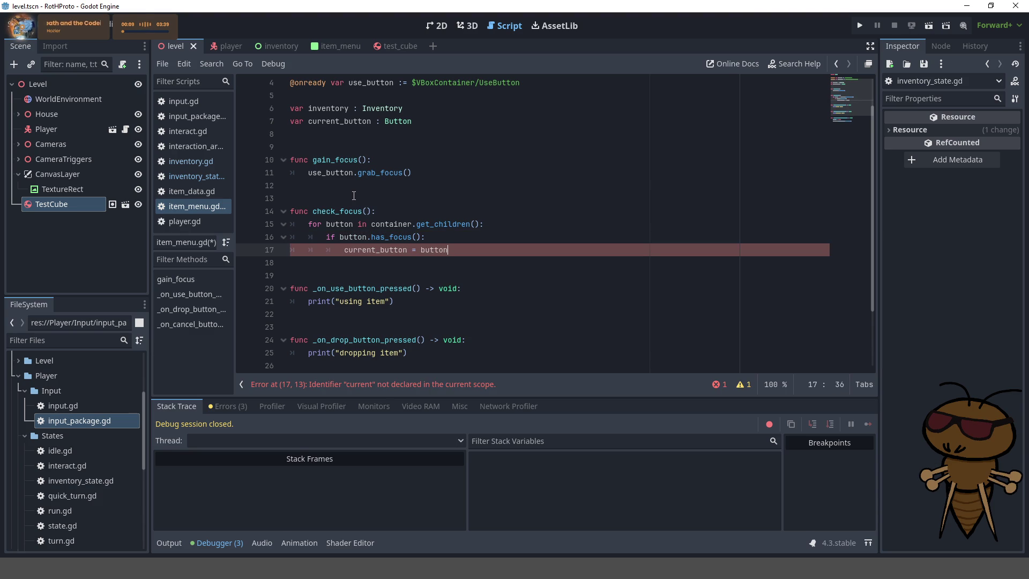
{"action": "left_click", "coordinate": [391, 199]}
{"action": "key", "text": "ctrl+s"}
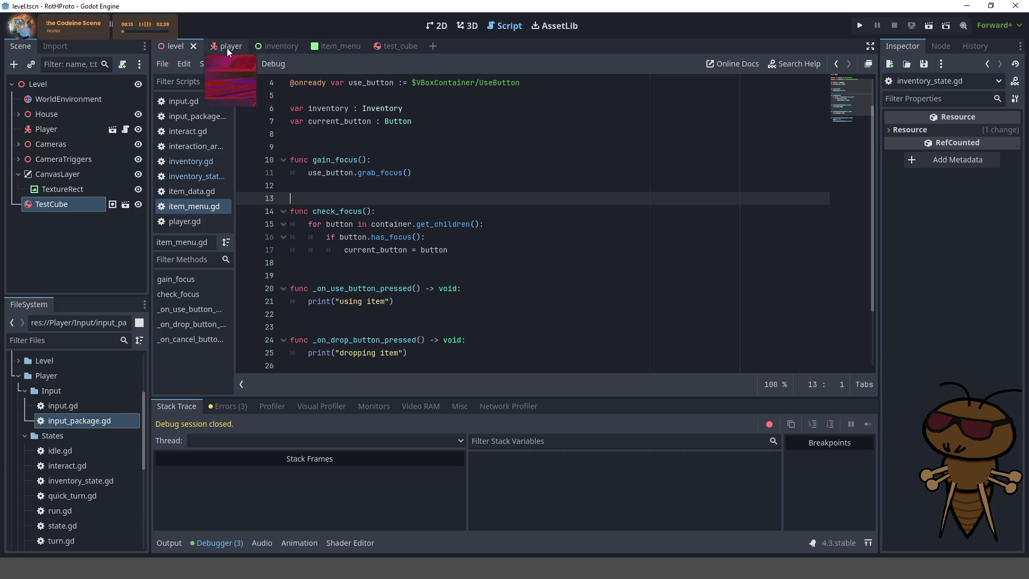
Run the level and trigger Use, Drop and Cancel from the in-game item menu.
{"action": "left_click", "coordinate": [926, 27]}
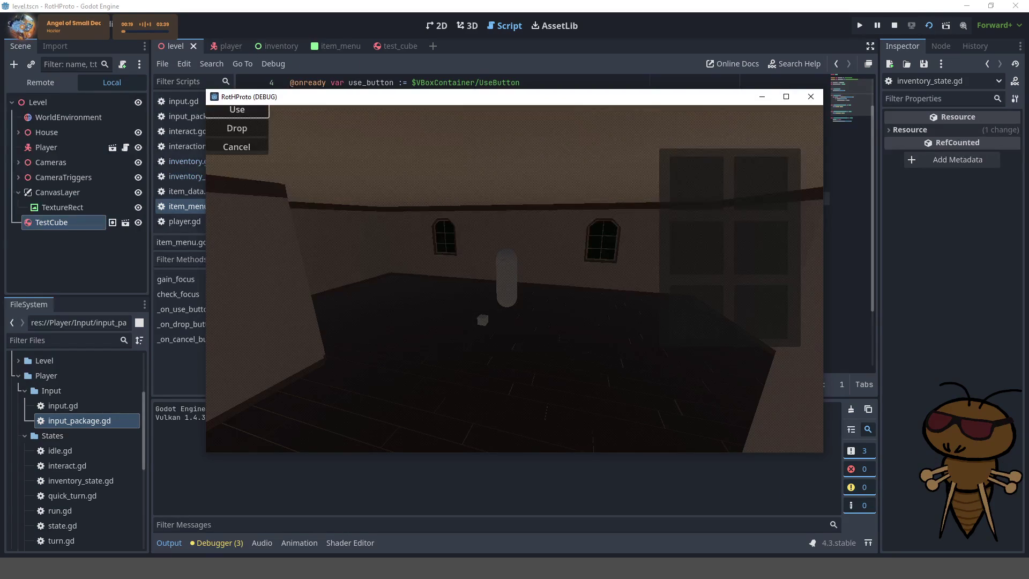
{"action": "key", "text": "Return"}
{"action": "key", "text": "Down"}
{"action": "key", "text": "Return"}
{"action": "key", "text": "Down"}
{"action": "key", "text": "Return"}
{"action": "key", "text": "Down"}
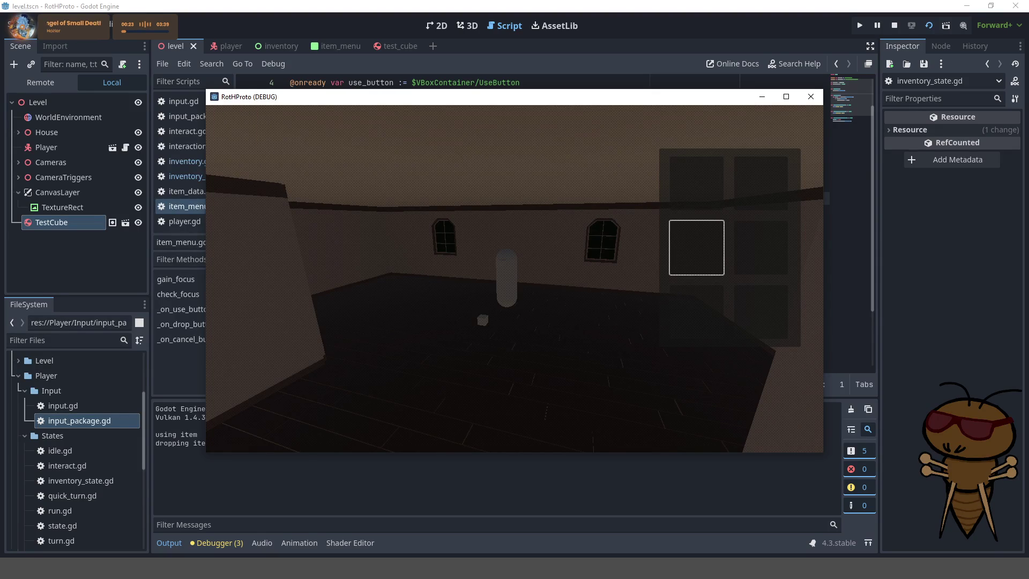
{"action": "key", "text": "Return"}
{"action": "key", "text": "Down"}
{"action": "key", "text": "Escape"}
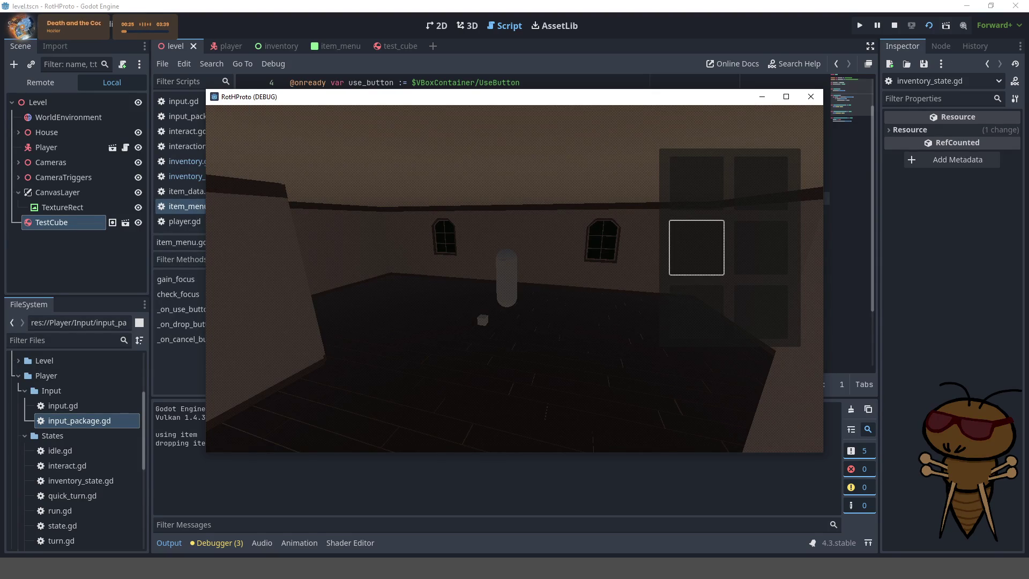
{"action": "key", "text": "Escape"}
Reopen the inventory, open the item menu on the filled slot, then stop the game.
{"action": "key", "text": "Down"}
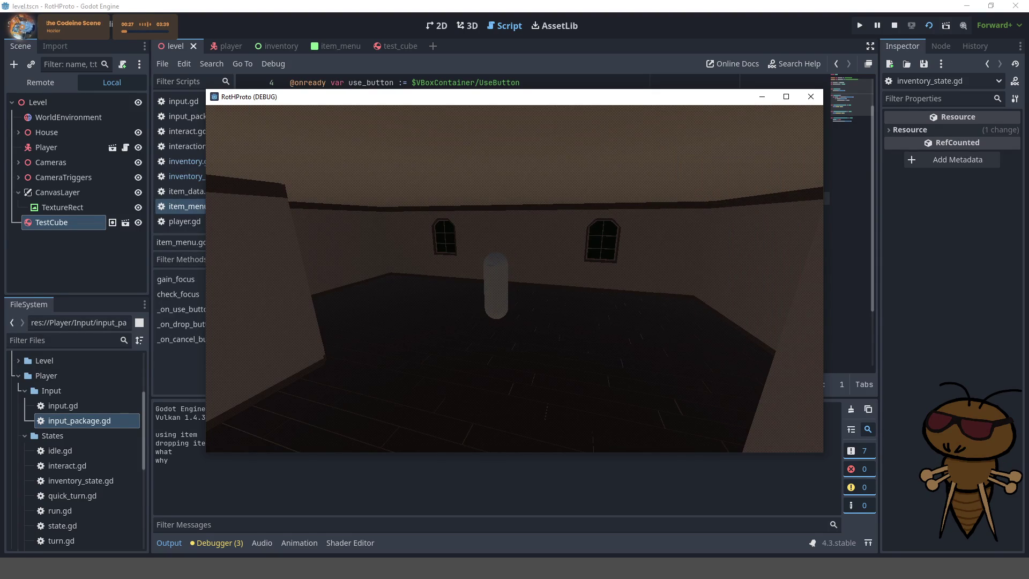
{"action": "key", "text": "i"}
{"action": "key", "text": "Down"}
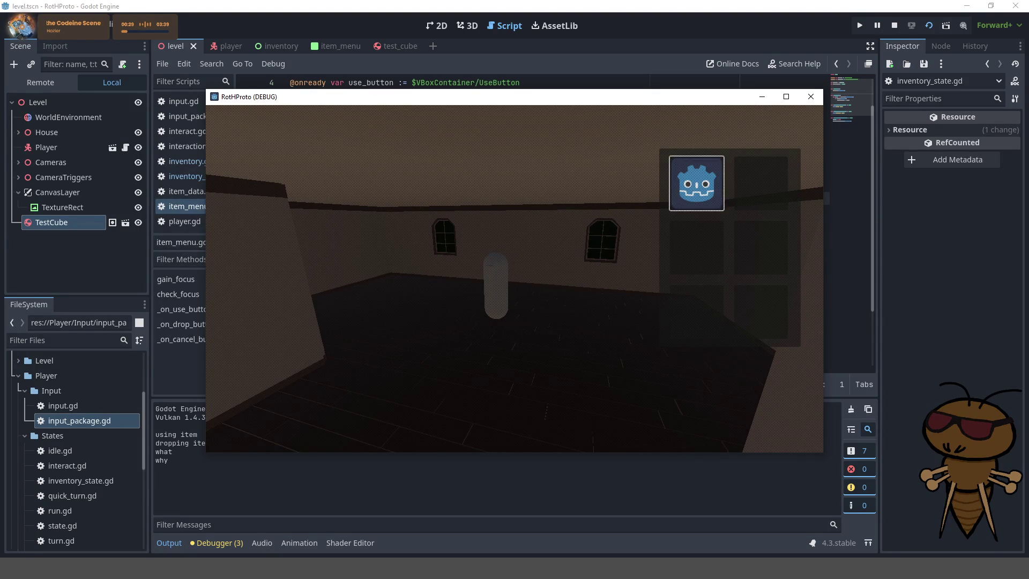
{"action": "key", "text": "Up"}
{"action": "key", "text": "Return"}
{"action": "key", "text": "Down"}
{"action": "key", "text": "Escape"}
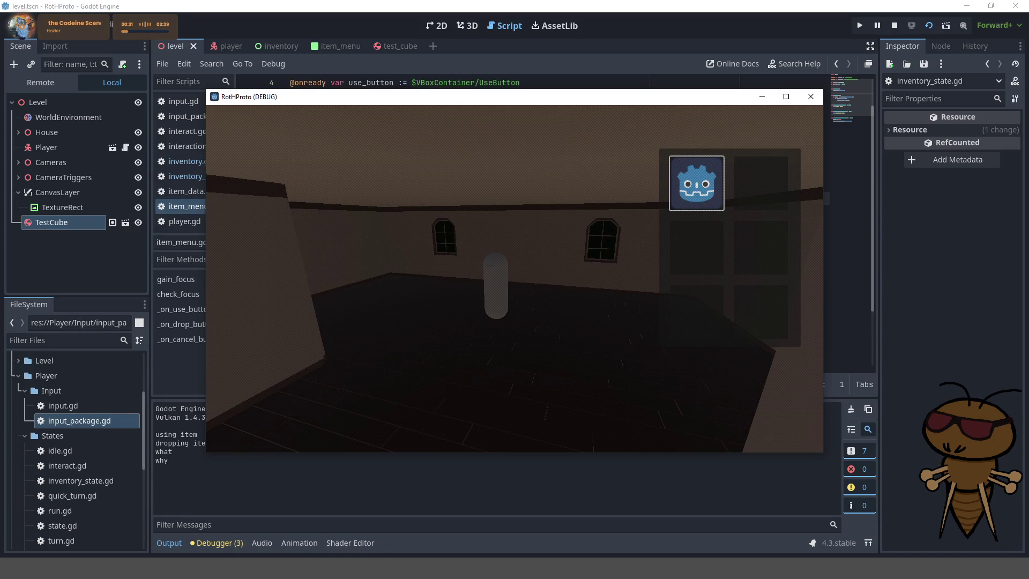
{"action": "left_click", "coordinate": [810, 96]}
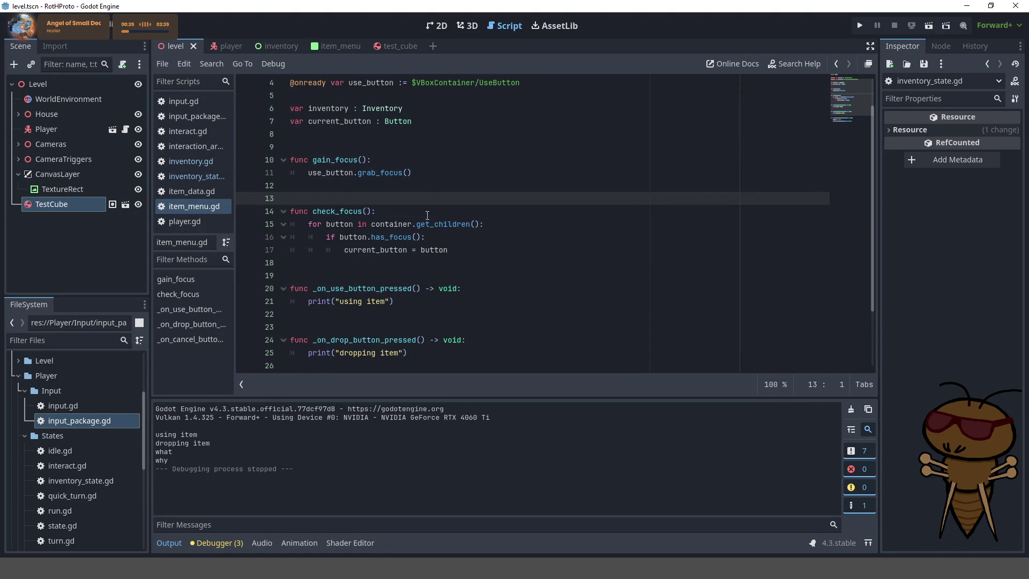
Delete the leftover print("why") and print("what") debug lines from interaction_area.gd.
{"action": "scroll", "coordinate": [344, 215], "scroll_direction": "down", "scroll_amount": 2}
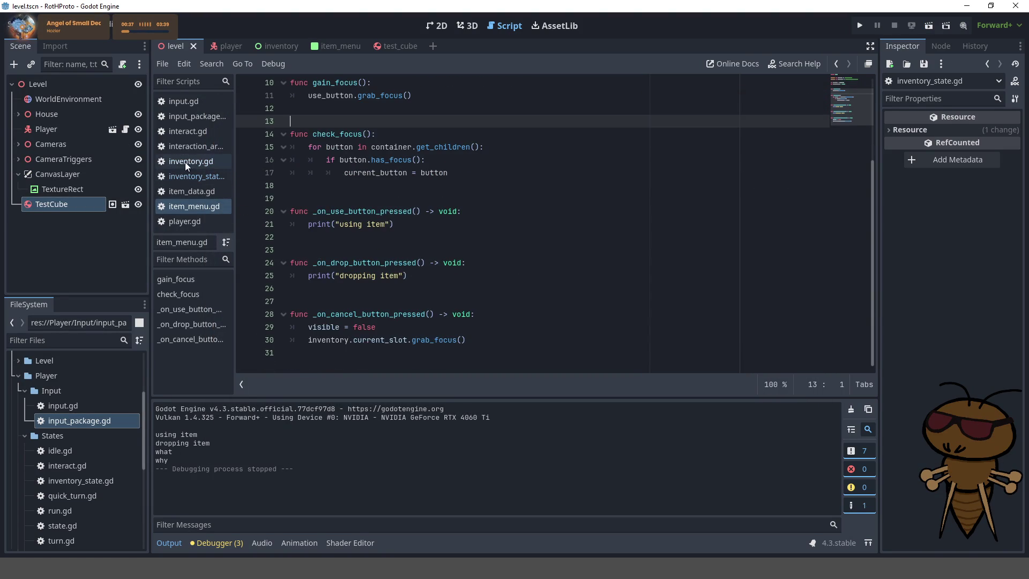
{"action": "left_click", "coordinate": [187, 161]}
{"action": "scroll", "coordinate": [433, 219], "scroll_direction": "up", "scroll_amount": 4}
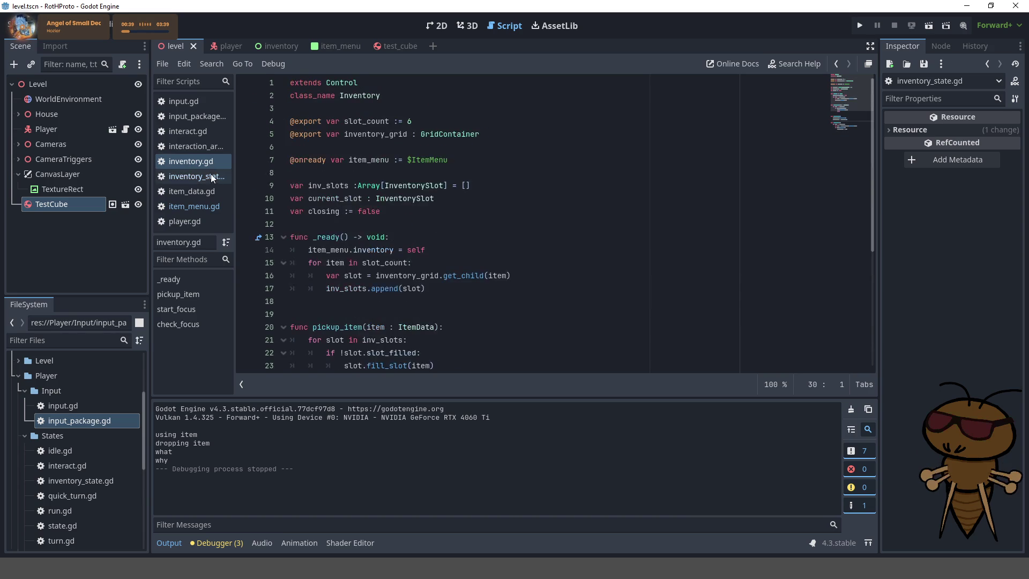
{"action": "left_click", "coordinate": [204, 146]}
{"action": "scroll", "coordinate": [358, 233], "scroll_direction": "down", "scroll_amount": 2}
{"action": "mouse_move", "coordinate": [362, 224]}
{"action": "left_mouse_down"}
{"action": "mouse_move", "coordinate": [321, 236]}
{"action": "mouse_move", "coordinate": [295, 226]}
{"action": "left_mouse_up"}
{"action": "key", "text": "BackSpace"}
{"action": "key", "text": "BackSpace"}
{"action": "scroll", "coordinate": [510, 276], "scroll_direction": "up", "scroll_amount": 3}
{"action": "scroll", "coordinate": [509, 277], "scroll_direction": "up", "scroll_amount": 1}
{"action": "left_click_drag", "start_coordinate": [403, 198], "coordinate": [272, 194]}
{"action": "key", "text": "BackSpace"}
{"action": "key", "text": "BackSpace"}
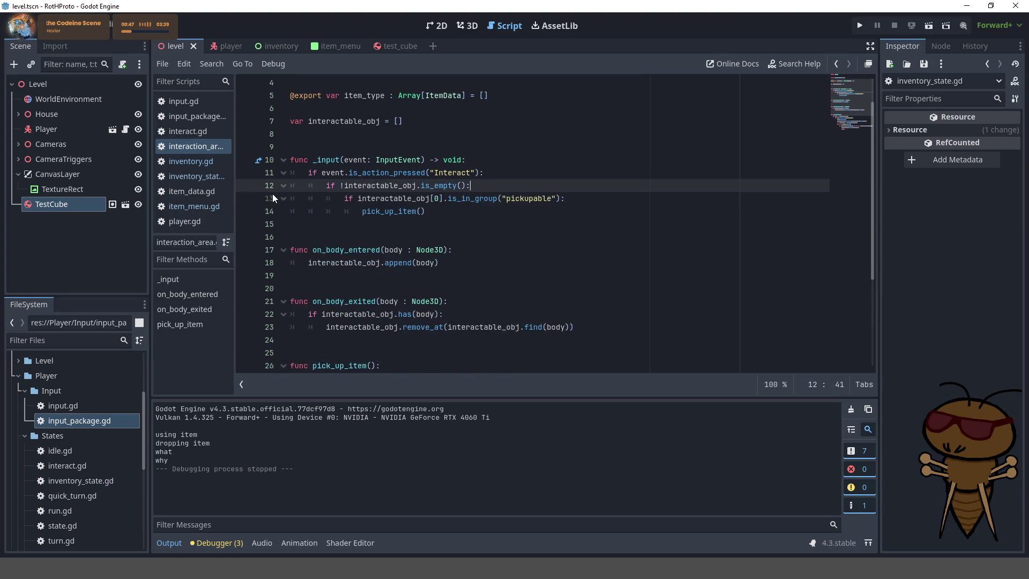
Save the scripts and show the player scene in the 2D workspace.
{"action": "key", "text": "ctrl+s"}
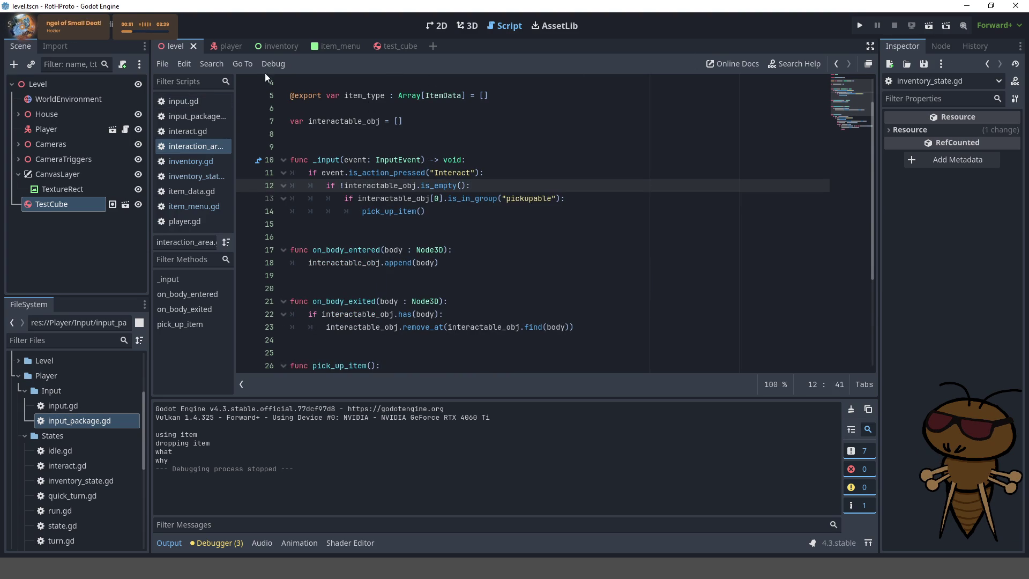
{"action": "left_click", "coordinate": [225, 45]}
{"action": "left_click", "coordinate": [432, 29]}
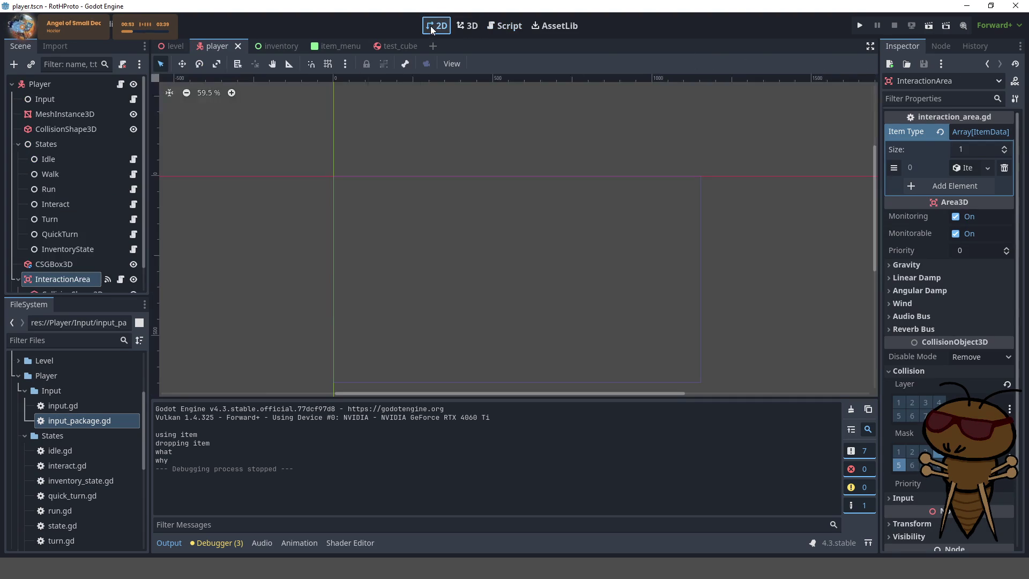
Make the inventory panel and item menu visible, move the menu beside the slot grid, and save.
{"action": "left_click", "coordinate": [338, 45]}
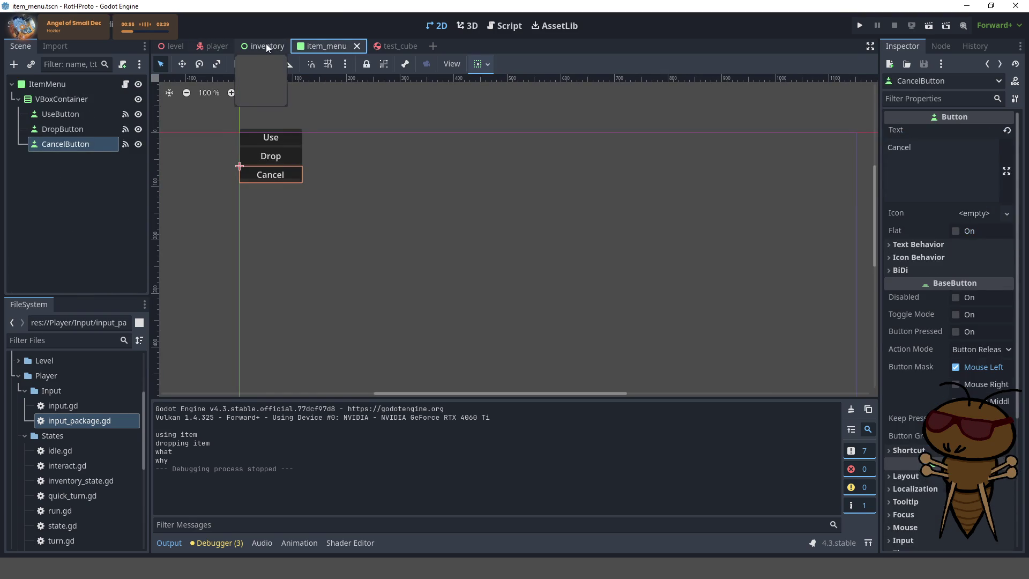
{"action": "left_click", "coordinate": [267, 46]}
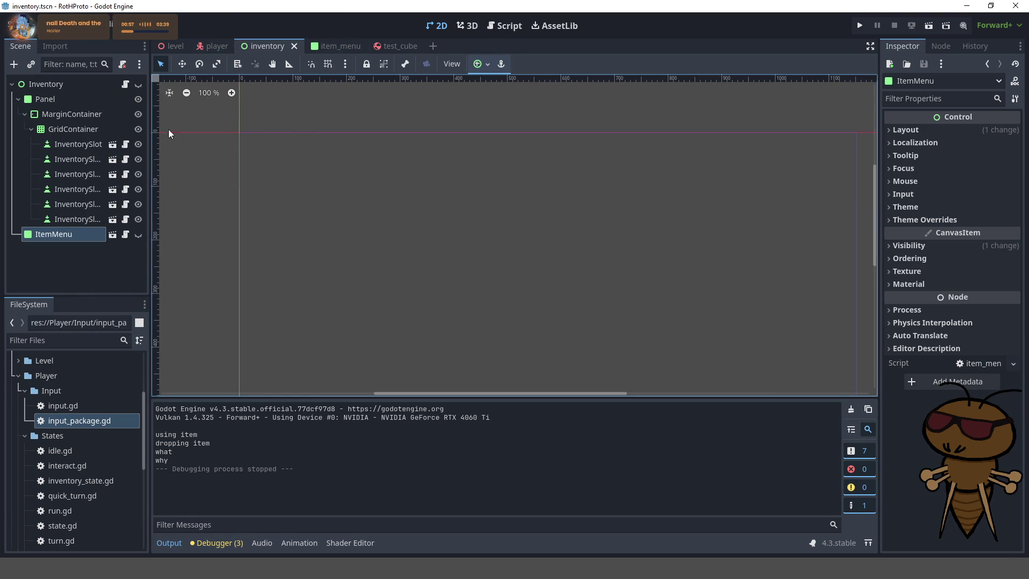
{"action": "left_click", "coordinate": [138, 84]}
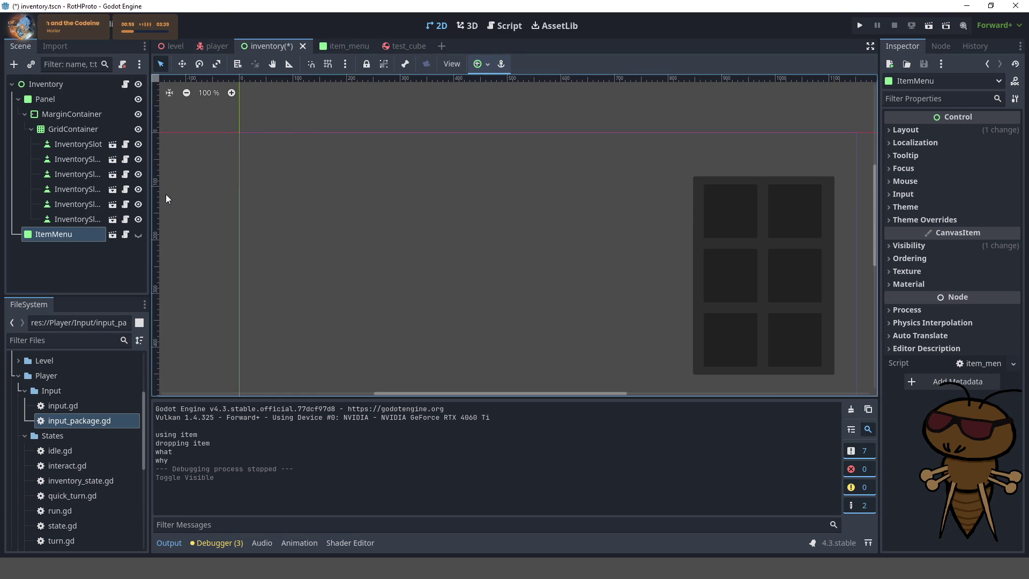
{"action": "left_click", "coordinate": [138, 234]}
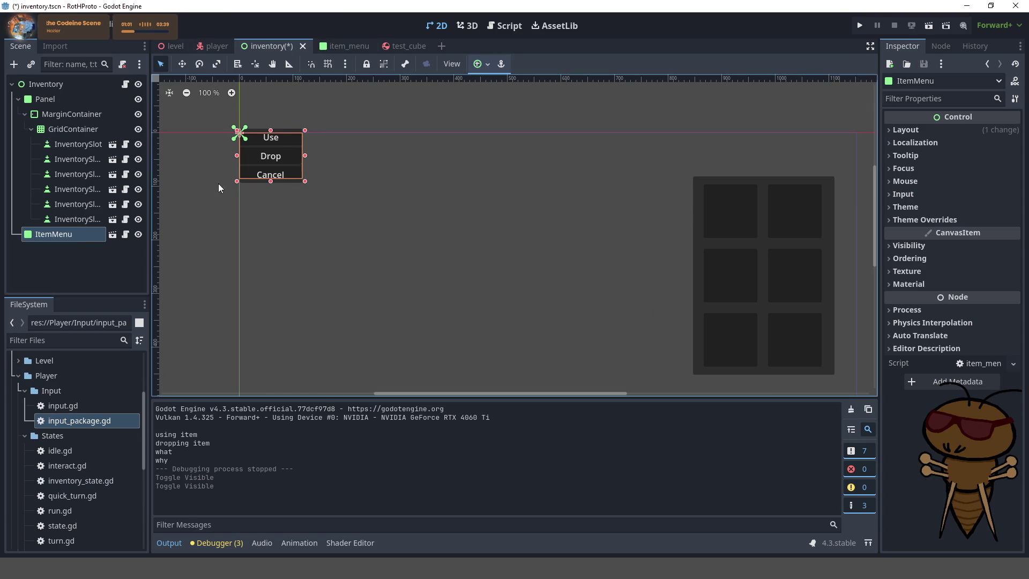
{"action": "mouse_move", "coordinate": [270, 147]}
{"action": "left_mouse_down"}
{"action": "mouse_move", "coordinate": [446, 201]}
{"action": "mouse_move", "coordinate": [658, 229]}
{"action": "left_mouse_up"}
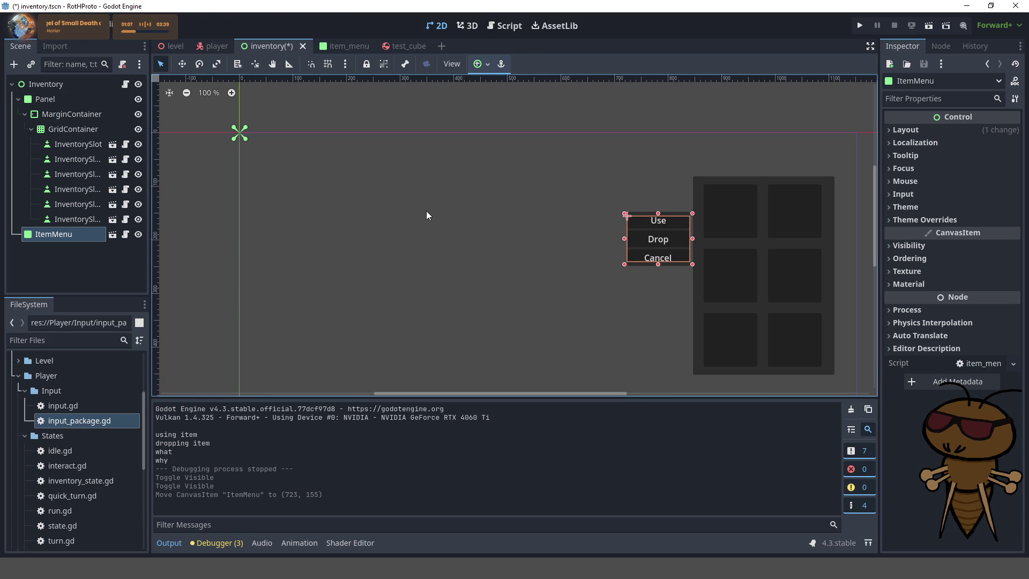
{"action": "left_click", "coordinate": [426, 210]}
{"action": "key", "text": "ctrl+s"}
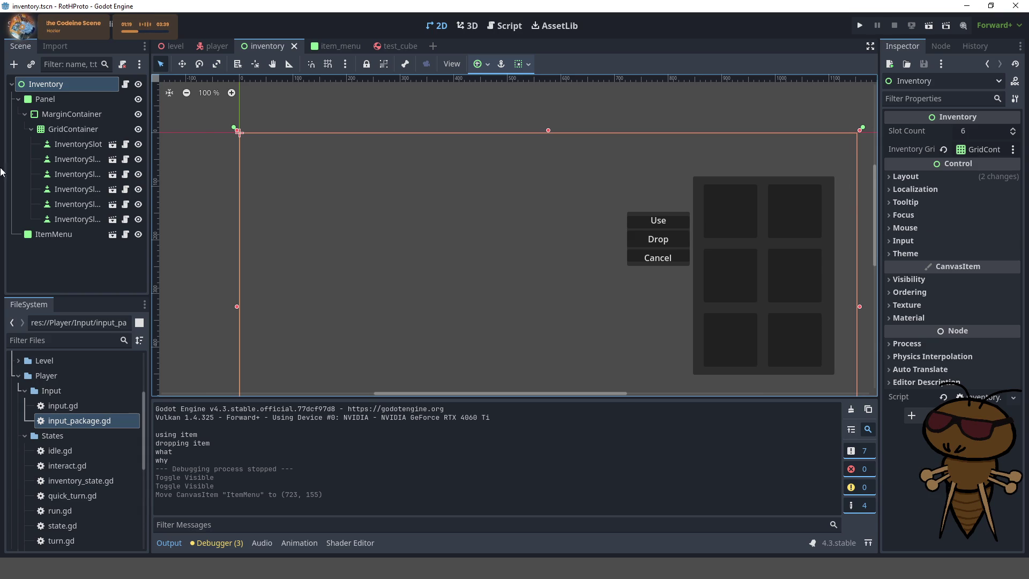
Open item_menu.gd and select the print("dropping item") call on line 25.
{"action": "left_click", "coordinate": [331, 45]}
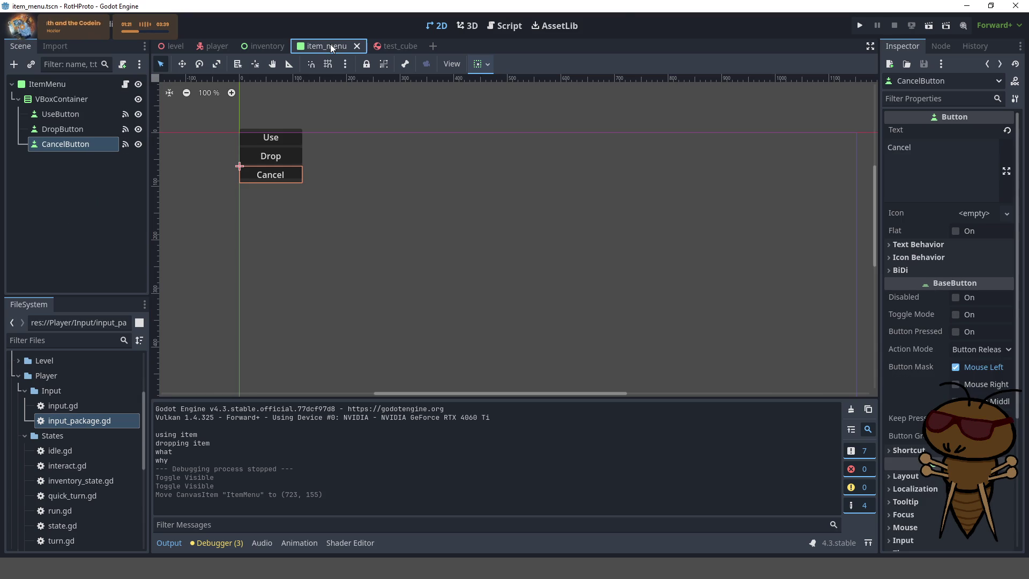
{"action": "left_click", "coordinate": [507, 26]}
{"action": "scroll", "coordinate": [475, 254], "scroll_direction": "down", "scroll_amount": 4}
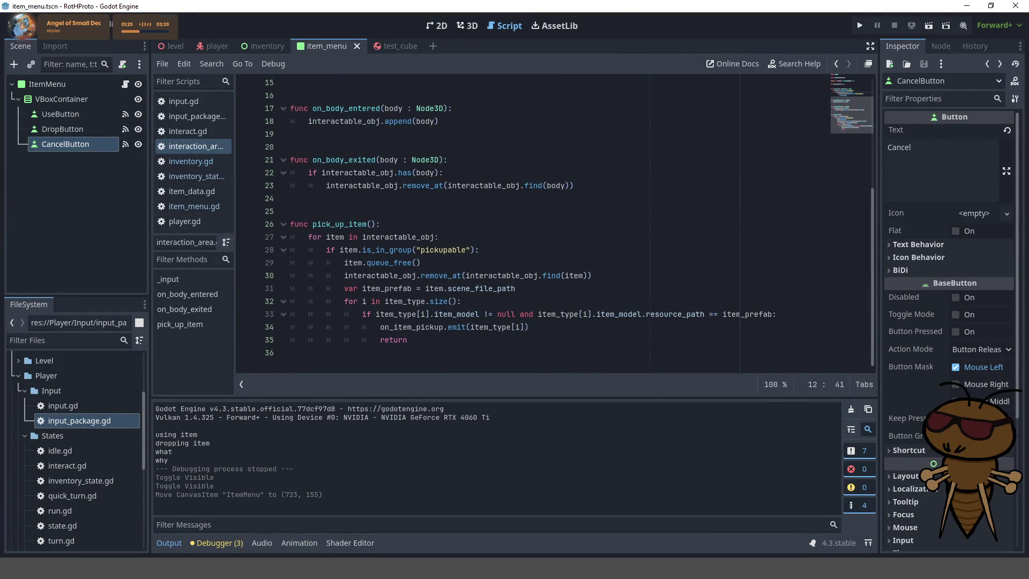
{"action": "scroll", "coordinate": [475, 272], "scroll_direction": "up", "scroll_amount": 5}
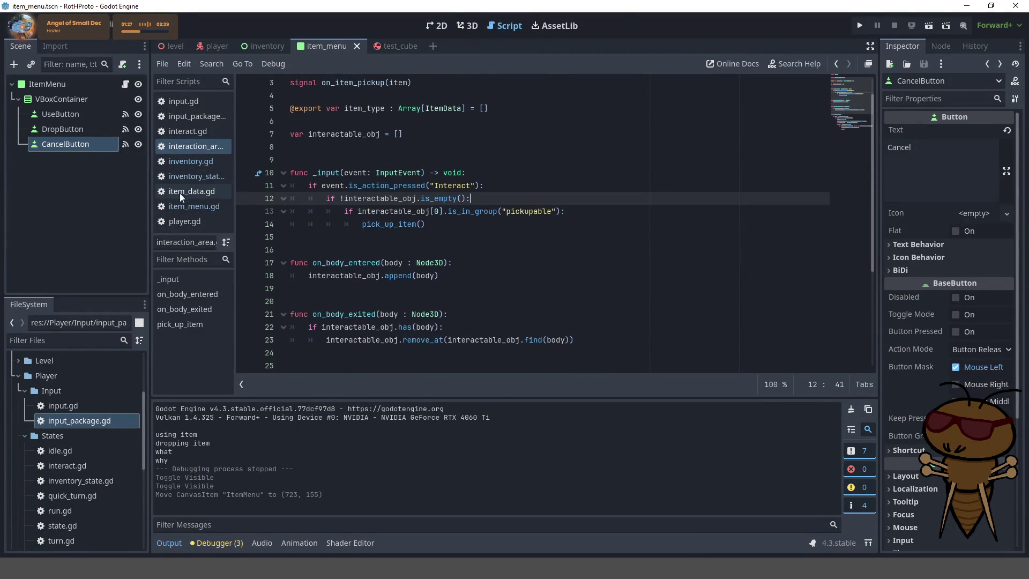
{"action": "left_click", "coordinate": [194, 207]}
{"action": "left_click_drag", "start_coordinate": [407, 275], "coordinate": [309, 275]}
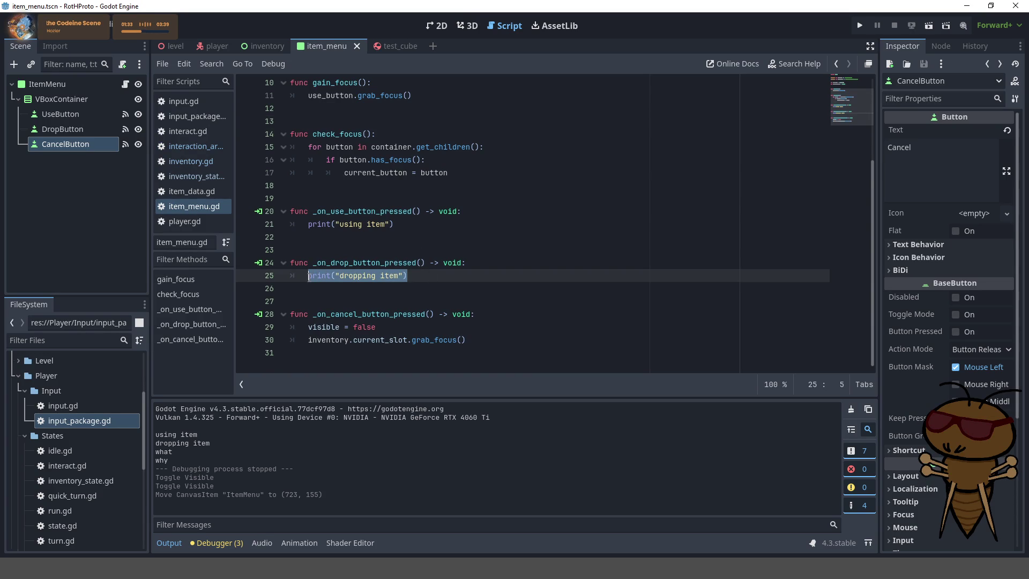
Replace the drop handler's print with inventory.current_slot.empty_slot().
{"action": "type", "text": "in"}
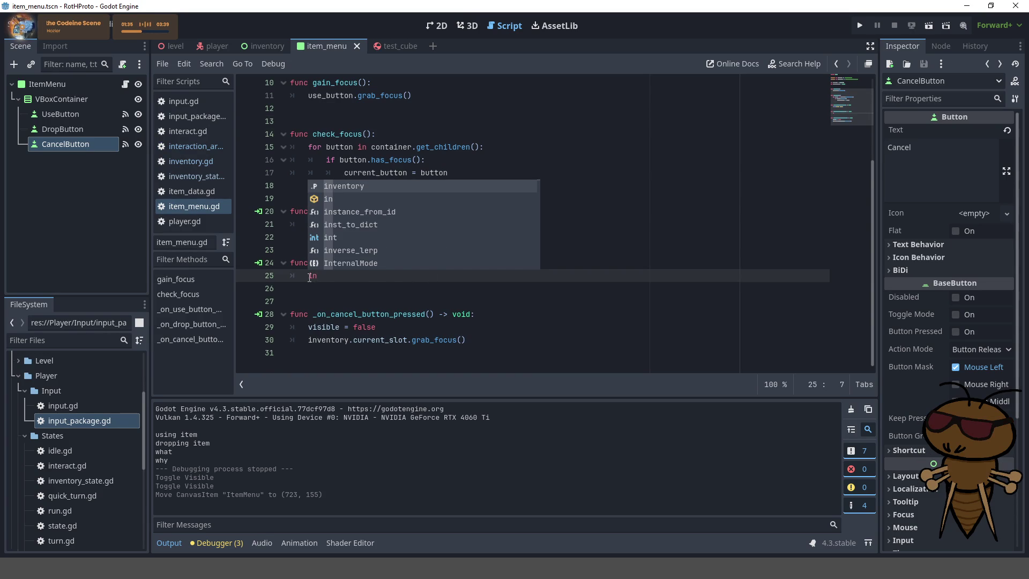
{"action": "key", "text": "Return"}
{"action": "type", "text": ".cutt"}
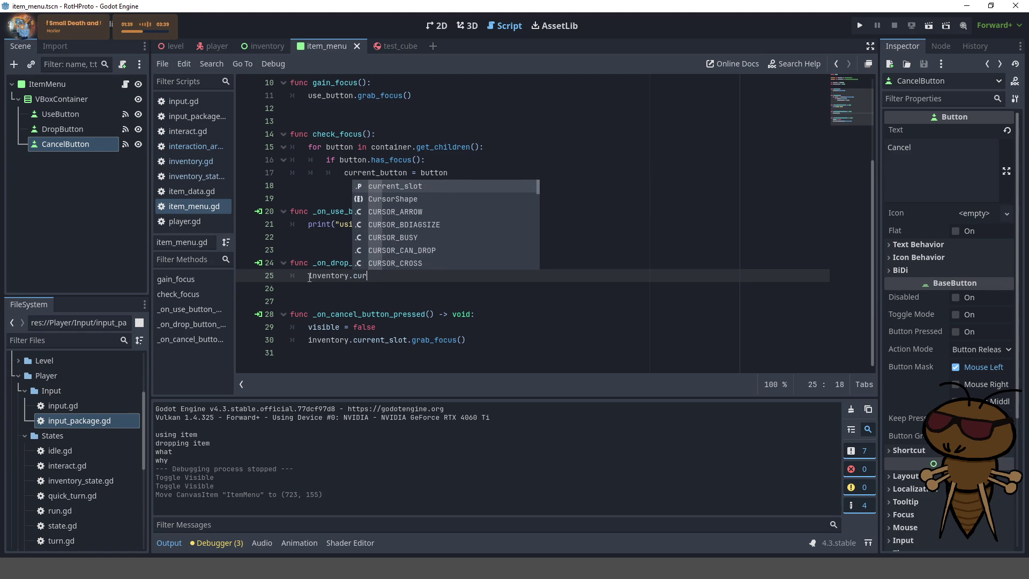
{"action": "key", "text": "Return"}
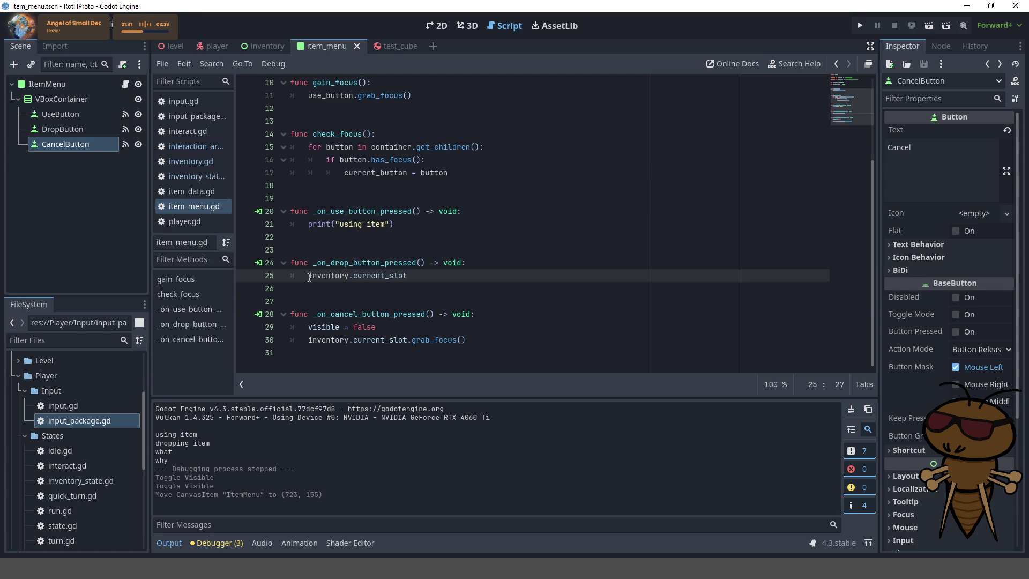
{"action": "type", "text": ".emp"}
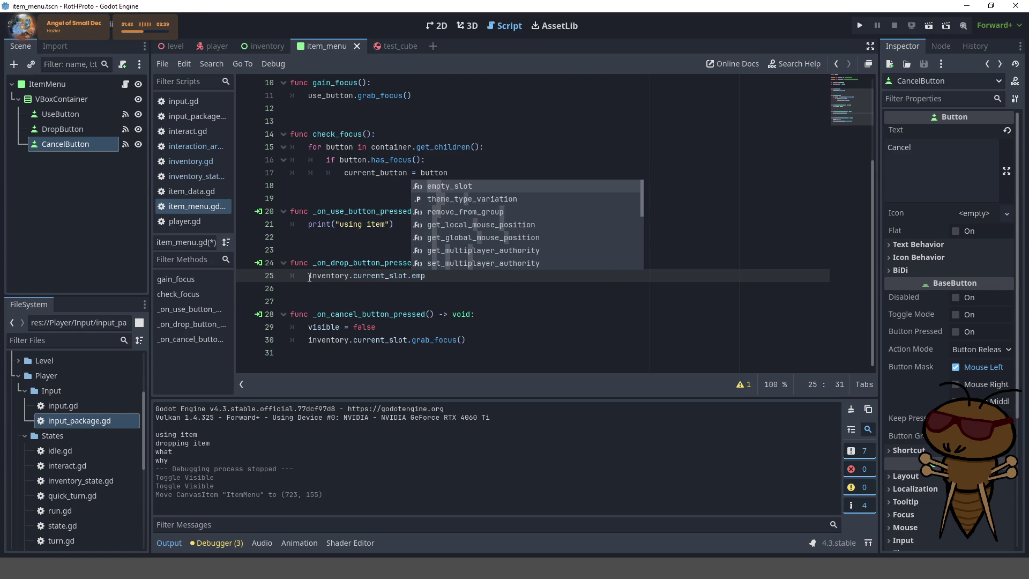
{"action": "key", "text": "Return"}
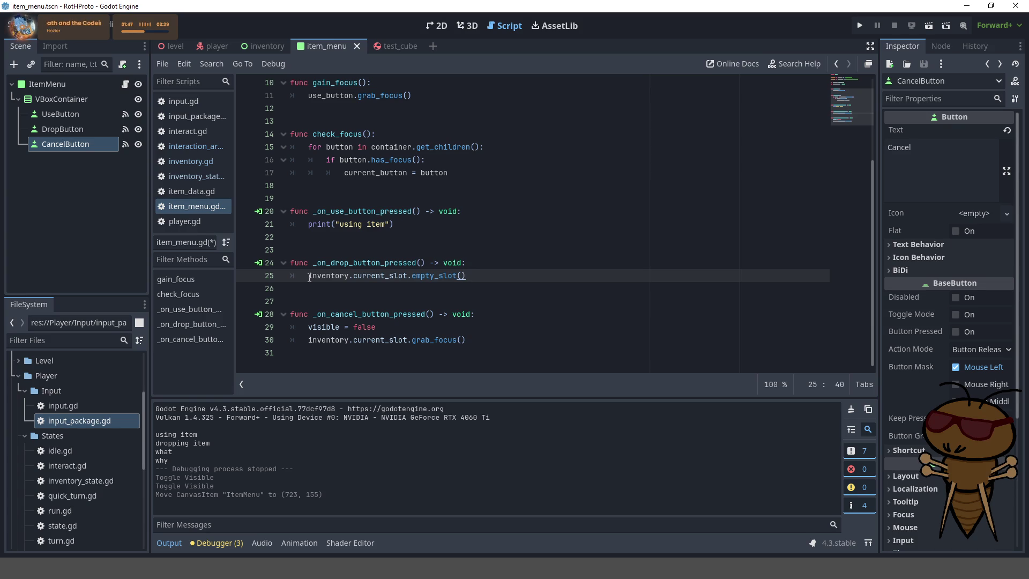
{"action": "key", "text": "Return"}
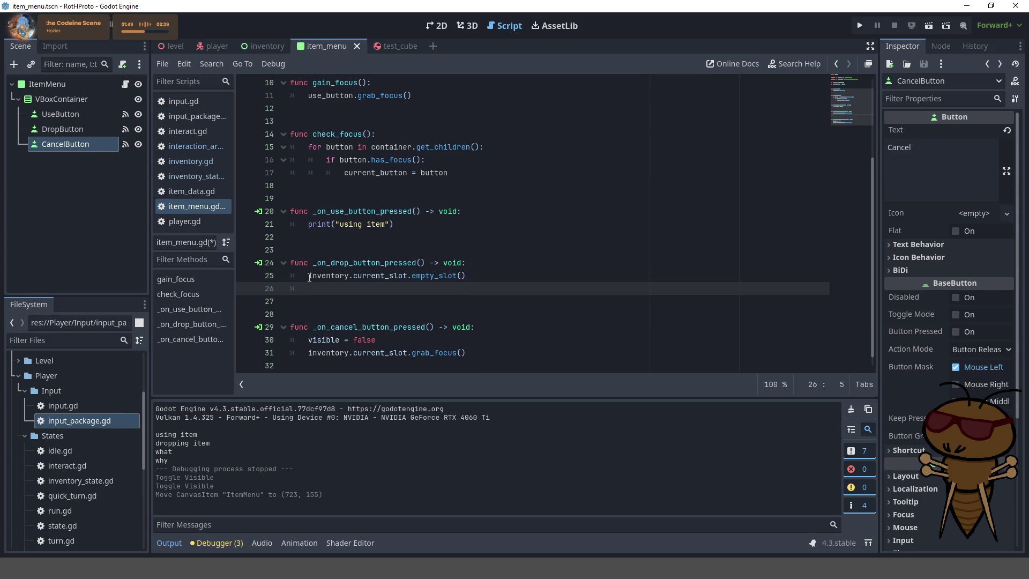
Add visible = false on the next line to hide the item menu.
{"action": "type", "text": "in"}
{"action": "key", "text": "BackSpace"}
{"action": "key", "text": "BackSpace"}
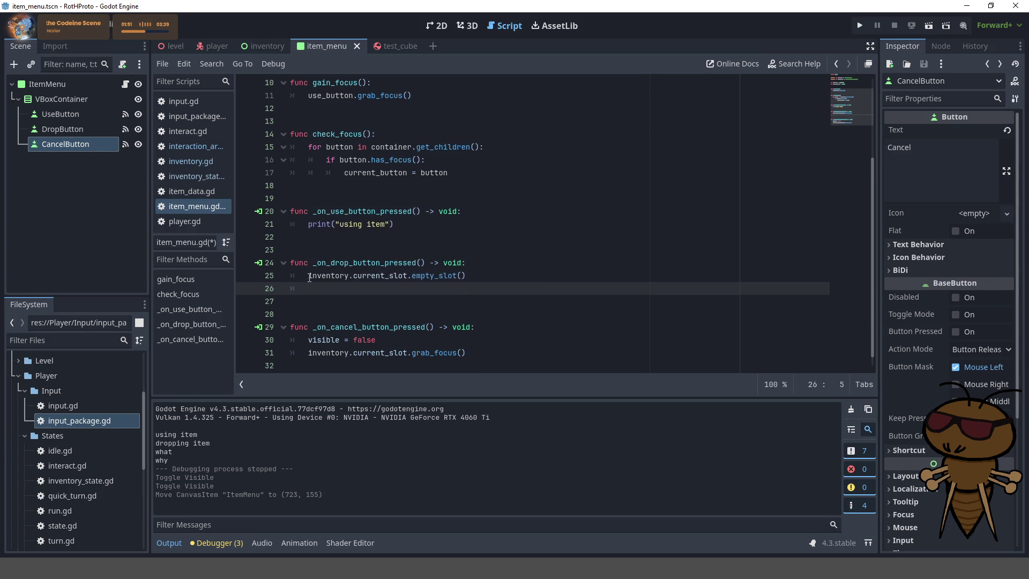
{"action": "type", "text": "vis"}
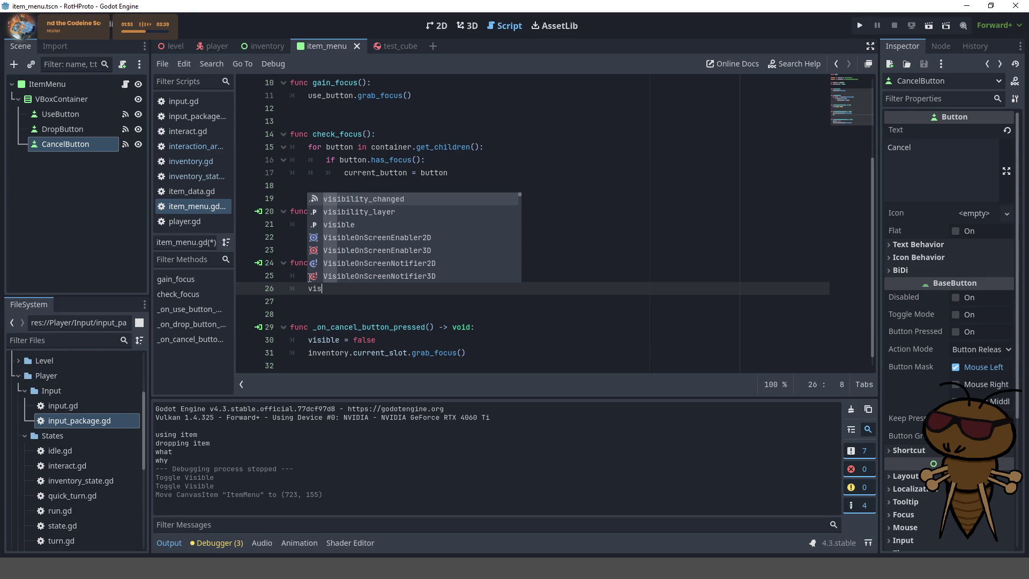
{"action": "key", "text": "Down"}
{"action": "key", "text": "Down"}
{"action": "key", "text": "Return"}
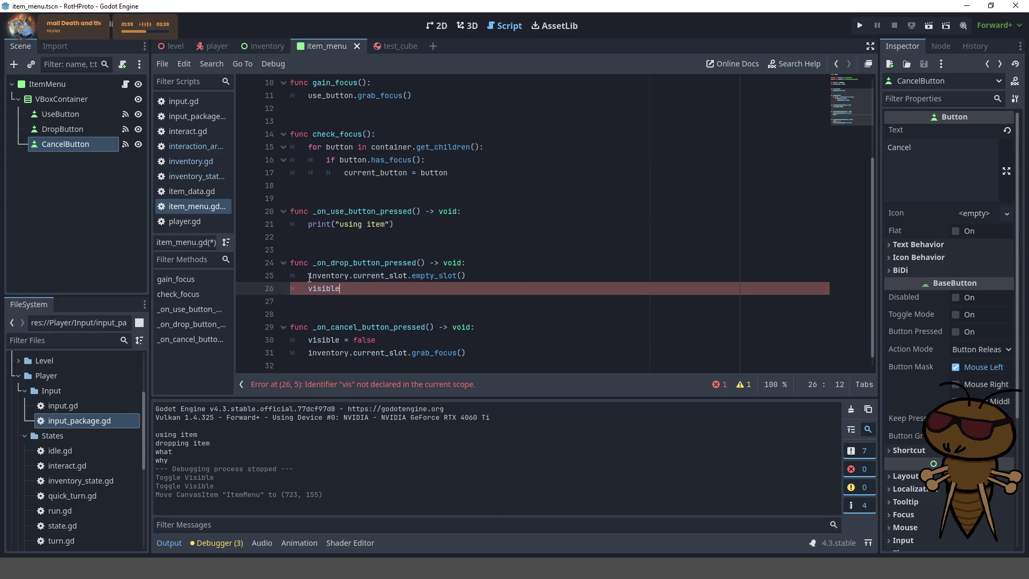
{"action": "type", "text": "= false"}
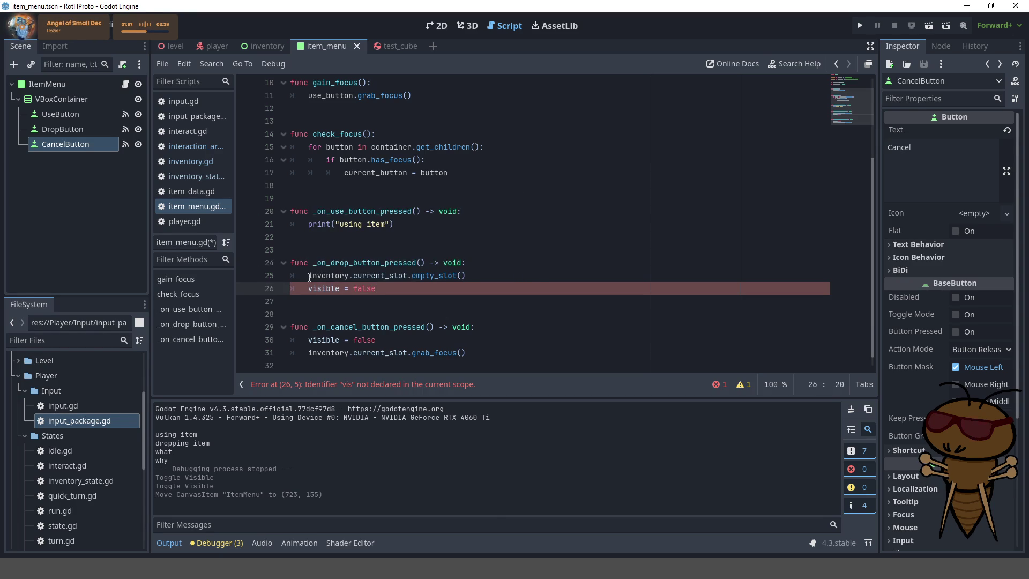
{"action": "key", "text": "Escape"}
{"action": "key", "text": "Return"}
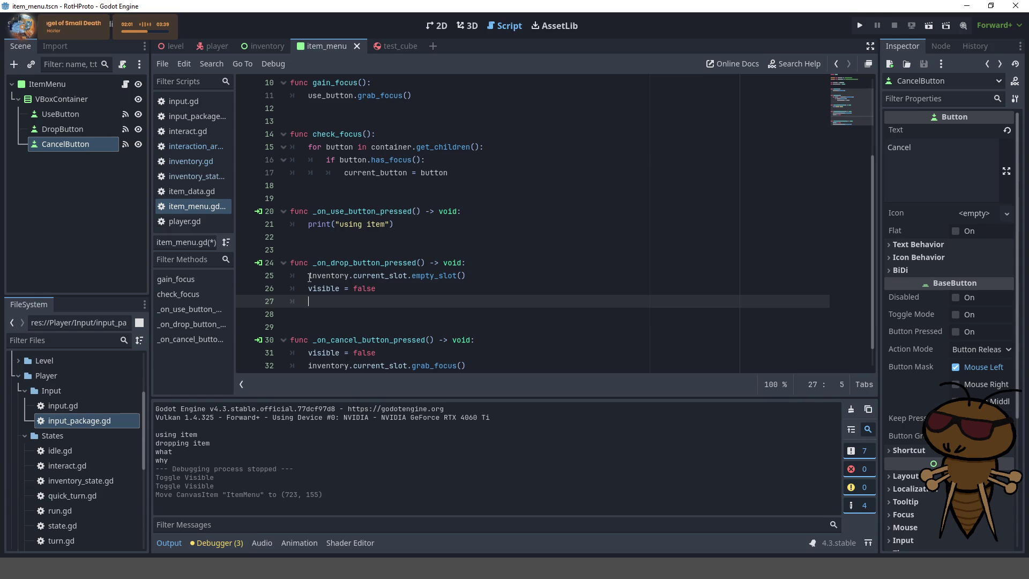
Add inventory.current_slot.grab_focus() so focus returns to the emptied slot.
{"action": "type", "text": "inven"}
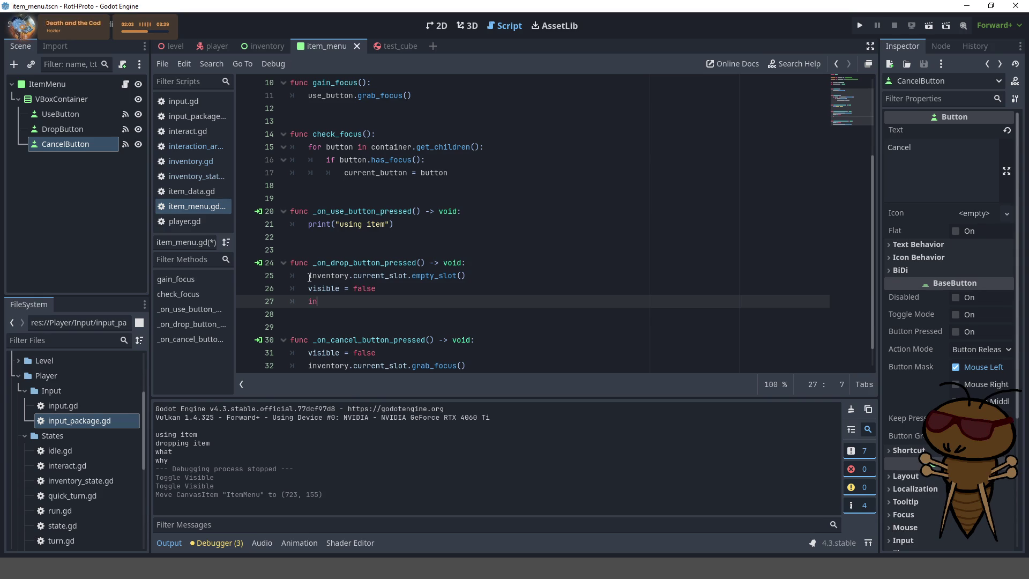
{"action": "key", "text": "Return"}
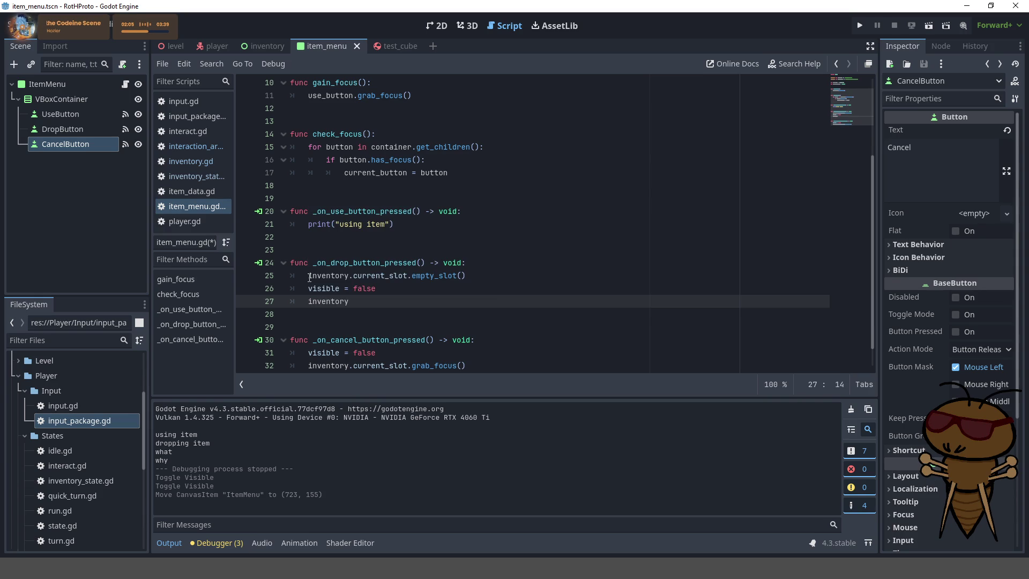
{"action": "type", "text": ".cur"}
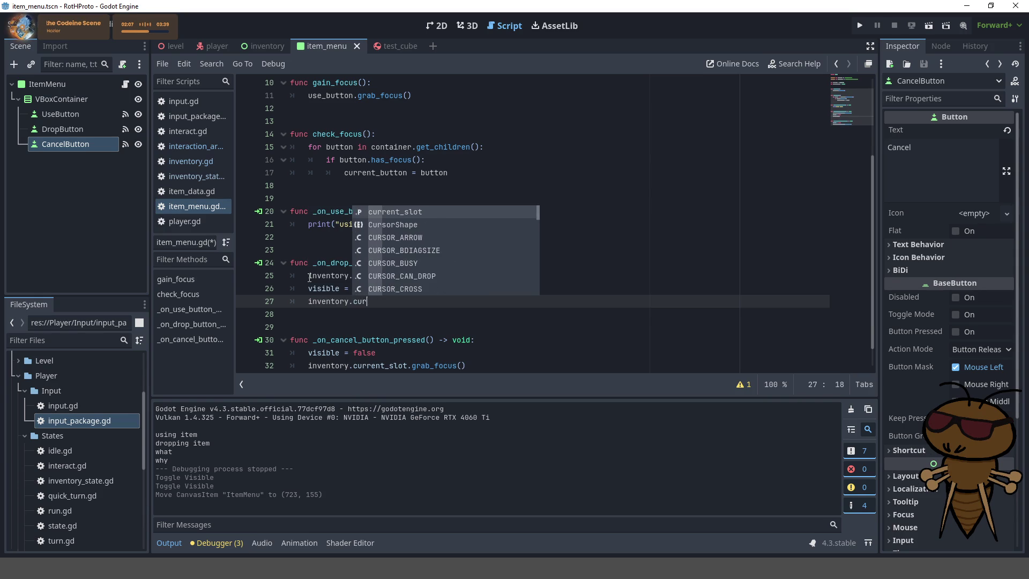
{"action": "key", "text": "Return"}
{"action": "type", "text": ".grab"}
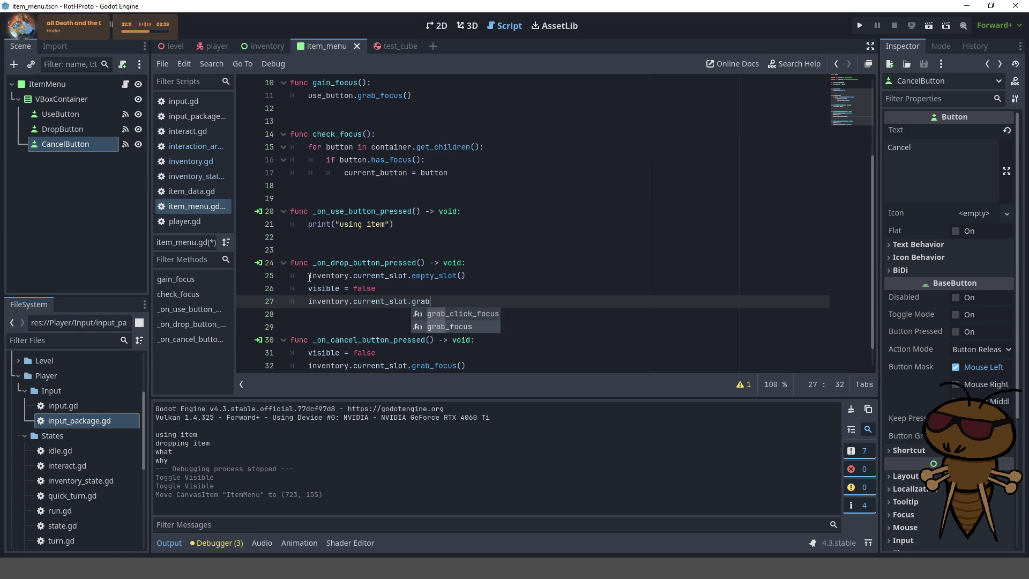
{"action": "key", "text": "Down"}
{"action": "key", "text": "Return"}
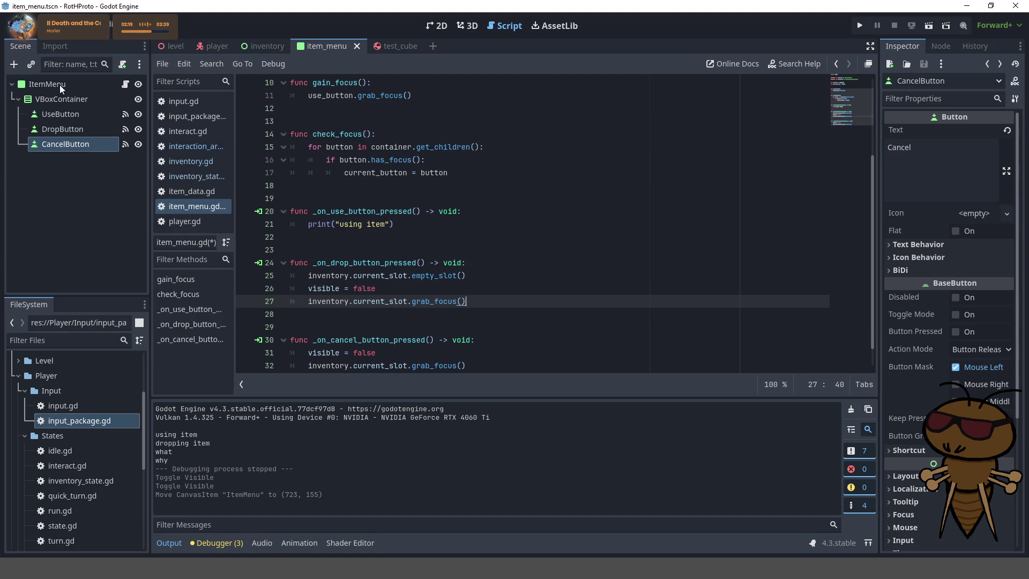
{"action": "left_click", "coordinate": [551, 220]}
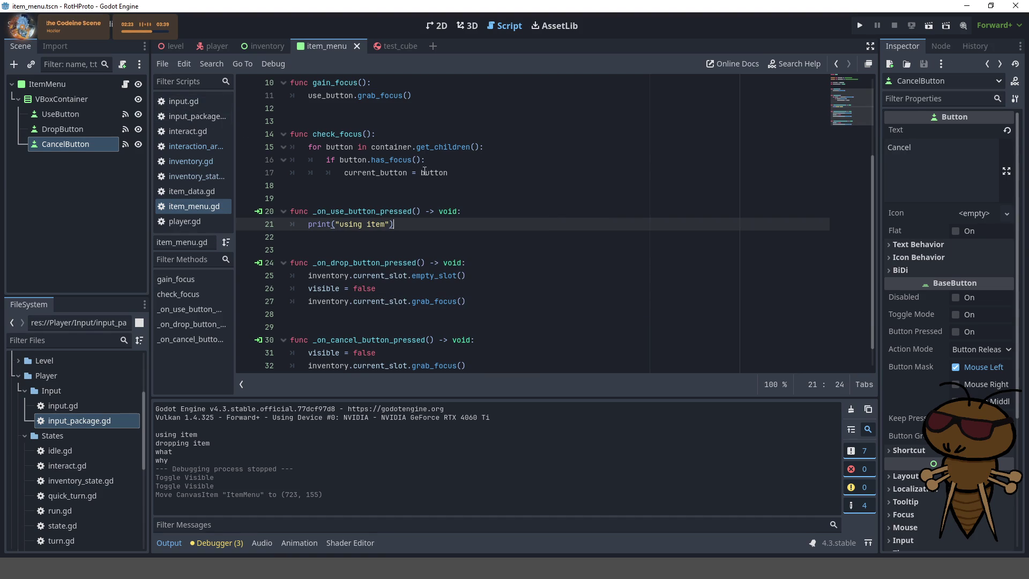
Run the level scene and walk the player over to the small cube.
{"action": "left_click", "coordinate": [210, 47]}
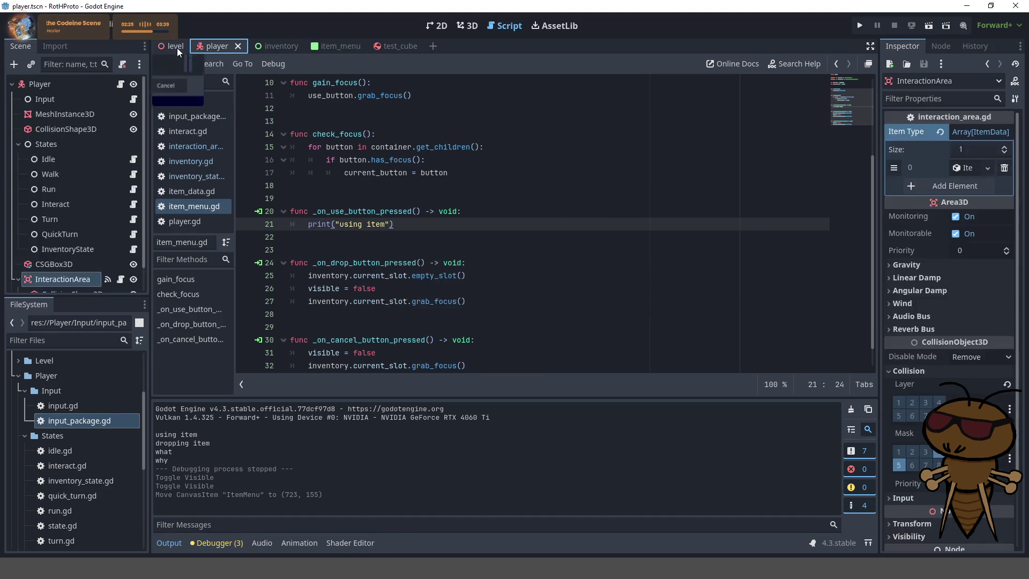
{"action": "left_click", "coordinate": [174, 46]}
{"action": "left_click", "coordinate": [925, 27]}
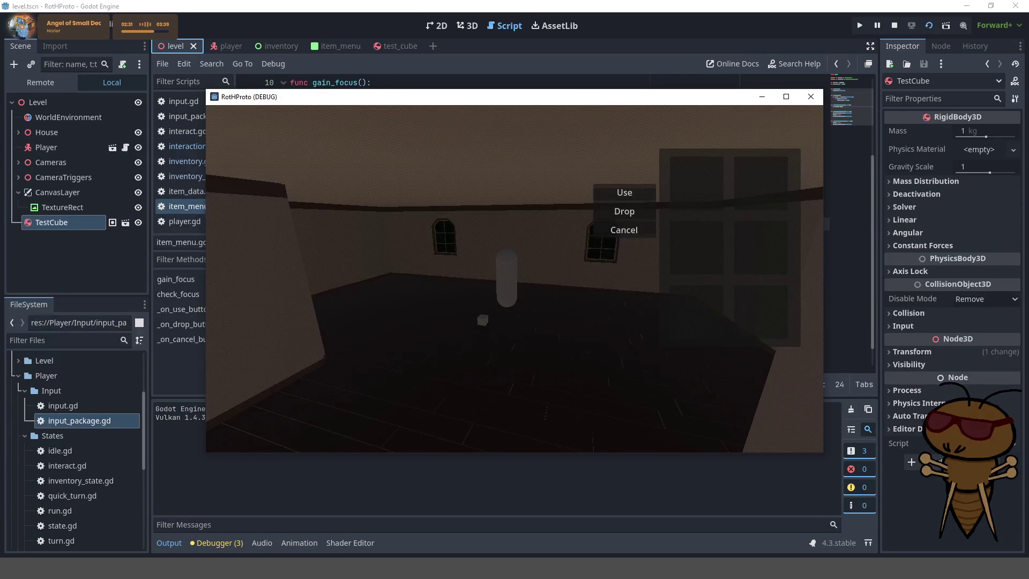
{"action": "key", "text": "Escape"}
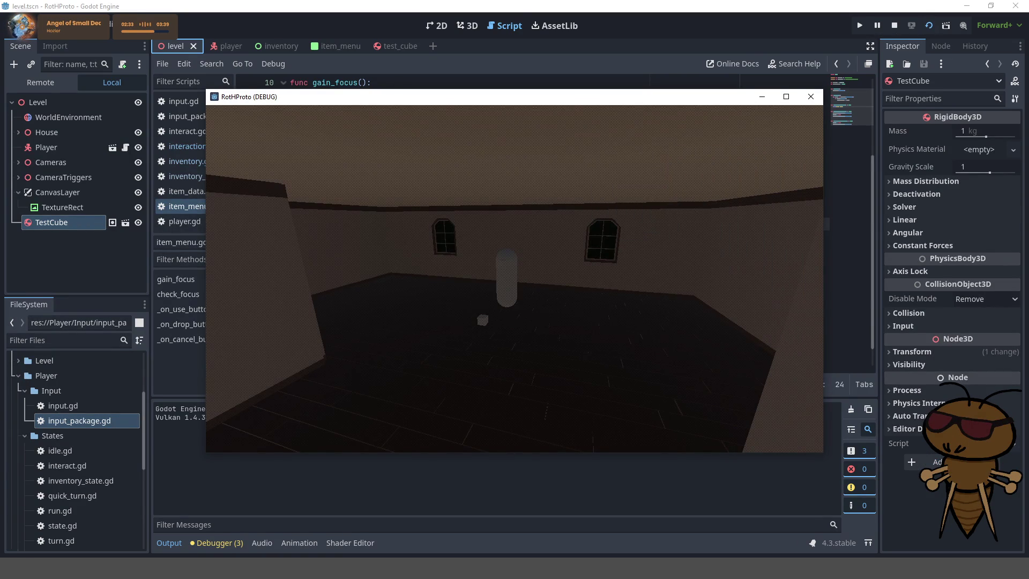
{"action": "key", "text": "Down"}
Open the in-game inventory, choose Use on the filled slot, then cancel the menu.
{"action": "key", "text": "i"}
{"action": "key", "text": "Down"}
{"action": "key", "text": "Up"}
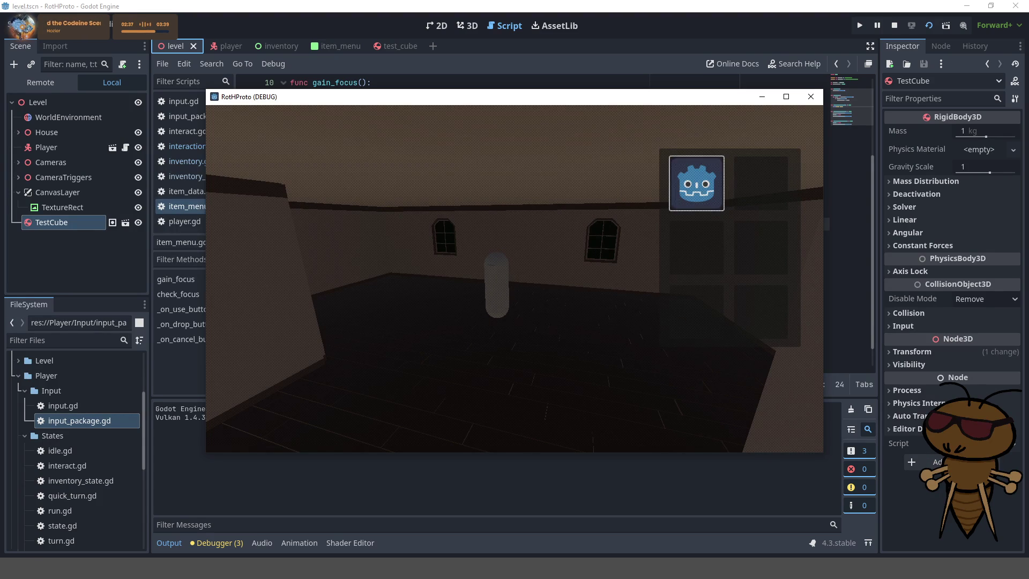
{"action": "key", "text": "Return"}
{"action": "key", "text": "Down"}
{"action": "key", "text": "Down"}
{"action": "key", "text": "Up"}
{"action": "key", "text": "Up"}
{"action": "key", "text": "Return"}
Reopen the item menu, drop the Godot-icon item from its slot, and stop the game.
{"action": "key", "text": "Down"}
{"action": "key", "text": "Down"}
{"action": "key", "text": "Return"}
{"action": "key", "text": "Down"}
{"action": "key", "text": "Up"}
{"action": "key", "text": "Return"}
{"action": "key", "text": "Down"}
{"action": "key", "text": "Return"}
{"action": "key", "text": "Down"}
{"action": "key", "text": "Up"}
{"action": "key", "text": "Right"}
{"action": "key", "text": "F8"}
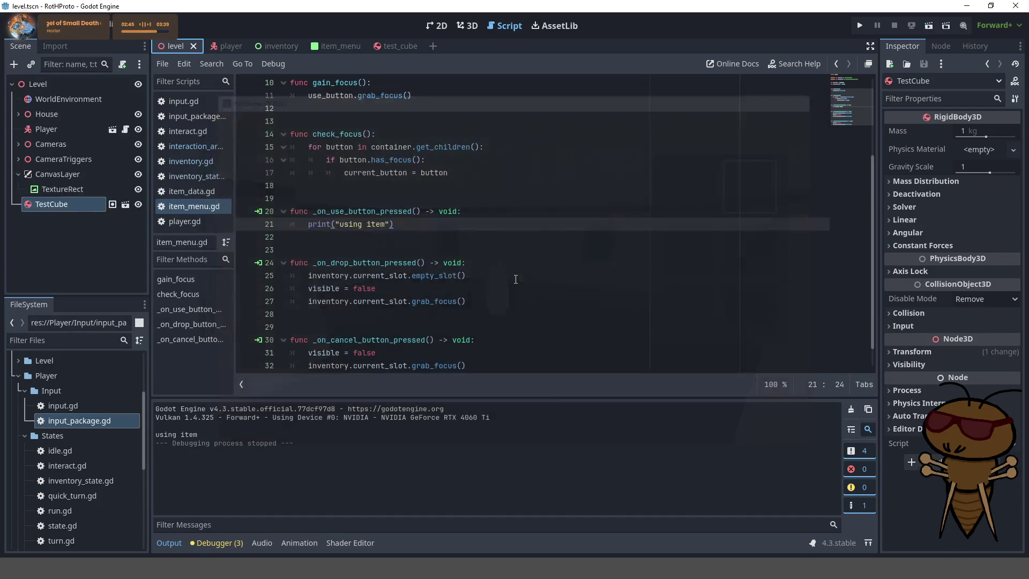
Look over lines 17–24 of item_menu.gd and the pick_up_item() call in interaction_area.gd.
{"action": "left_click", "coordinate": [539, 263]}
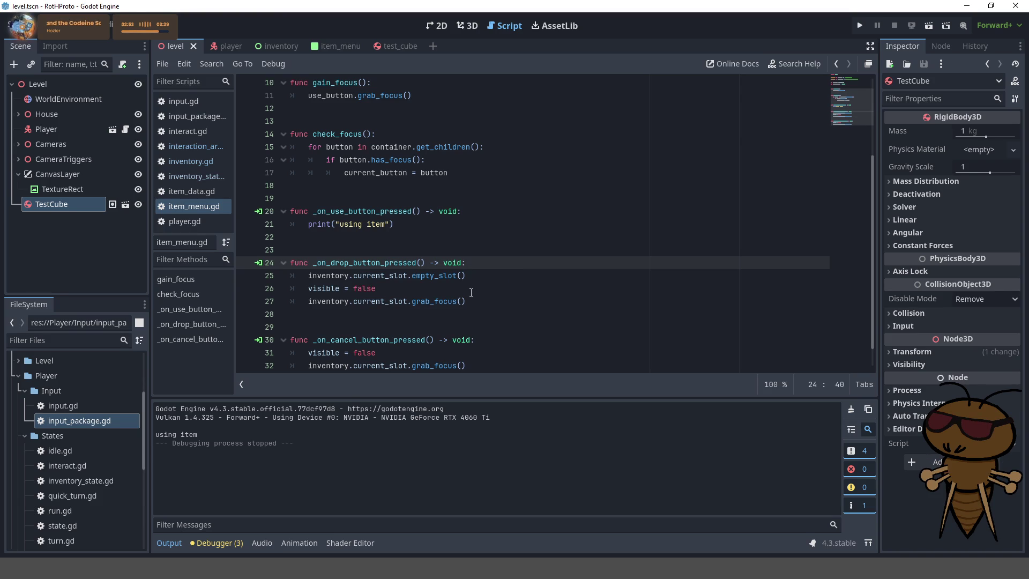
{"action": "left_click", "coordinate": [483, 186]}
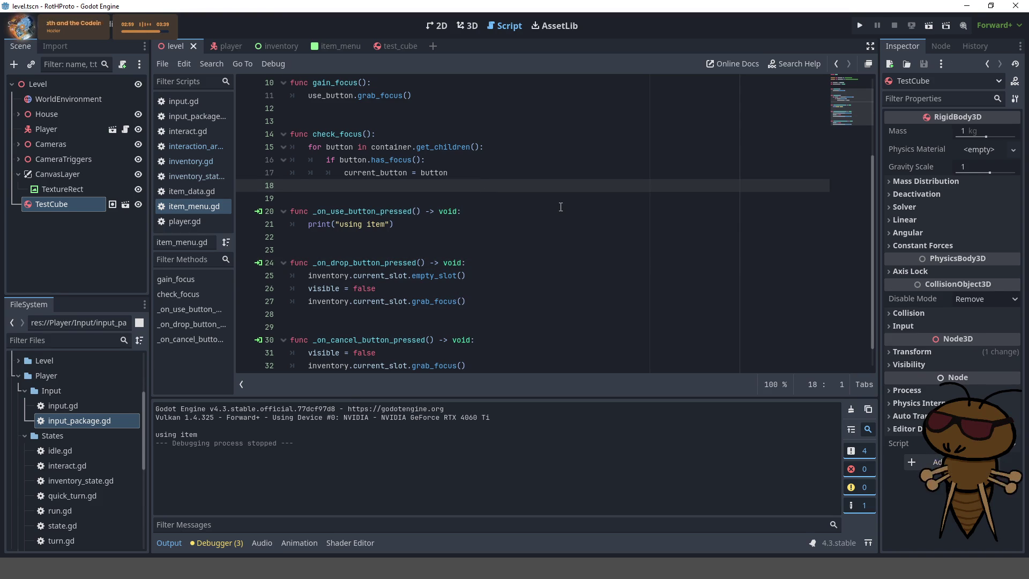
{"action": "left_click", "coordinate": [504, 177]}
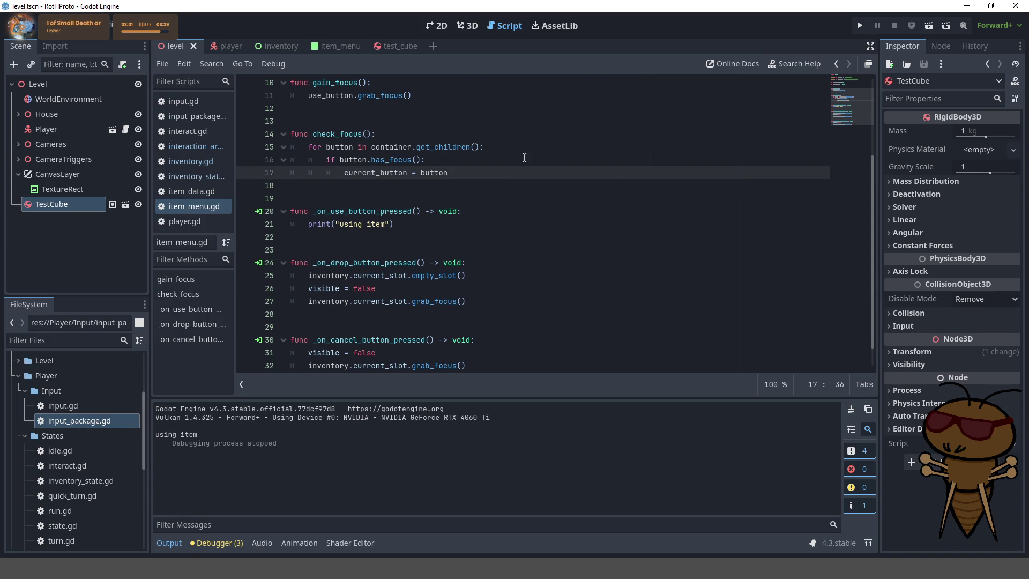
{"action": "left_click", "coordinate": [177, 142]}
{"action": "left_click", "coordinate": [466, 225]}
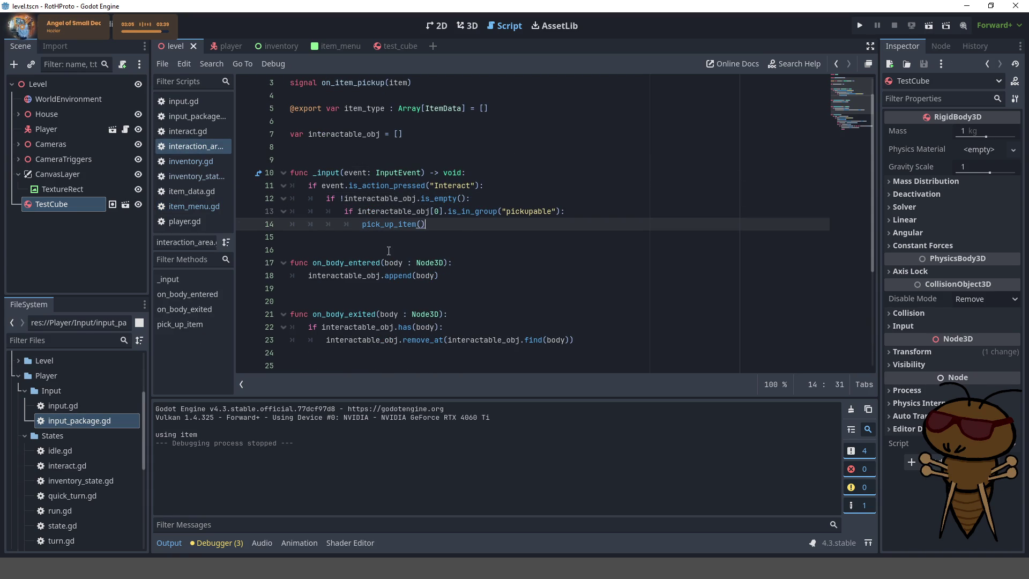
{"action": "left_click", "coordinate": [175, 160]}
{"action": "left_click", "coordinate": [201, 146]}
Close interaction_area.gd and interact.gd, leaving inventory.gd showing.
{"action": "right_click", "coordinate": [201, 145]}
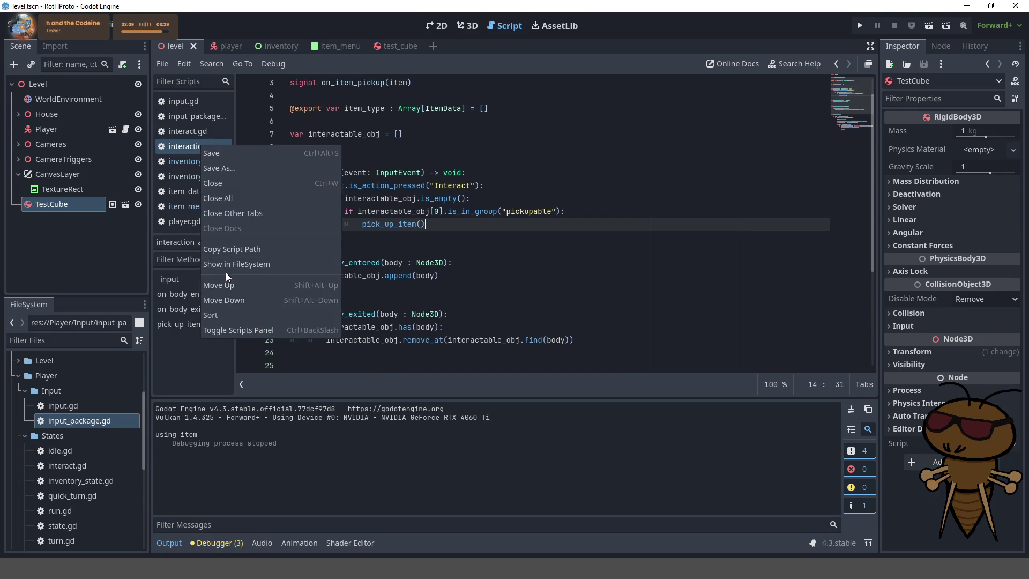
{"action": "left_click", "coordinate": [216, 185]}
{"action": "left_click", "coordinate": [194, 133]}
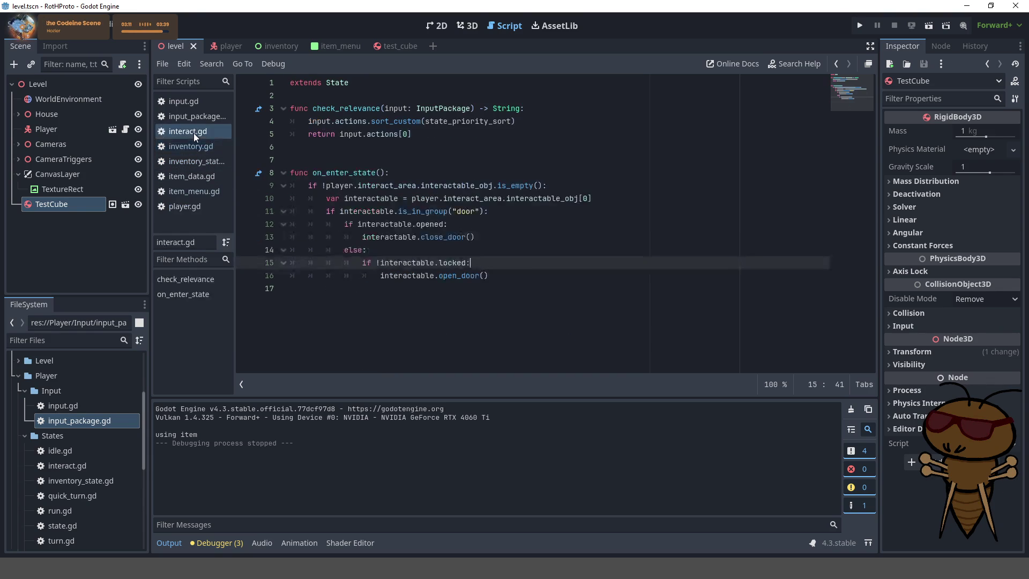
{"action": "right_click", "coordinate": [194, 127]}
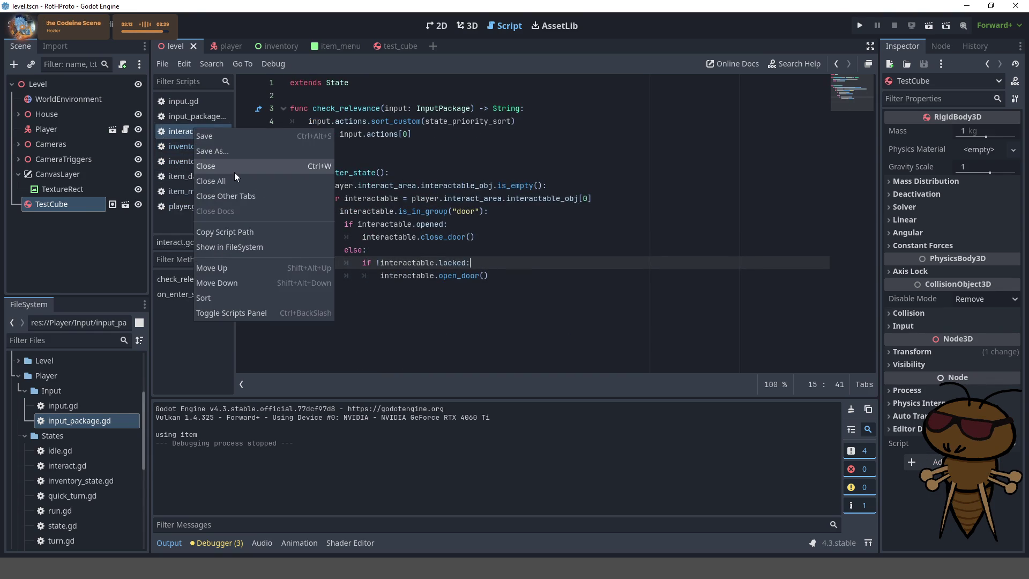
{"action": "left_click", "coordinate": [234, 172]}
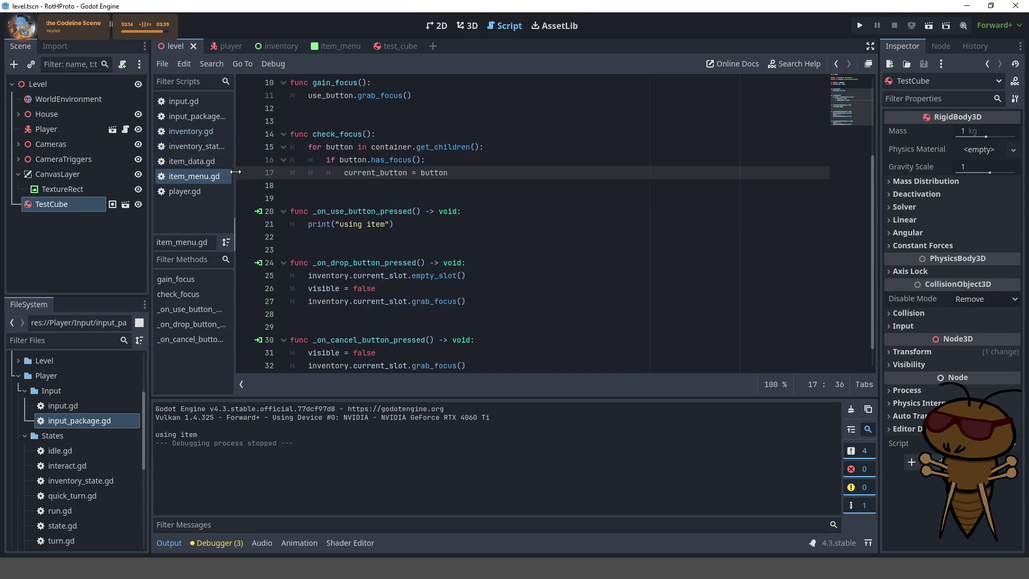
{"action": "left_click", "coordinate": [193, 134]}
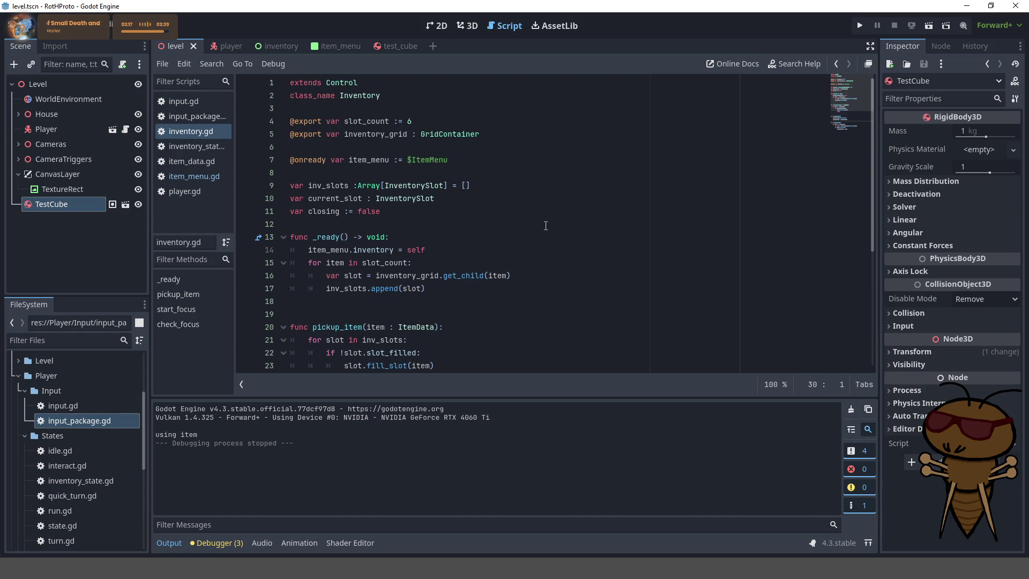
Declare var player : CharacterBody3D on line 9 of inventory.gd.
{"action": "scroll", "coordinate": [443, 200], "scroll_direction": "down", "scroll_amount": 3}
{"action": "scroll", "coordinate": [442, 200], "scroll_direction": "up", "scroll_amount": 2}
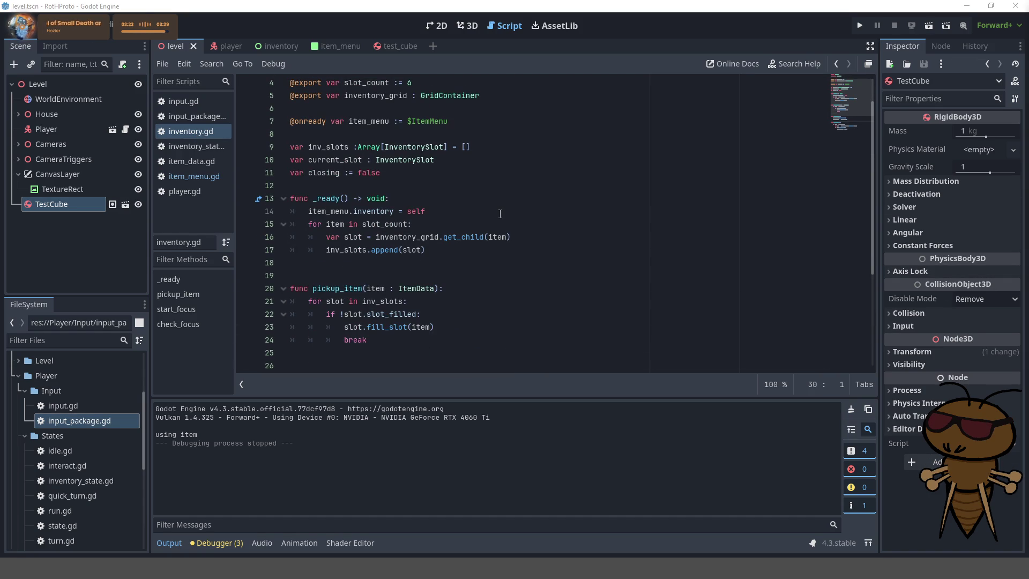
{"action": "left_click", "coordinate": [417, 171]}
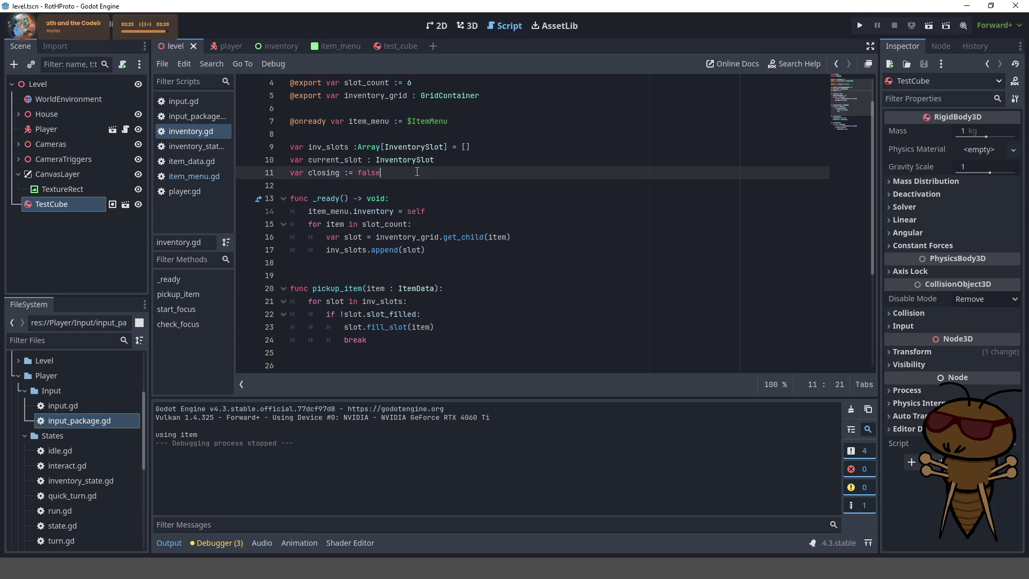
{"action": "key", "text": "Up"}
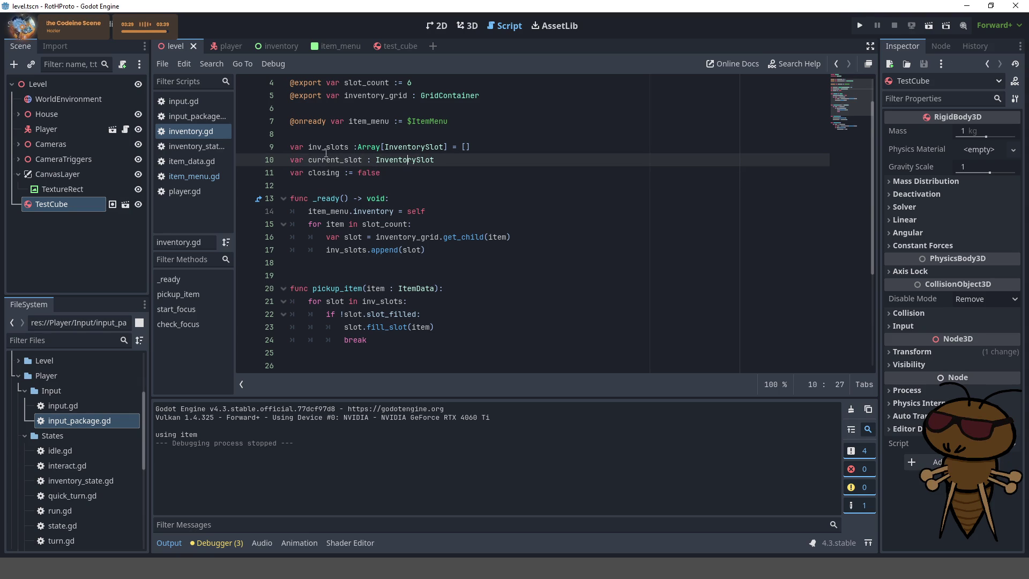
{"action": "left_click", "coordinate": [335, 137]}
{"action": "key", "text": "Return"}
{"action": "type", "text": "var "}
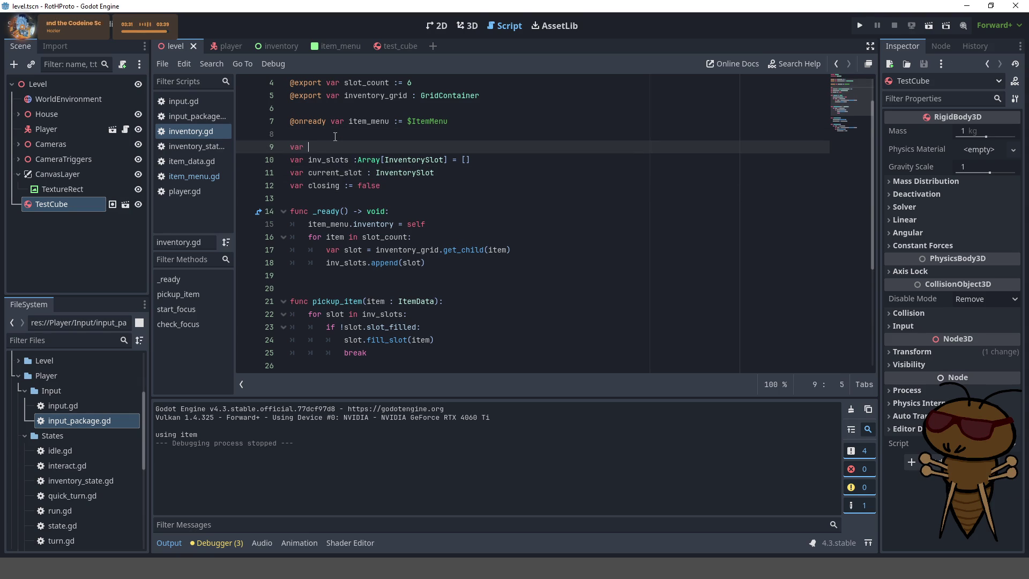
{"action": "type", "text": "player : "}
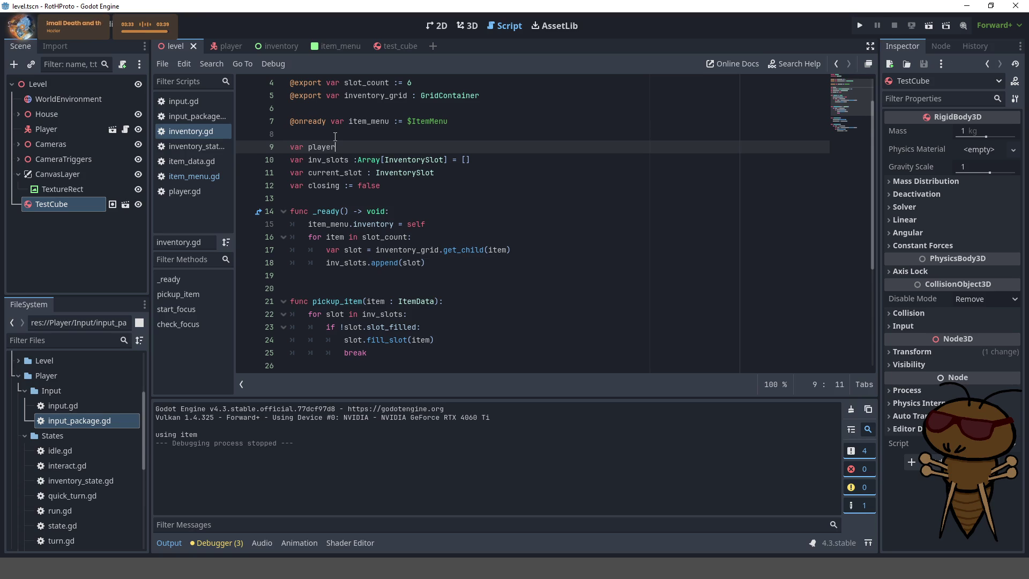
{"action": "type", "text": "Ch"}
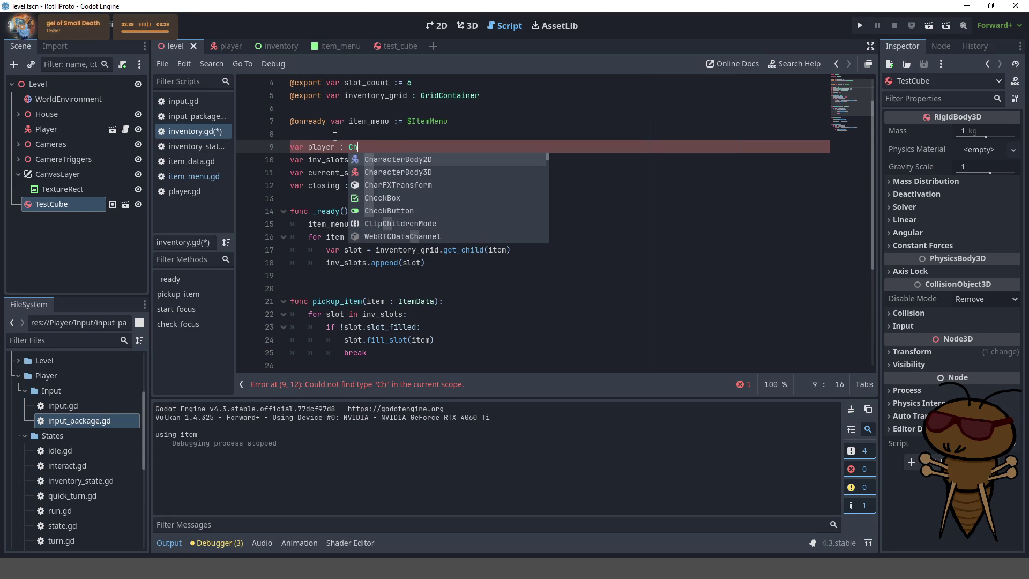
{"action": "key", "text": "Down"}
{"action": "key", "text": "Return"}
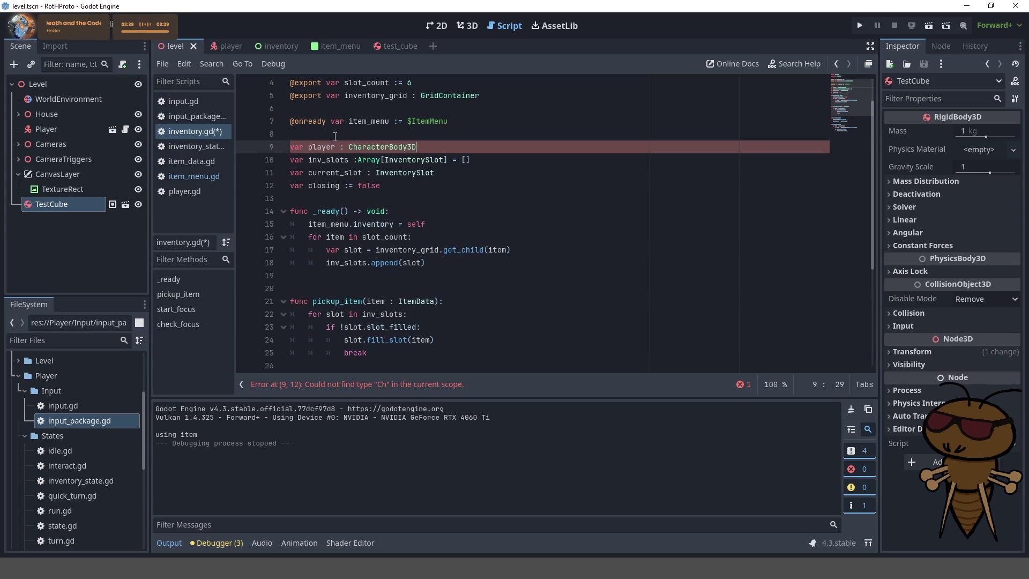
Add var current_slot_empty := true below the current_slot declaration.
{"action": "left_click", "coordinate": [398, 197]}
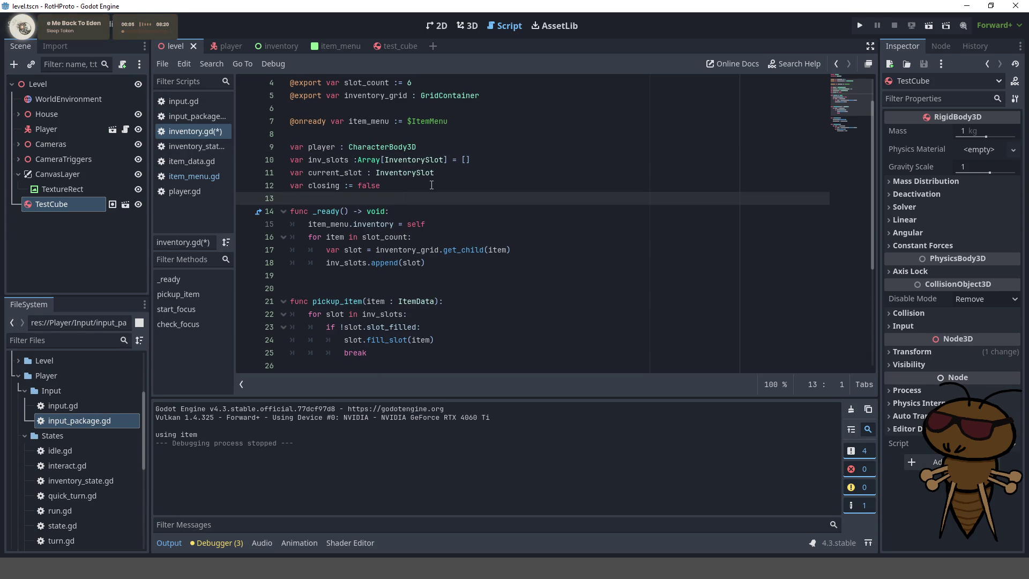
{"action": "left_click", "coordinate": [451, 175]}
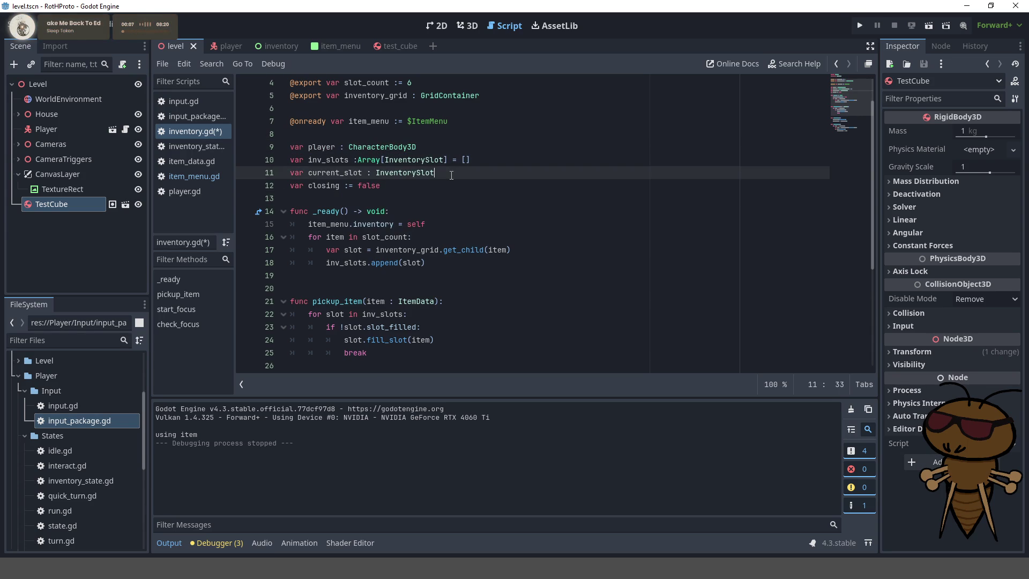
{"action": "key", "text": "Return"}
{"action": "type", "text": "var "}
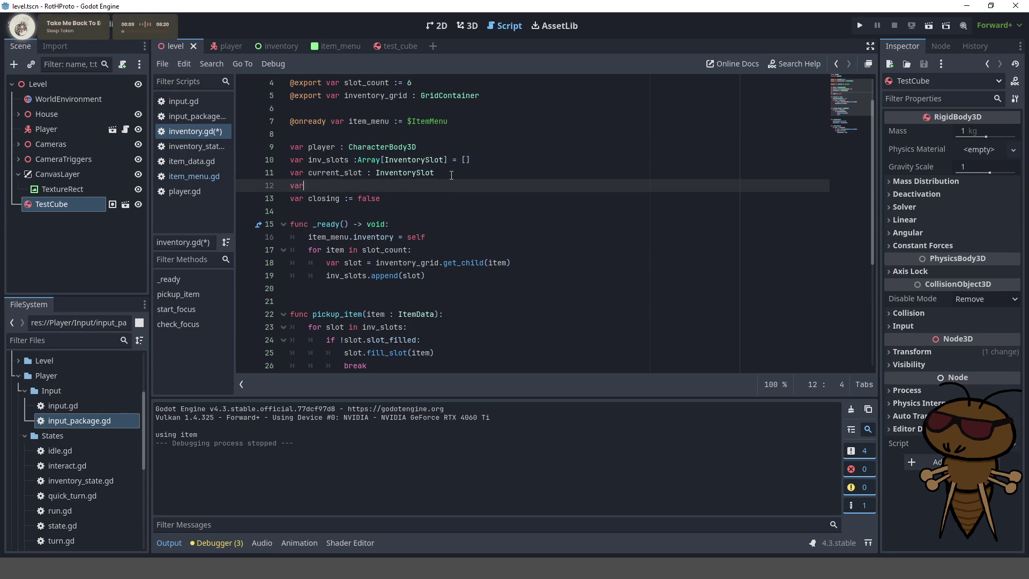
{"action": "type", "text": "current"}
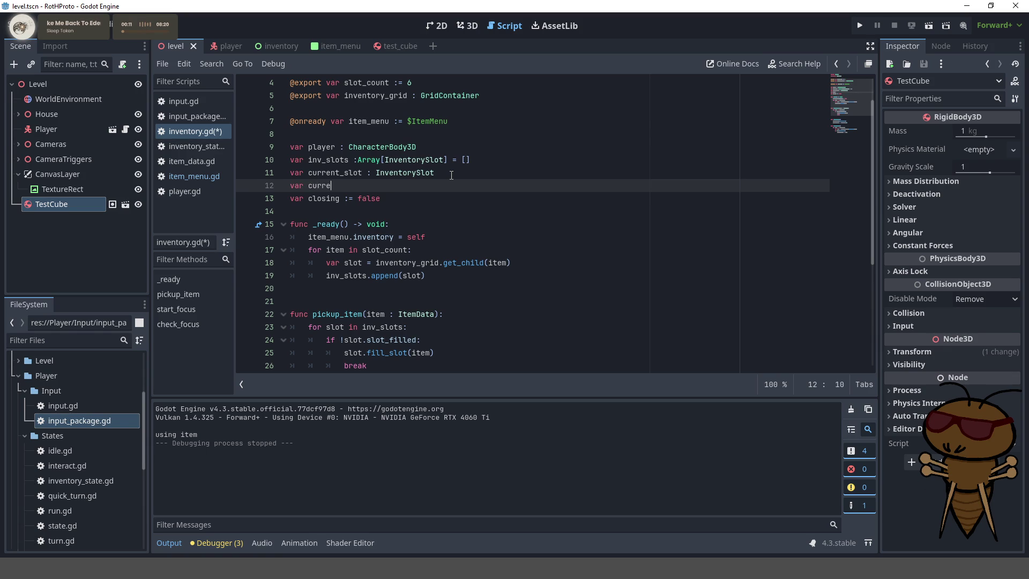
{"action": "type", "text": "_slot_"}
{"action": "type", "text": "empty"}
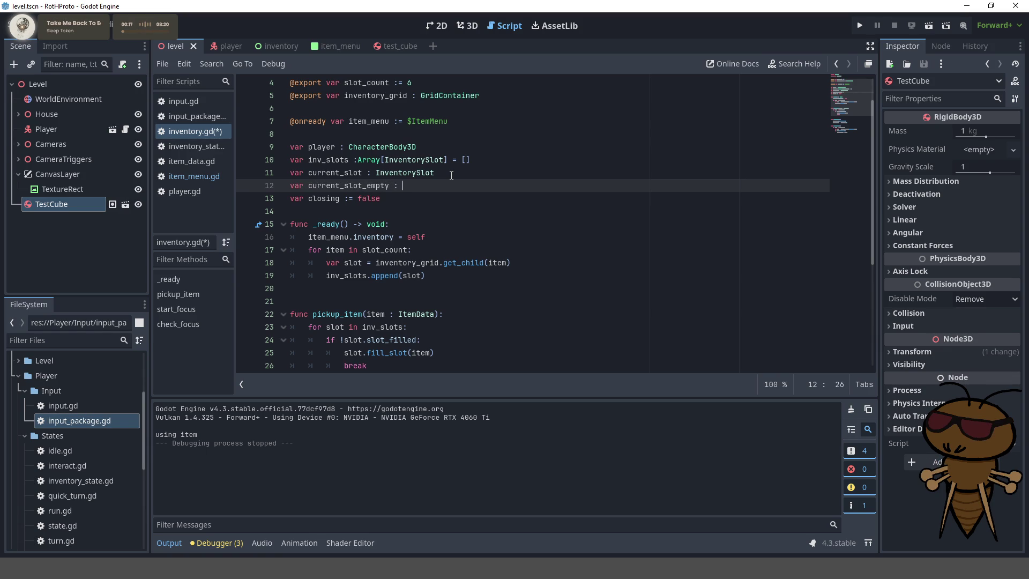
{"action": "type", "text": " := true"}
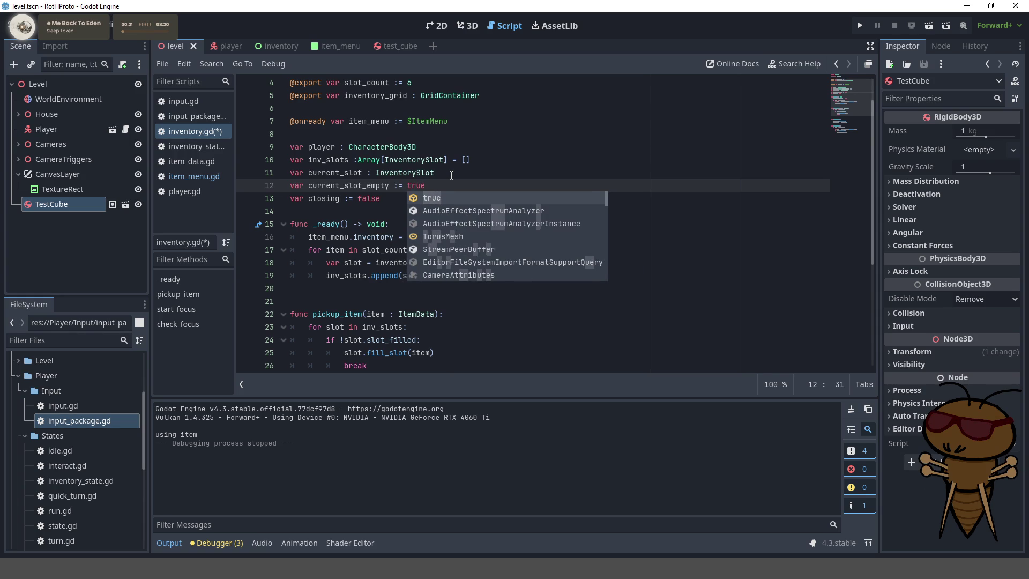
{"action": "left_click", "coordinate": [449, 173]}
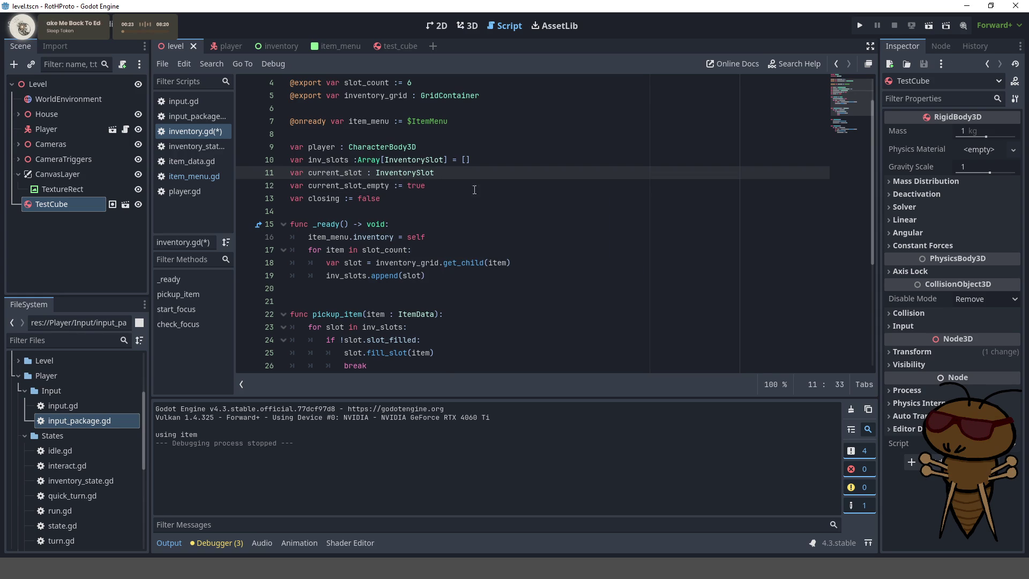
Remove the stray blank line after var closing := false and review the current_slot_empty declaration.
{"action": "left_click", "coordinate": [410, 199]}
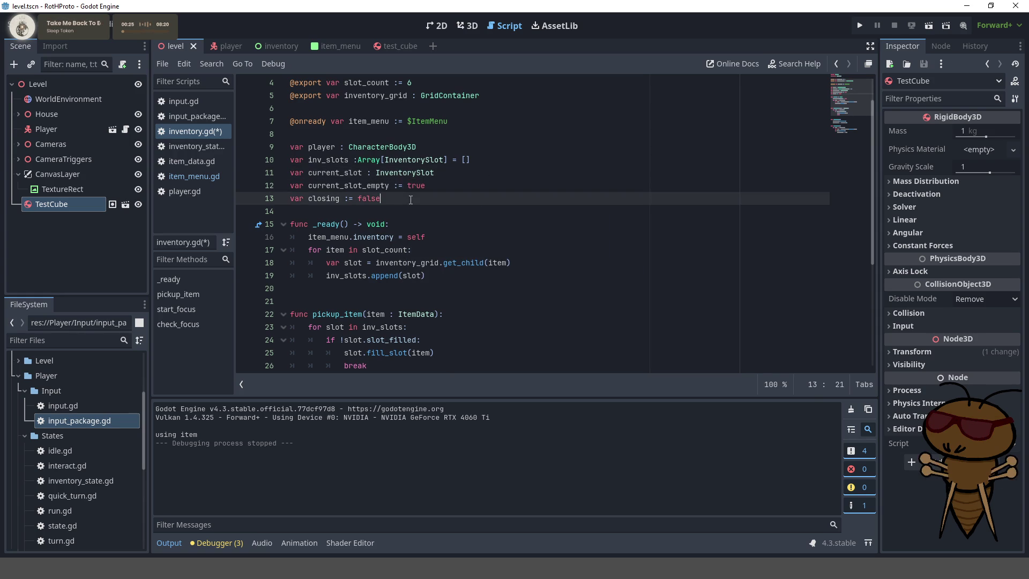
{"action": "key", "text": "Return"}
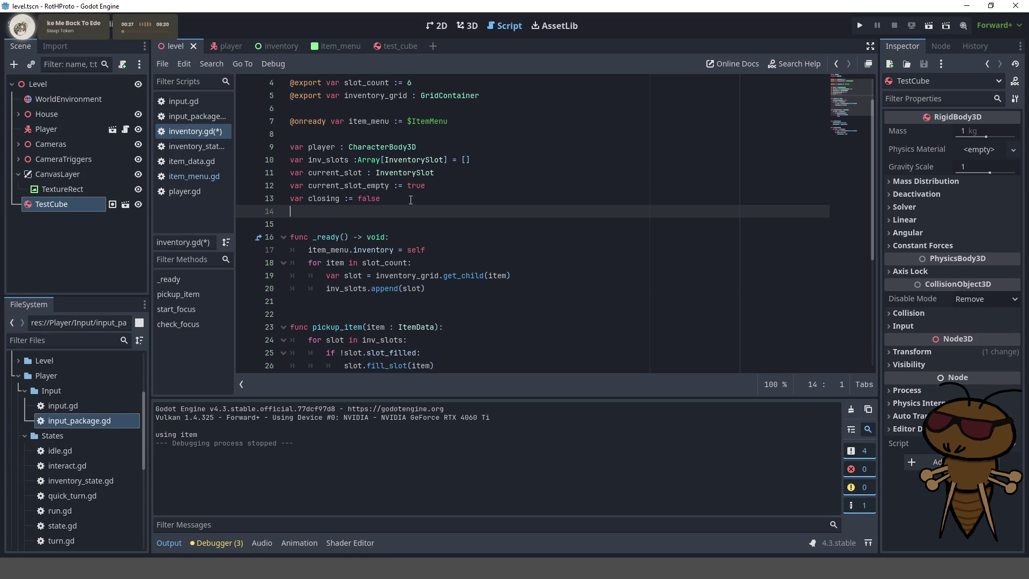
{"action": "key", "text": "BackSpace"}
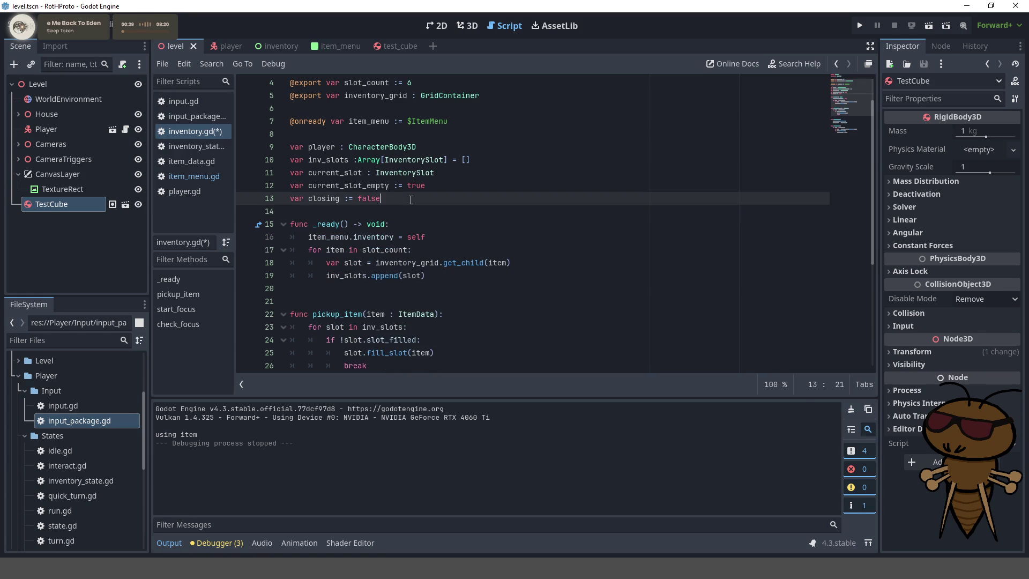
{"action": "key", "text": "Escape"}
{"action": "mouse_move", "coordinate": [307, 186]}
{"action": "left_mouse_down"}
{"action": "mouse_move", "coordinate": [381, 199]}
{"action": "mouse_move", "coordinate": [427, 186]}
{"action": "left_mouse_up"}
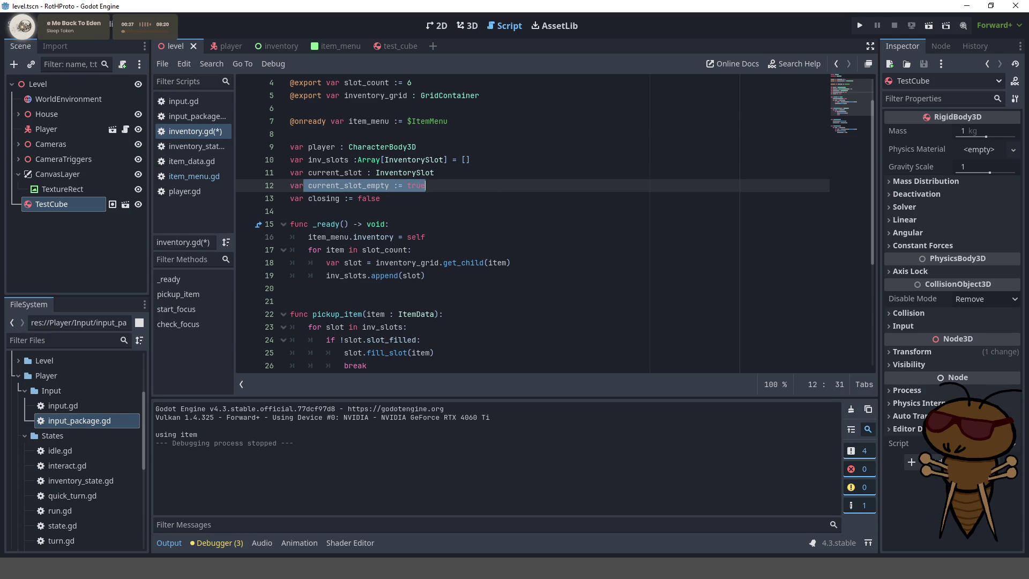
{"action": "scroll", "coordinate": [629, 281], "scroll_direction": "down", "scroll_amount": 3}
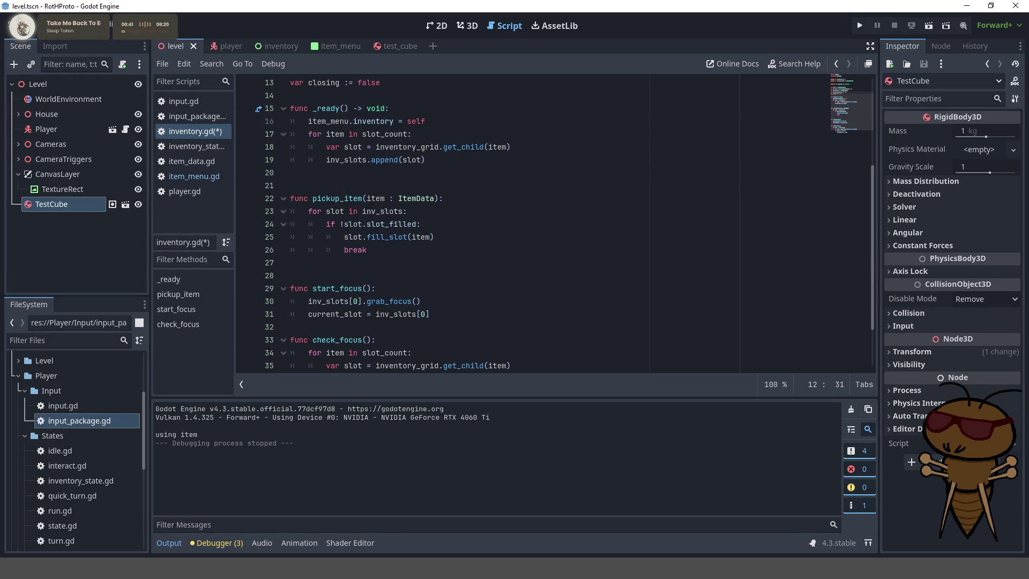
{"action": "scroll", "coordinate": [568, 277], "scroll_direction": "down", "scroll_amount": 2}
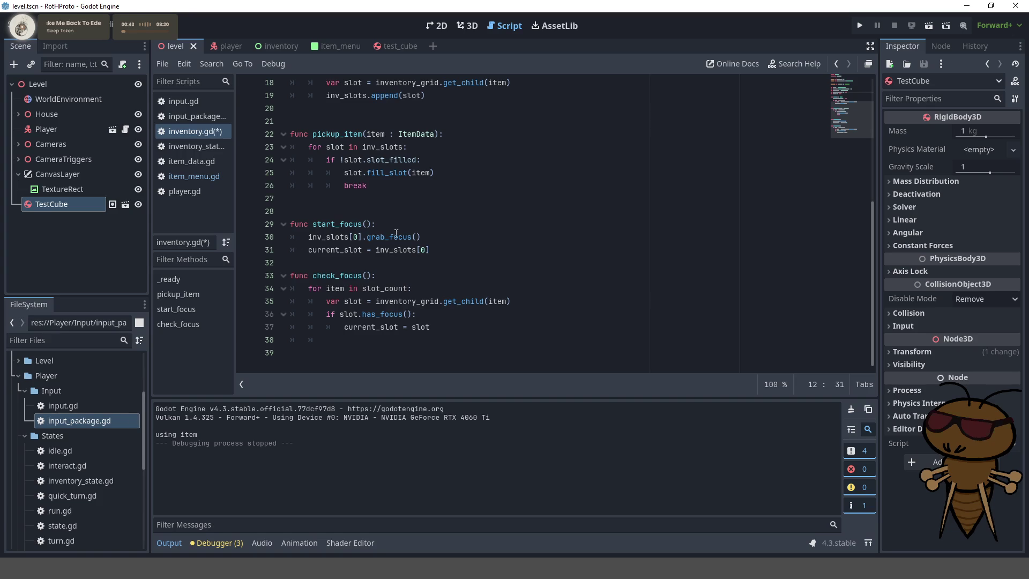
In start_focus, add 'if current_slot.slot_filled:' with 'current_slot_empty = false' beneath, and save.
{"action": "left_click", "coordinate": [468, 245]}
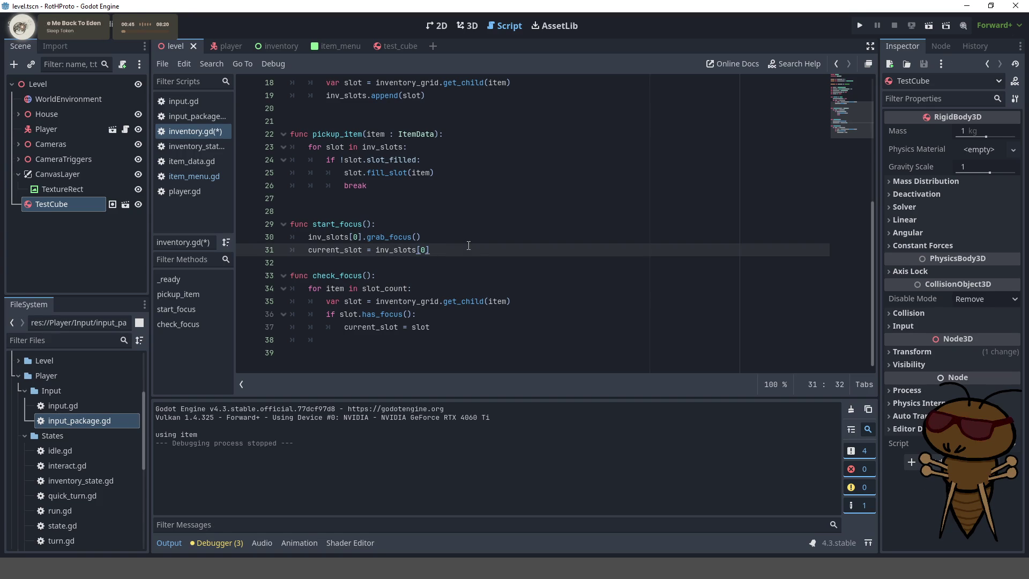
{"action": "type", "text": "if cu"}
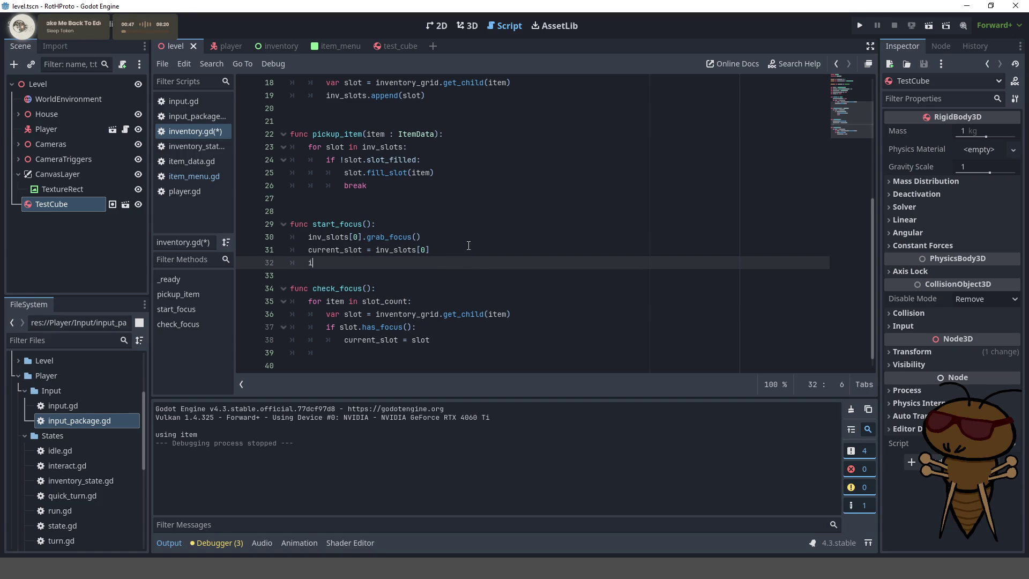
{"action": "type", "text": "rrent_slot"}
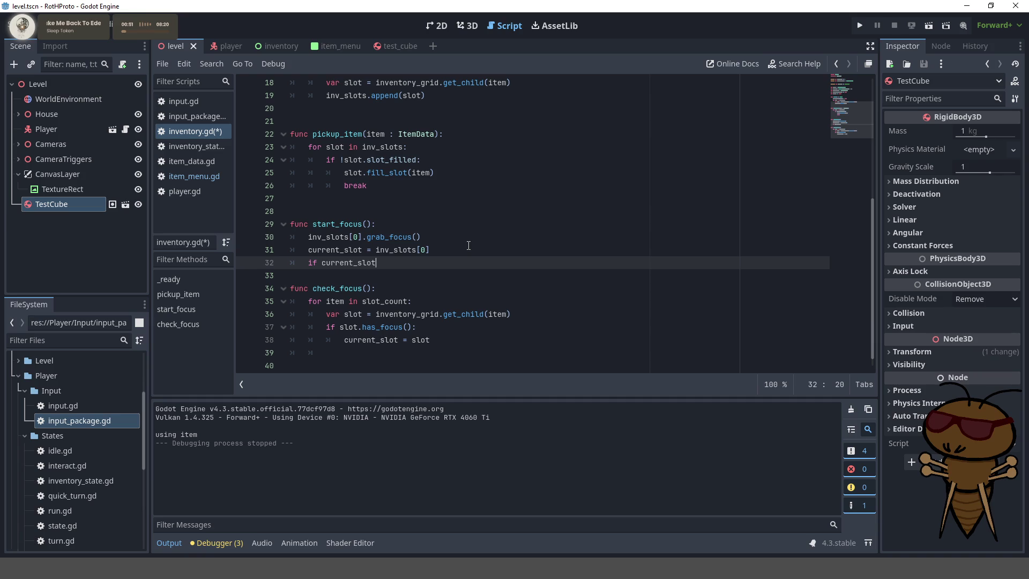
{"action": "type", "text": ".slo"}
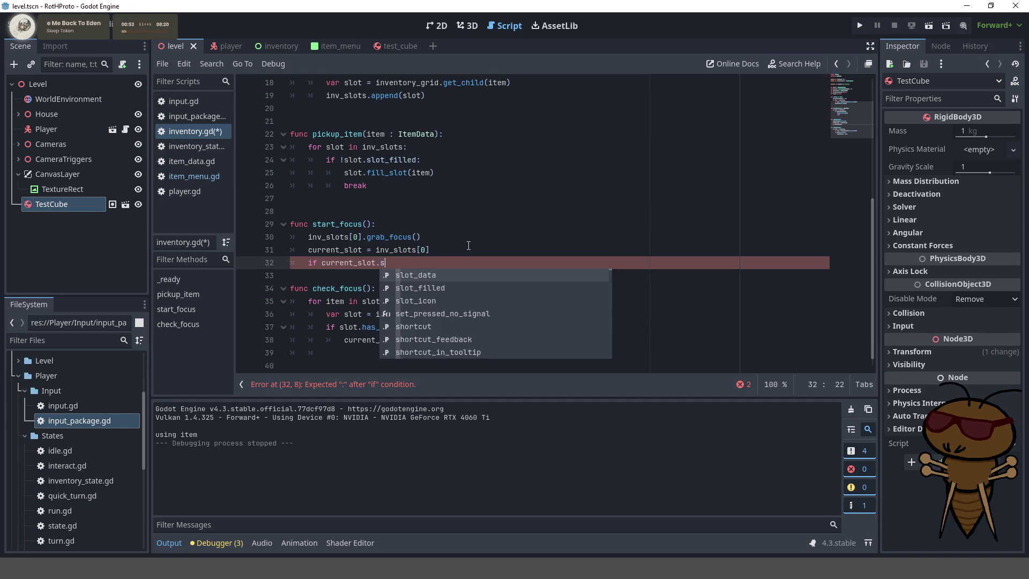
{"action": "key", "text": "Down"}
{"action": "key", "text": "Return"}
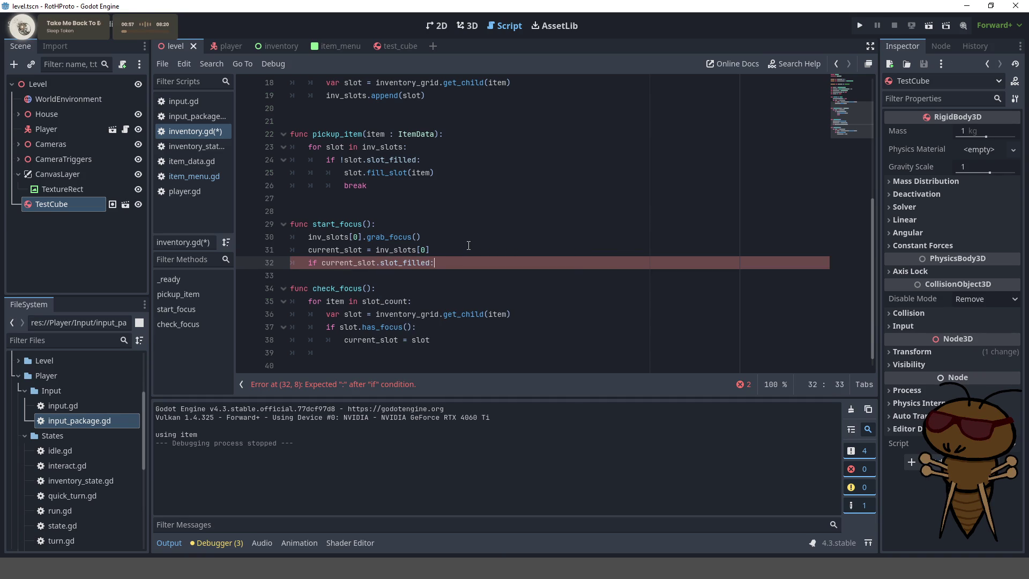
{"action": "key", "text": "Return"}
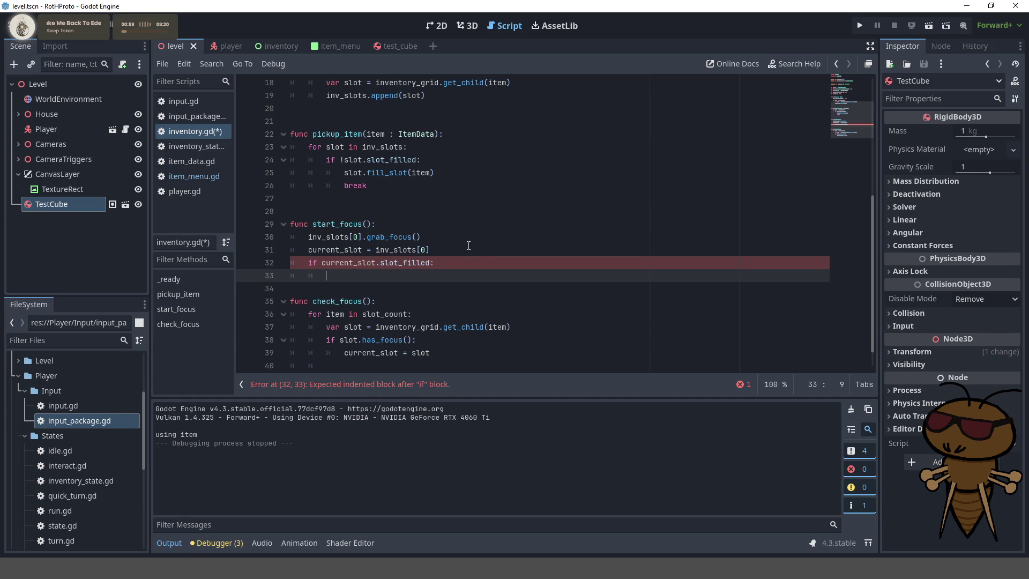
{"action": "type", "text": "current"}
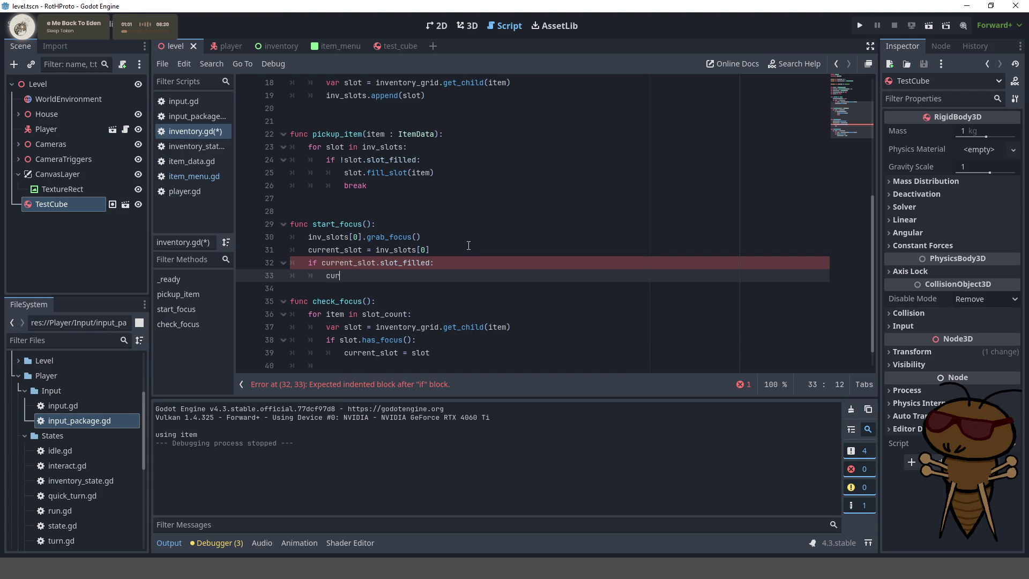
{"action": "key", "text": "Down"}
{"action": "key", "text": "Return"}
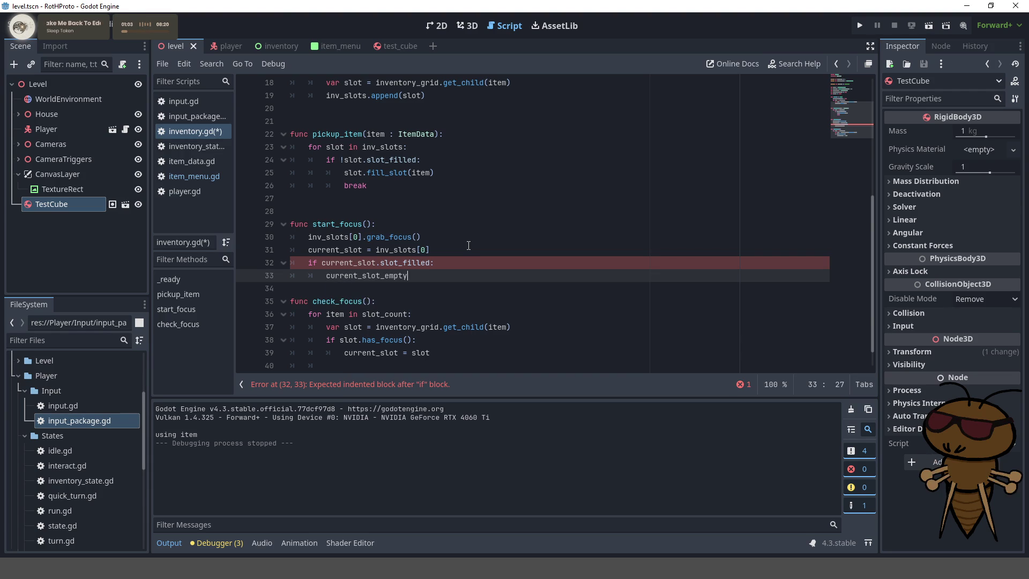
{"action": "type", "text": "false"}
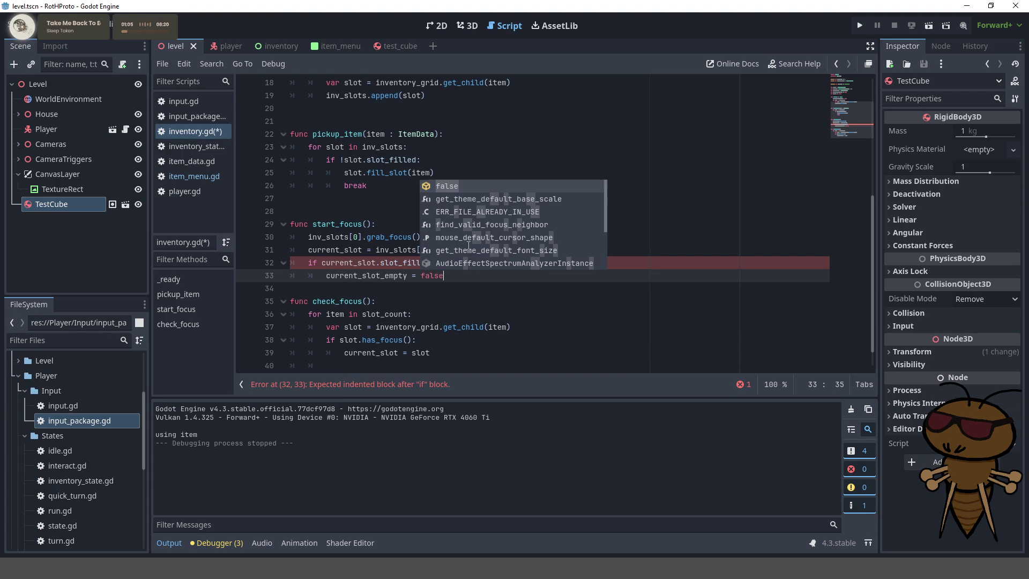
{"action": "left_click", "coordinate": [496, 245]}
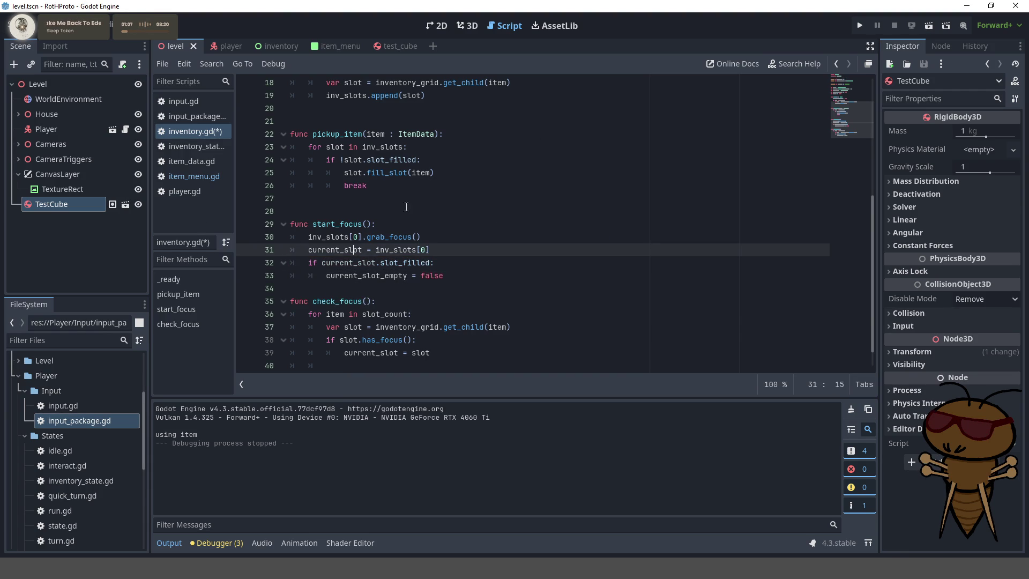
{"action": "key", "text": "ctrl+s"}
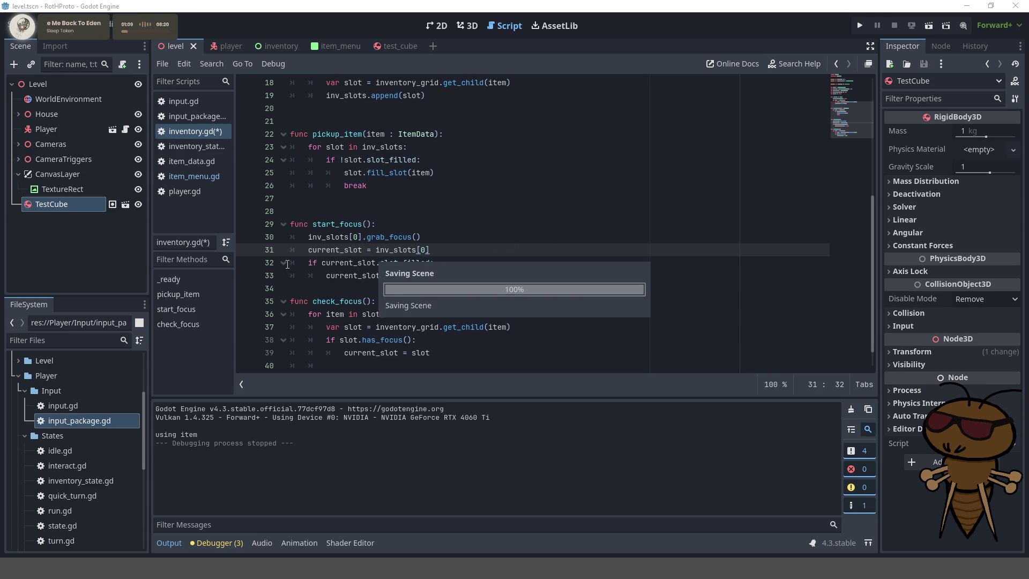
{"action": "scroll", "coordinate": [488, 284], "scroll_direction": "down", "scroll_amount": 1}
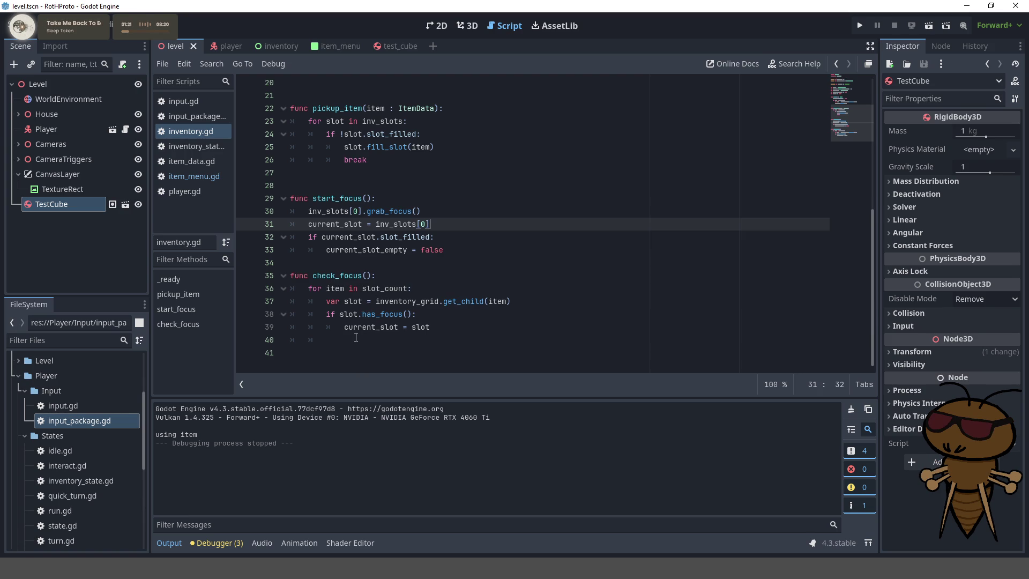
{"action": "left_click", "coordinate": [455, 322]}
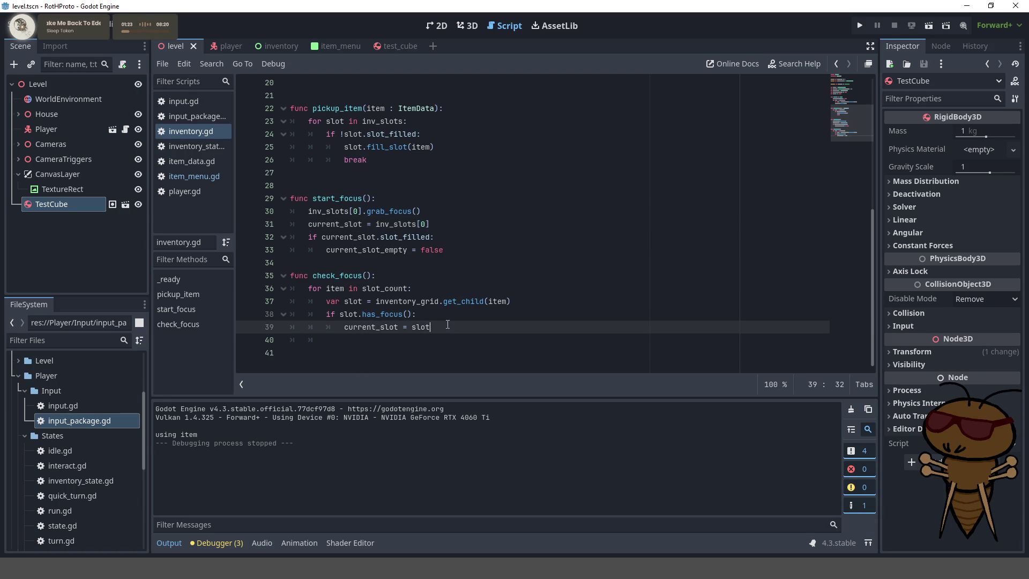
{"action": "key", "text": "Return"}
{"action": "type", "text": "if cu"}
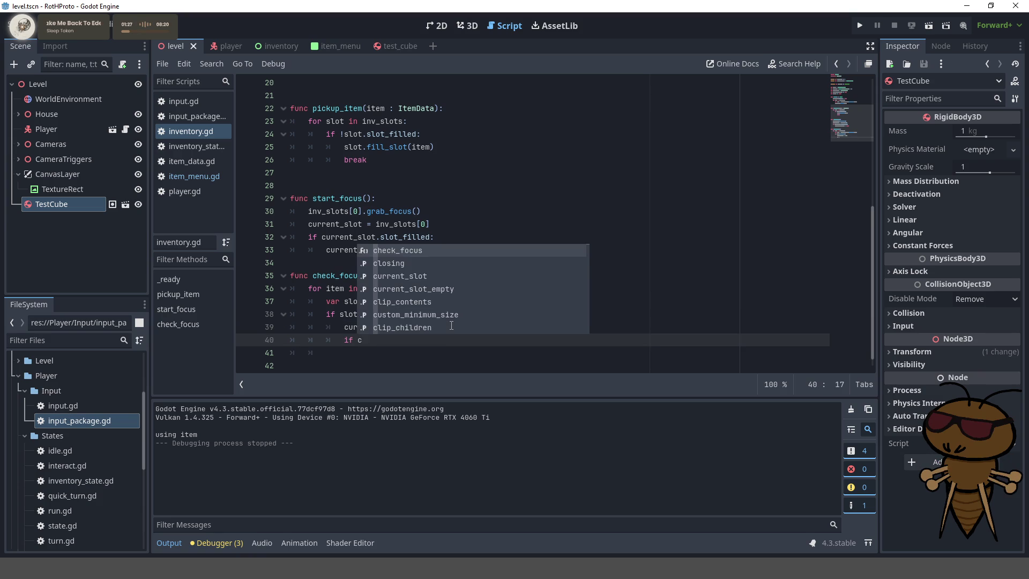
{"action": "key", "text": "Return"}
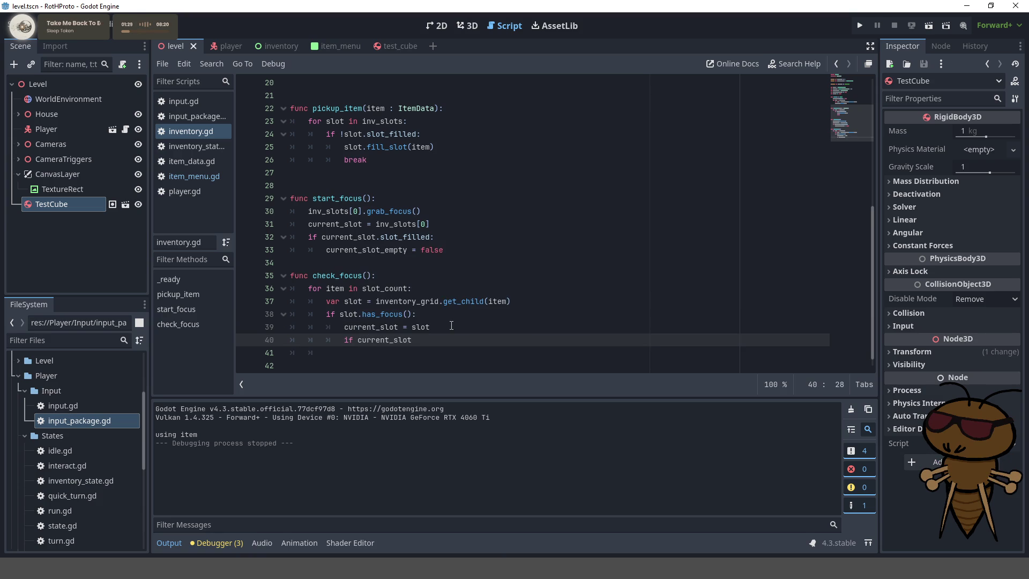
{"action": "type", "text": ".fil"}
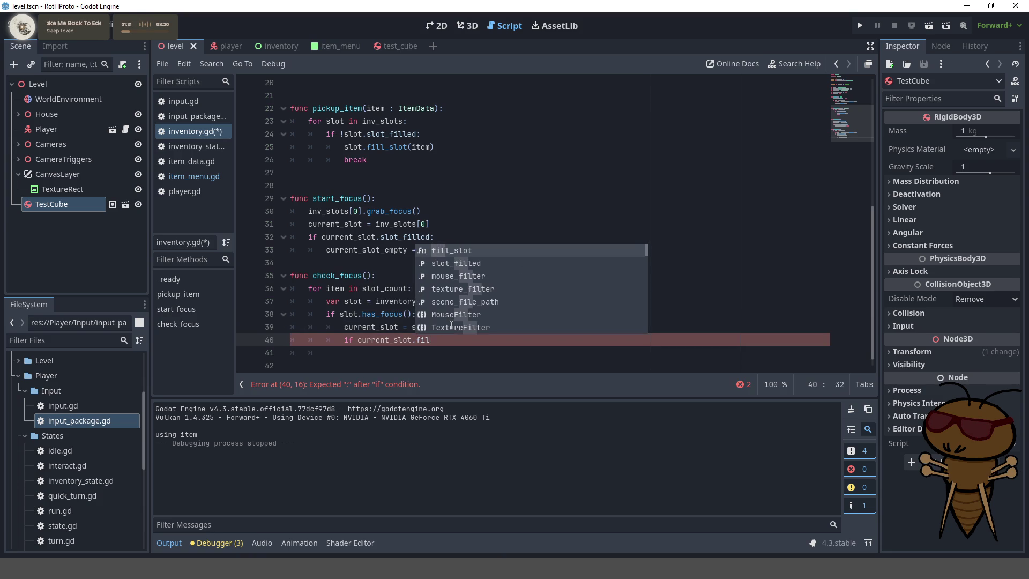
{"action": "key", "text": "Down"}
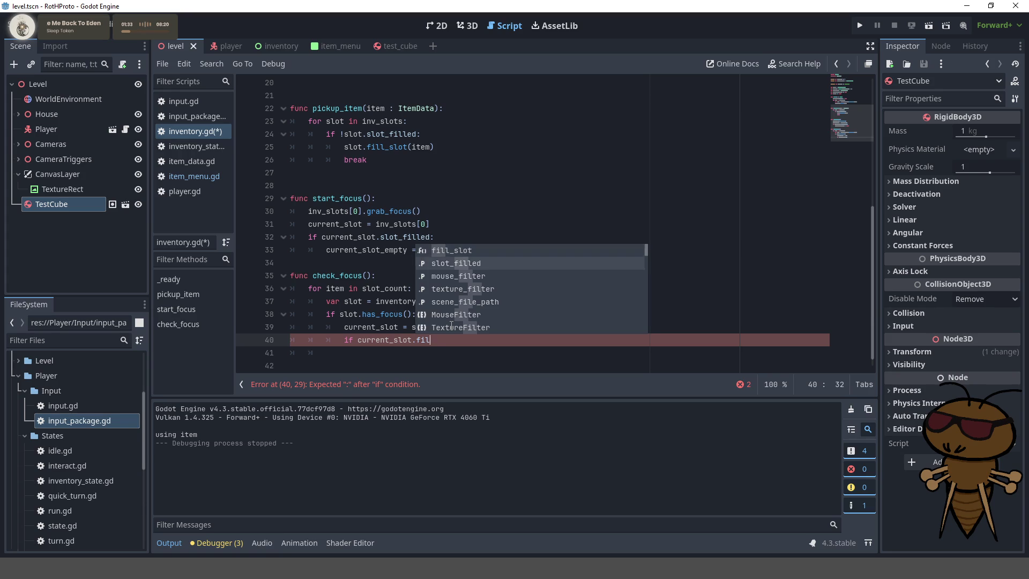
{"action": "key", "text": "Return"}
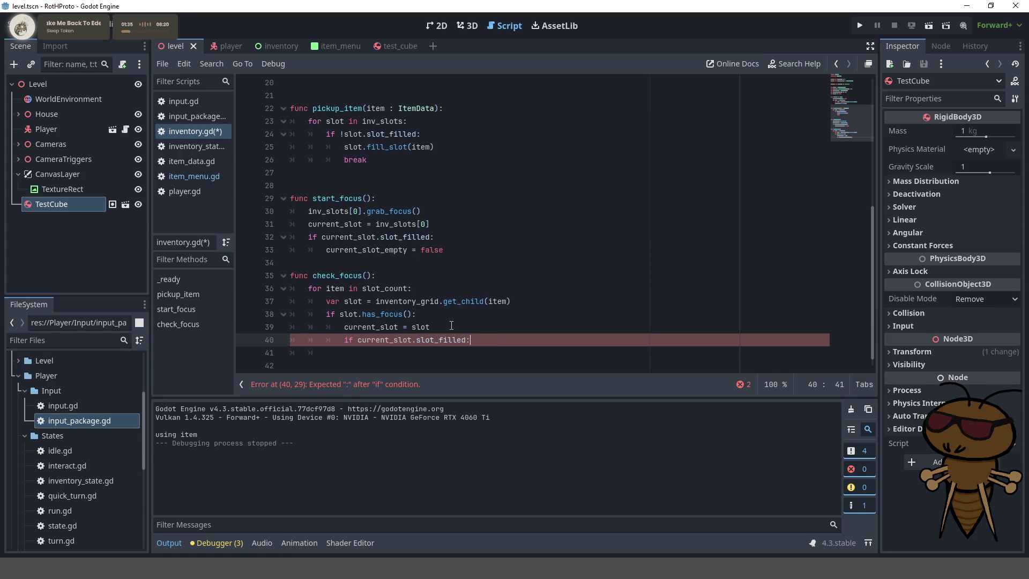
{"action": "key", "text": "Return"}
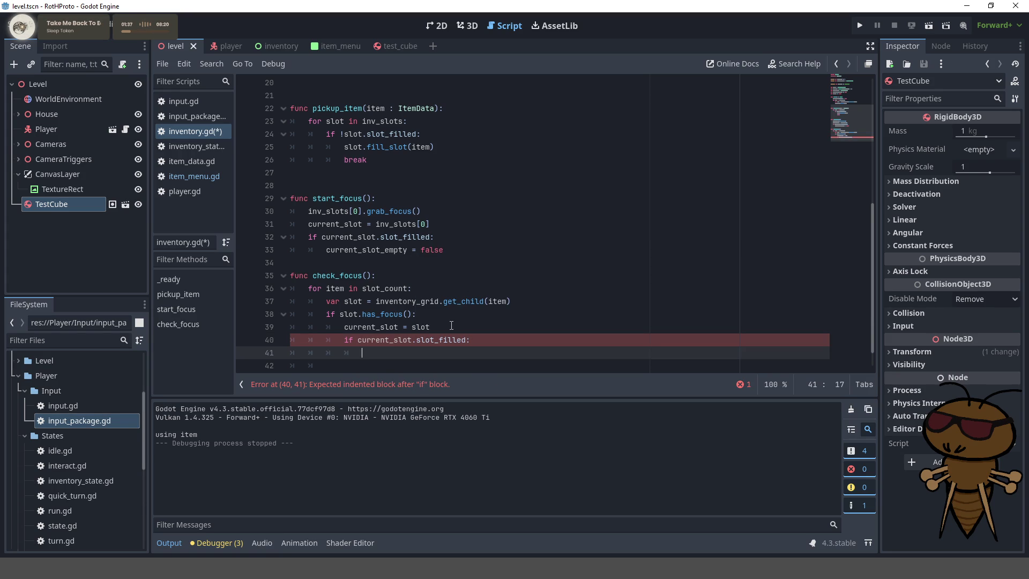
{"action": "type", "text": "cu"}
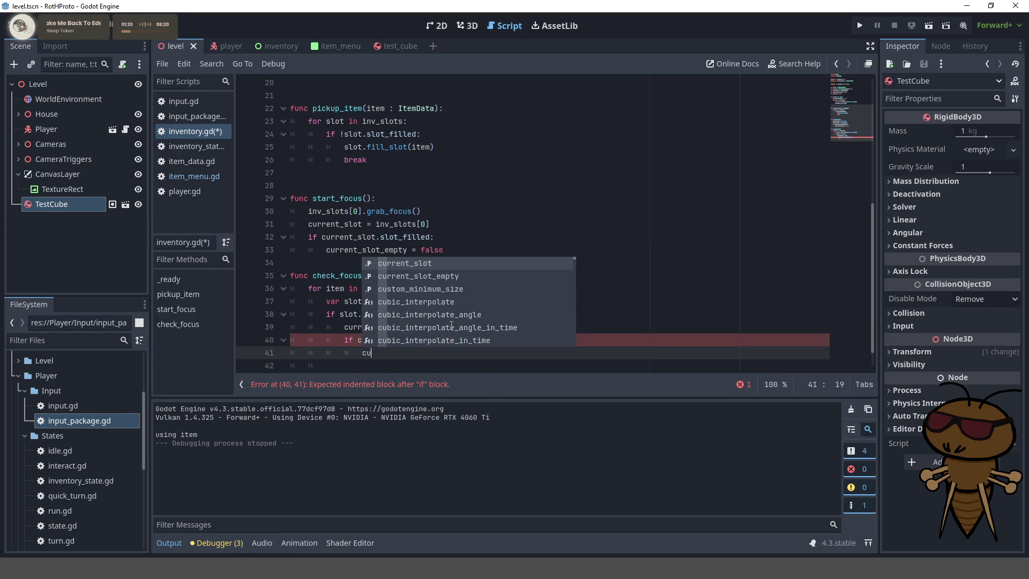
{"action": "key", "text": "Down"}
{"action": "key", "text": "Return"}
{"action": "type", "text": "= false"}
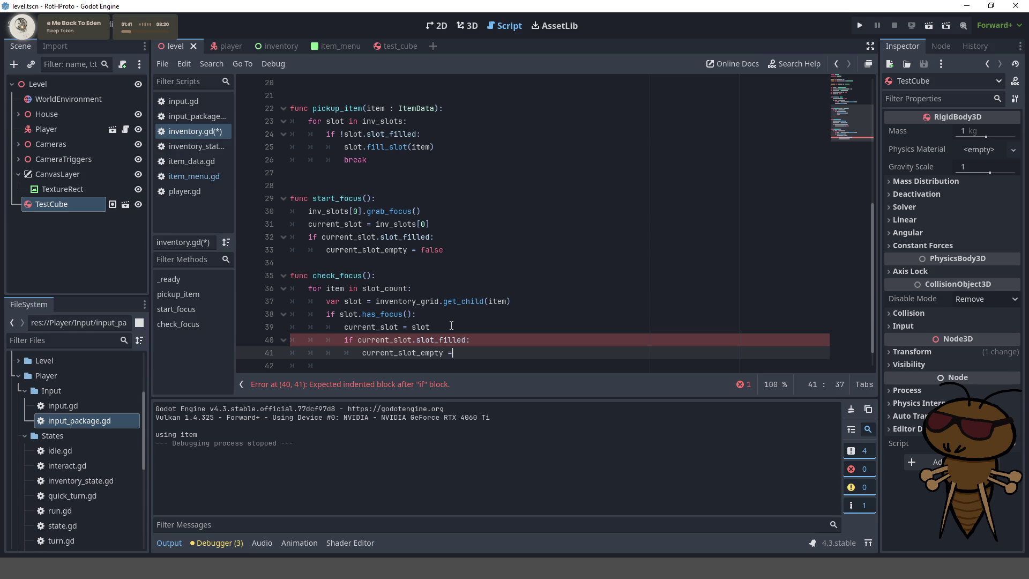
{"action": "key", "text": "Return"}
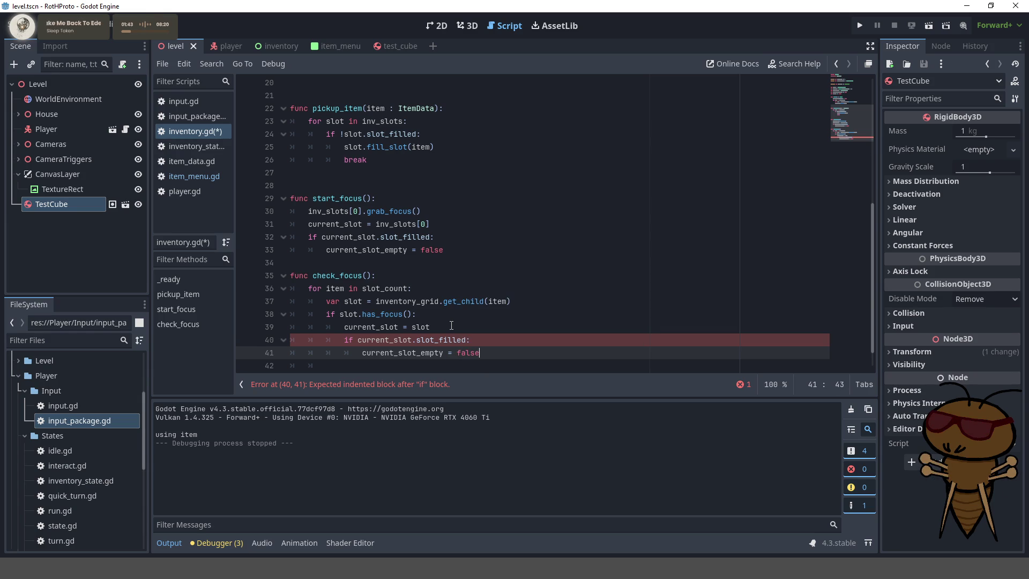
{"action": "key", "text": "Return"}
{"action": "key", "text": "BackSpace"}
{"action": "type", "text": "else"}
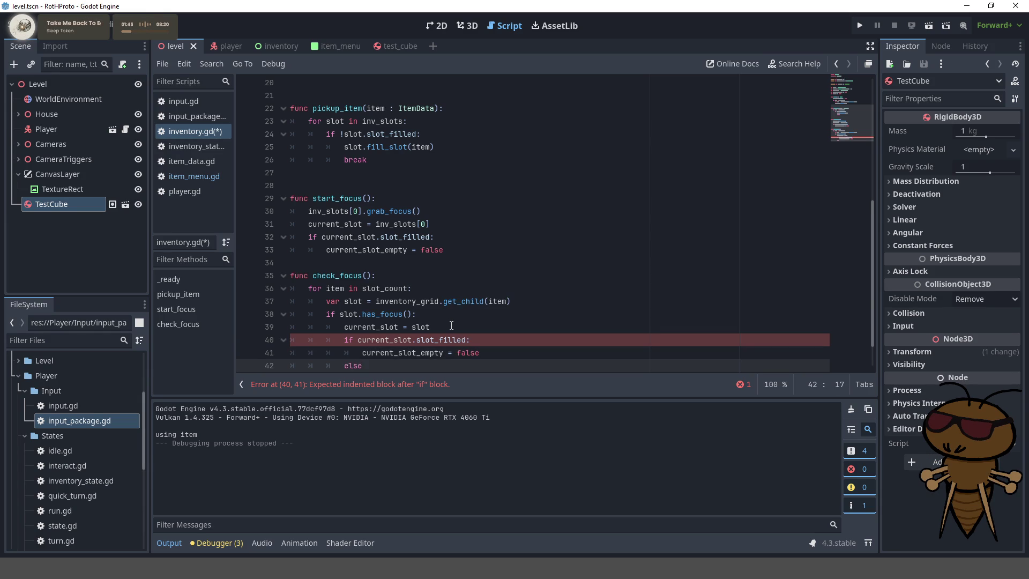
{"action": "type", "text": ":"}
{"action": "key", "text": "Return"}
{"action": "type", "text": "c"}
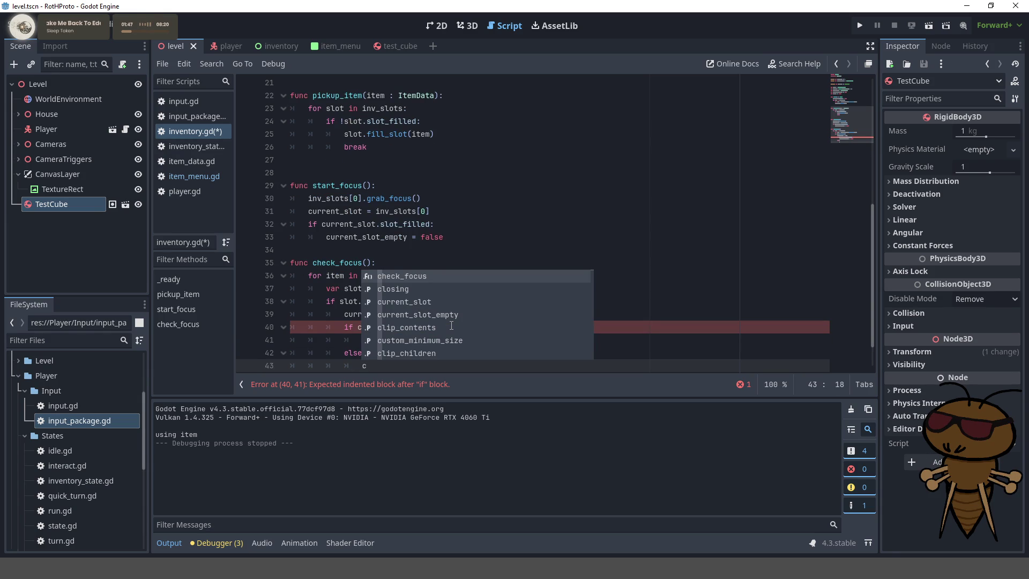
{"action": "key", "text": "Down"}
{"action": "key", "text": "Down"}
{"action": "key", "text": "Down"}
{"action": "key", "text": "Return"}
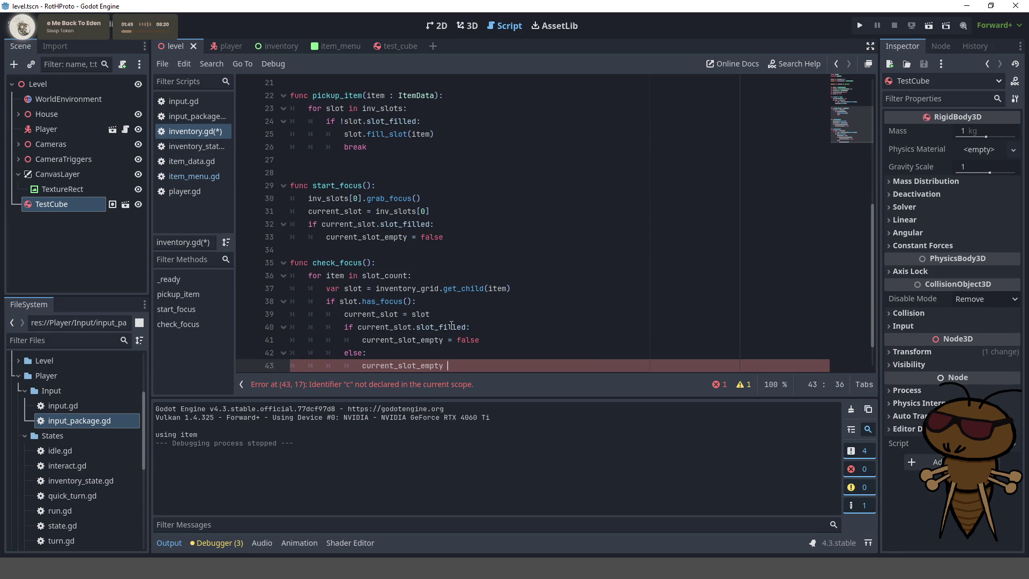
{"action": "type", "text": "true"}
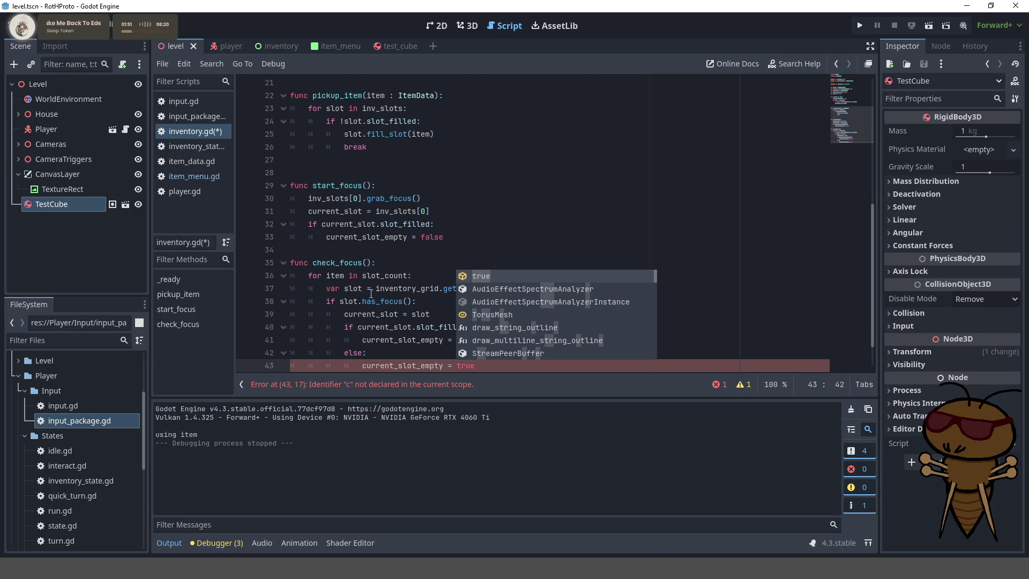
{"action": "left_click", "coordinate": [378, 275]}
{"action": "scroll", "coordinate": [407, 268], "scroll_direction": "down", "scroll_amount": 1}
{"action": "key", "text": "ctrl+s"}
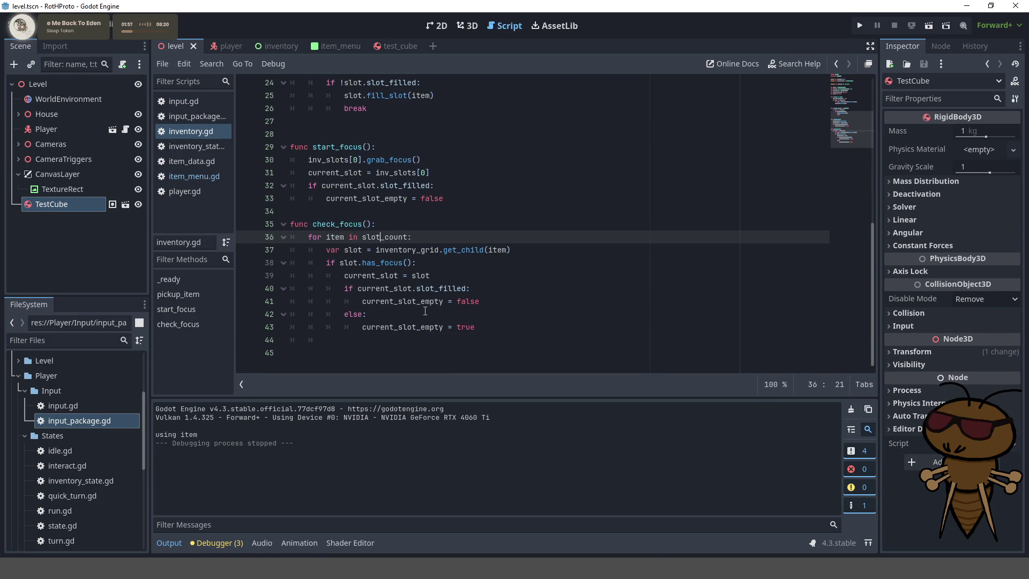
{"action": "scroll", "coordinate": [445, 199], "scroll_direction": "up", "scroll_amount": 3}
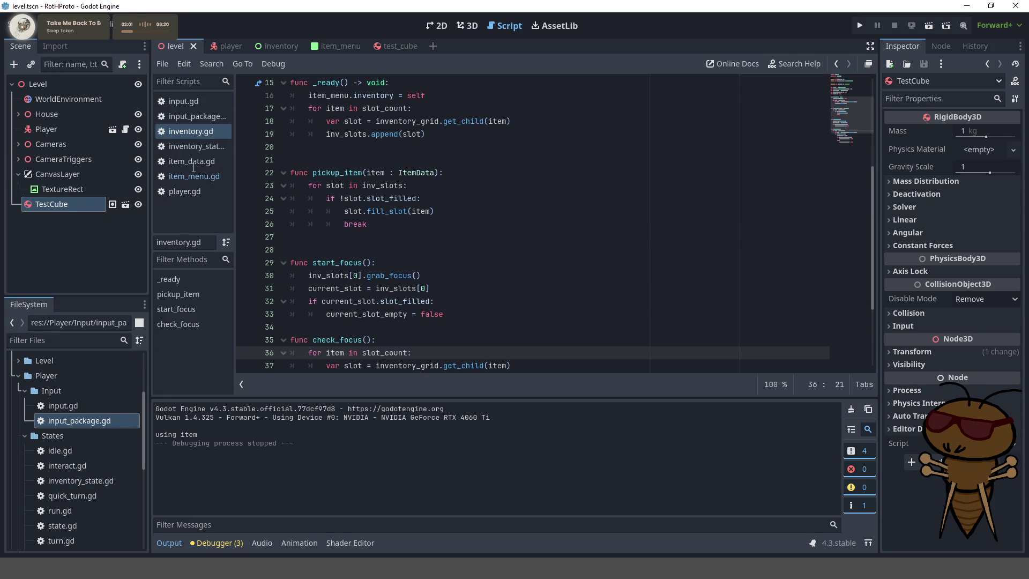
{"action": "left_click", "coordinate": [407, 173]}
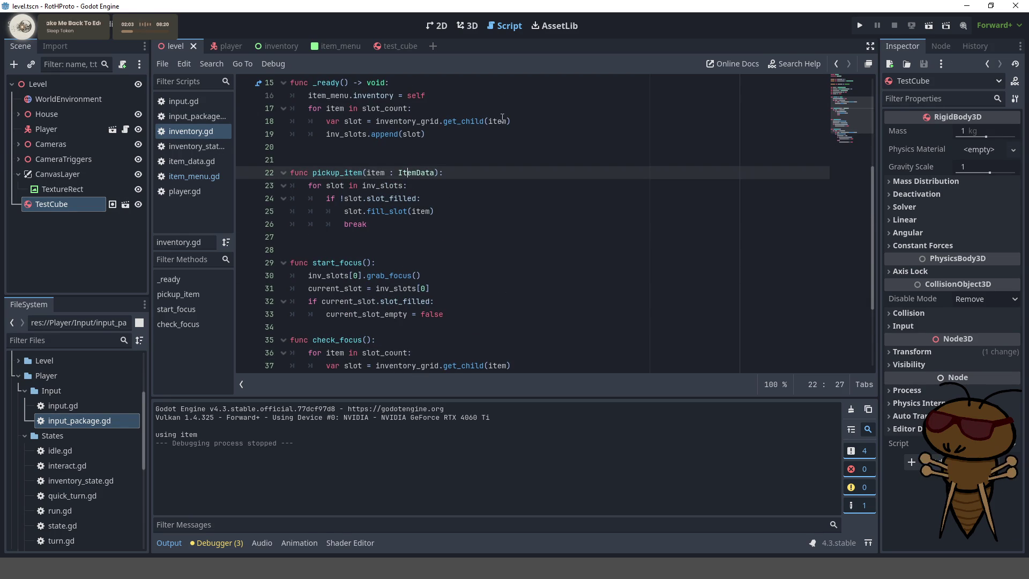
Scroll through inventory_state.gd's update and state enter/exit functions.
{"action": "left_click", "coordinate": [193, 146]}
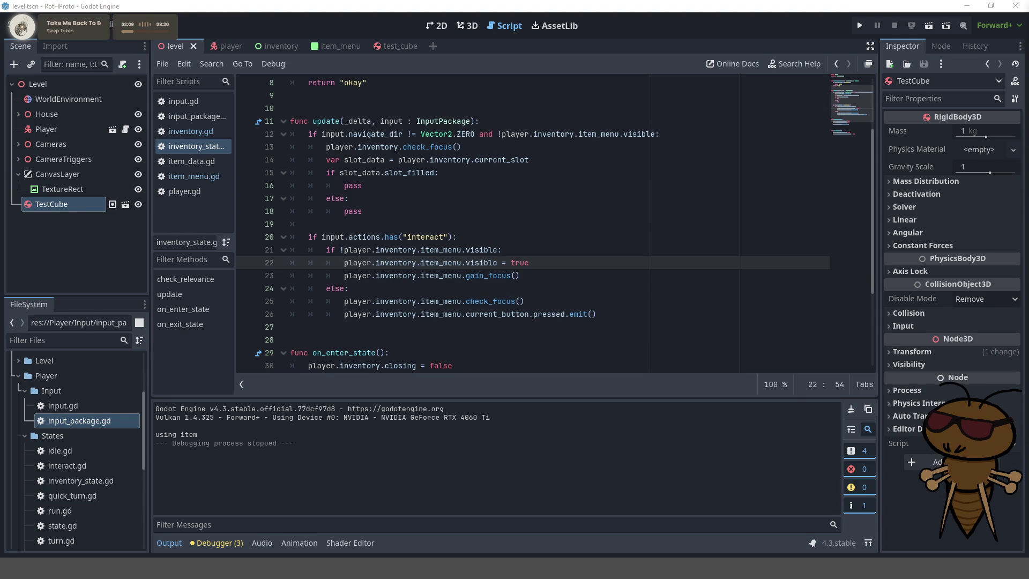
{"action": "scroll", "coordinate": [543, 249], "scroll_direction": "up", "scroll_amount": 3}
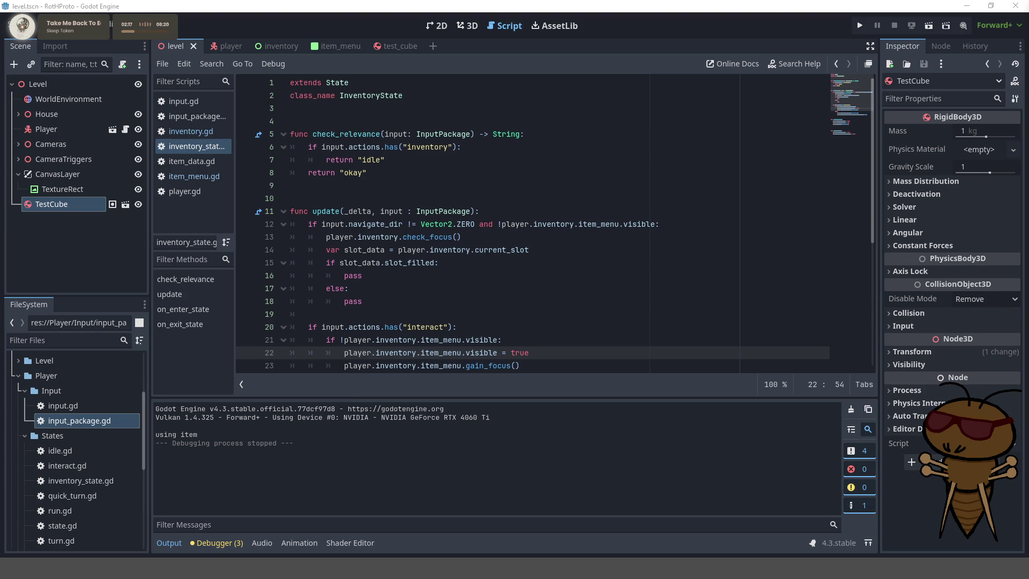
{"action": "scroll", "coordinate": [472, 301], "scroll_direction": "down", "scroll_amount": 3}
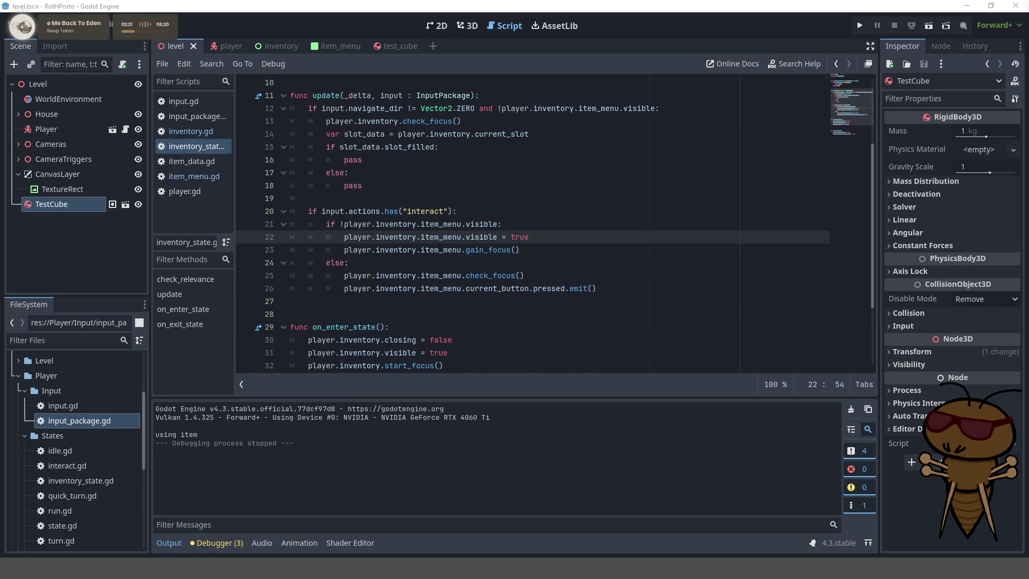
{"action": "scroll", "coordinate": [591, 304], "scroll_direction": "down", "scroll_amount": 3}
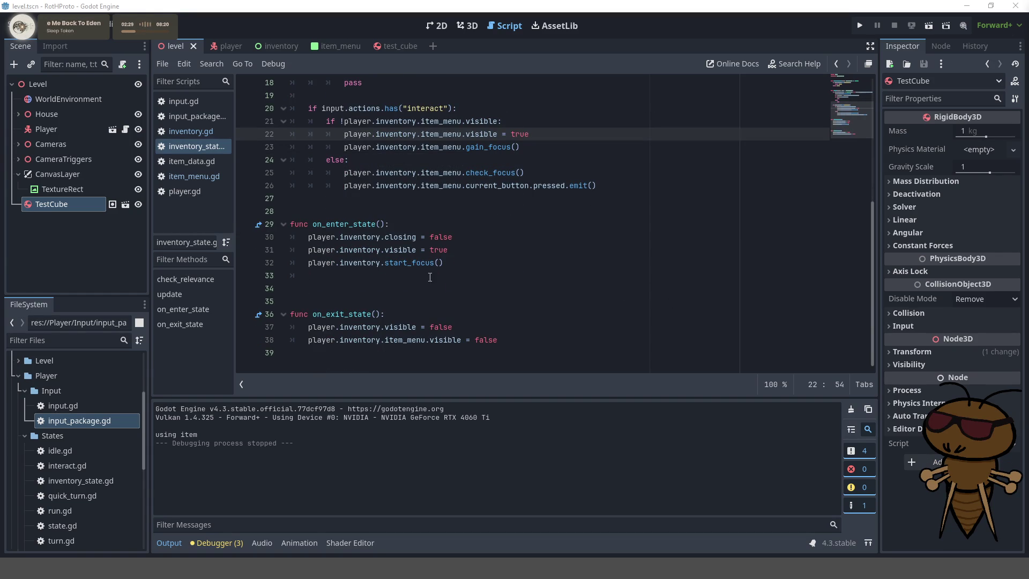
{"action": "left_click", "coordinate": [463, 268]}
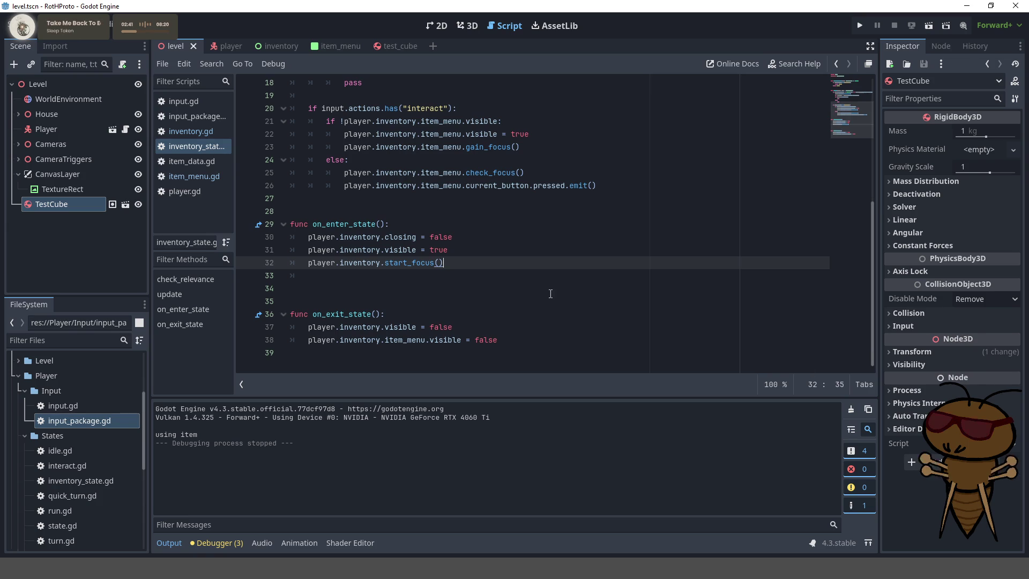
{"action": "scroll", "coordinate": [561, 255], "scroll_direction": "up", "scroll_amount": 4}
{"action": "left_click", "coordinate": [562, 255]}
{"action": "scroll", "coordinate": [562, 255], "scroll_direction": "up", "scroll_amount": 2}
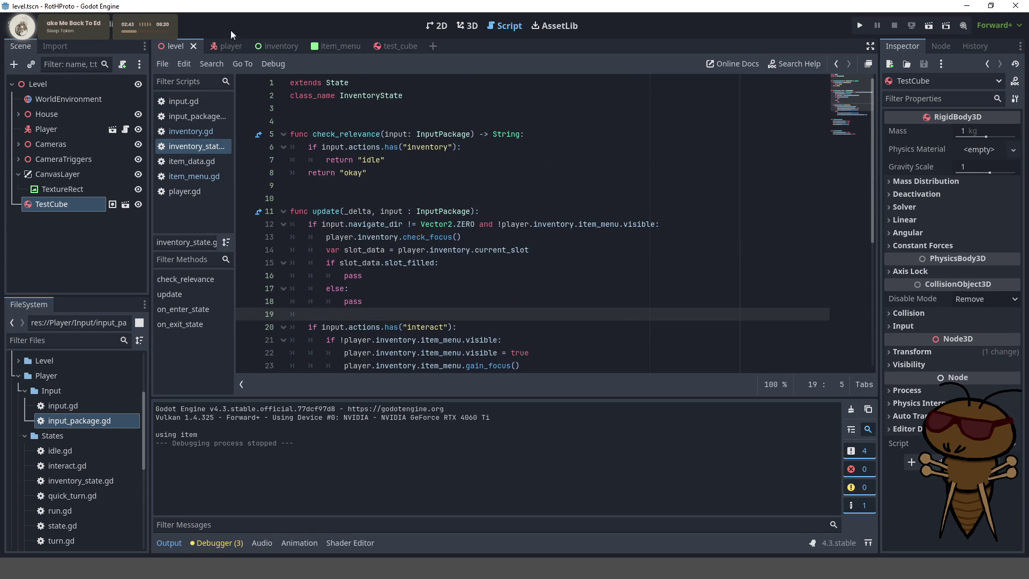
Return to the level scene and run it to test the inventory.
{"action": "left_click", "coordinate": [217, 46]}
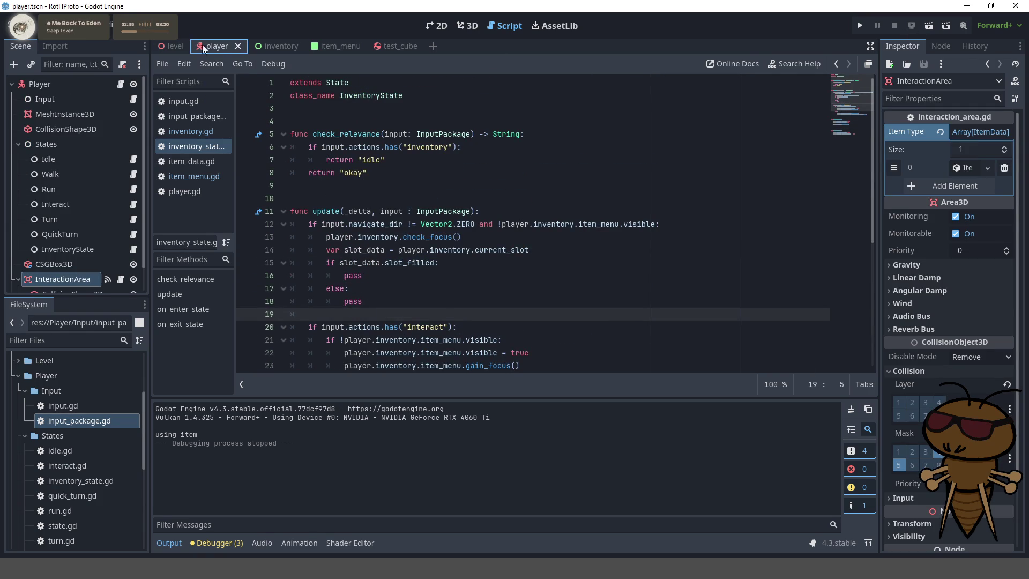
{"action": "left_click", "coordinate": [173, 46]}
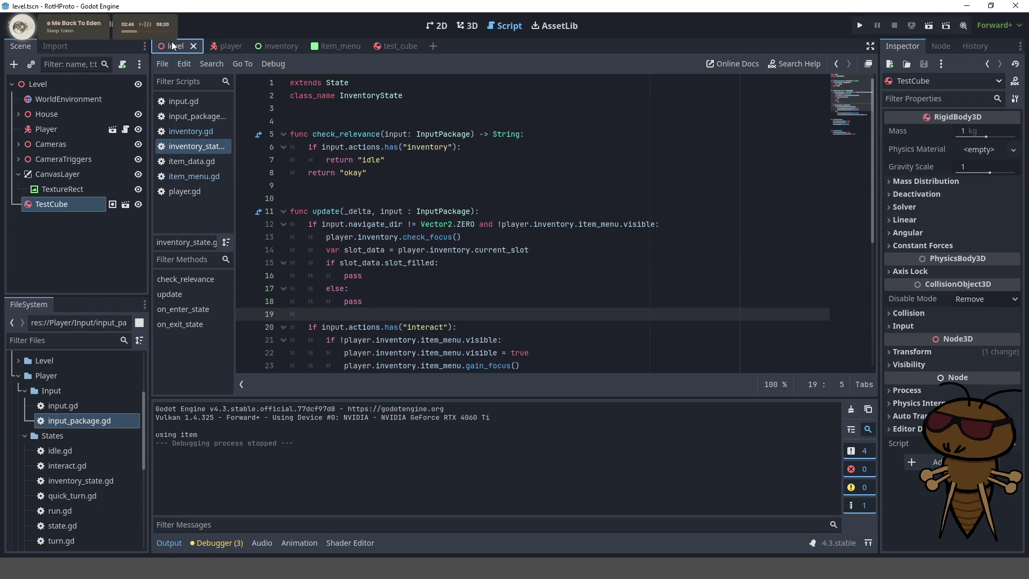
{"action": "left_click", "coordinate": [927, 26]}
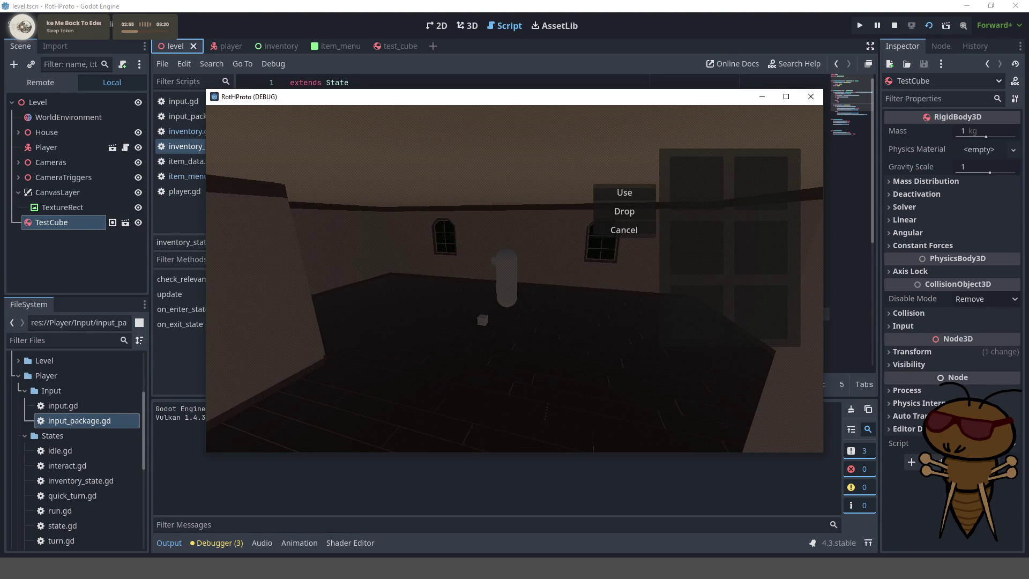
{"action": "key", "text": "Escape"}
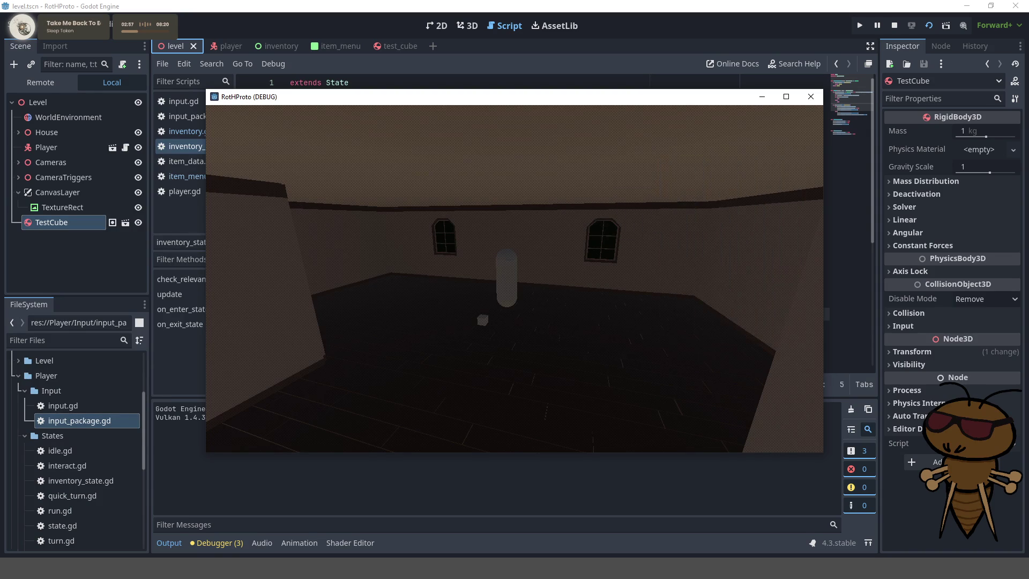
{"action": "key", "text": "Return"}
{"action": "key", "text": "Return"}
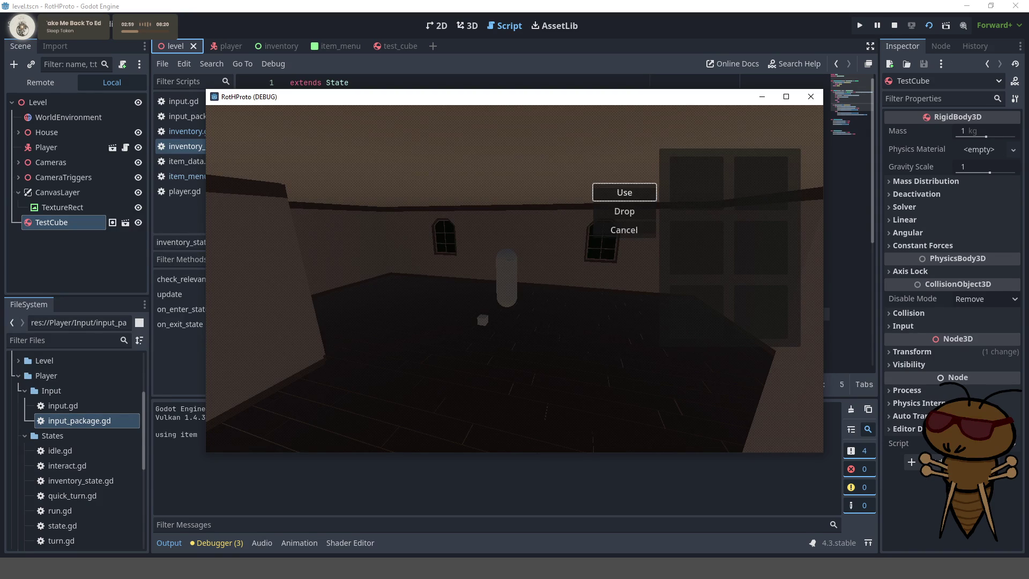
{"action": "key", "text": "Down"}
{"action": "key", "text": "Down"}
{"action": "key", "text": "Return"}
{"action": "key", "text": "Return"}
{"action": "key", "text": "Down"}
{"action": "key", "text": "Down"}
{"action": "key", "text": "Return"}
{"action": "key", "text": "F8"}
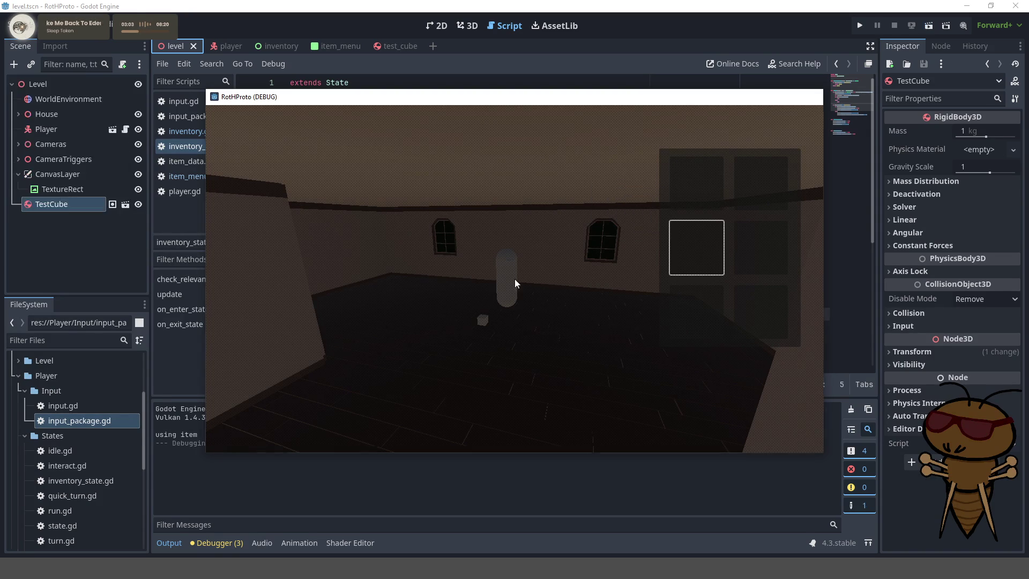
{"action": "left_click", "coordinate": [605, 267]}
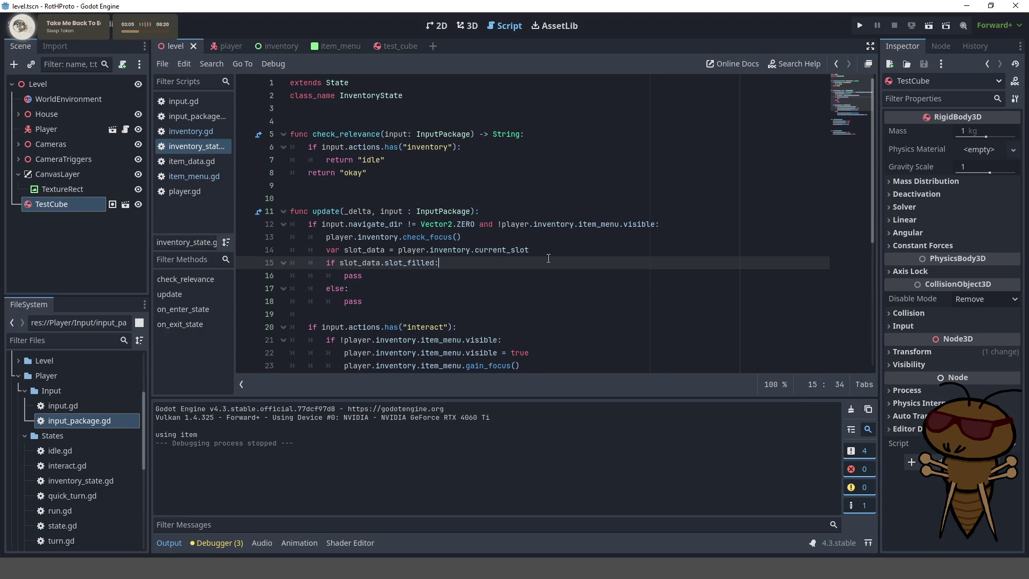
{"action": "left_click", "coordinate": [194, 178]}
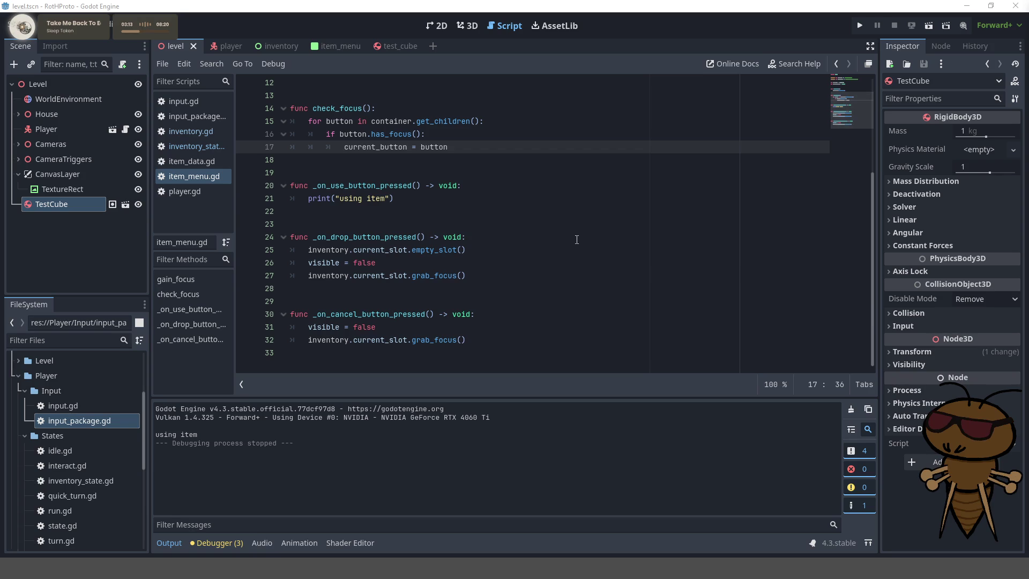
{"action": "left_click", "coordinate": [194, 131]}
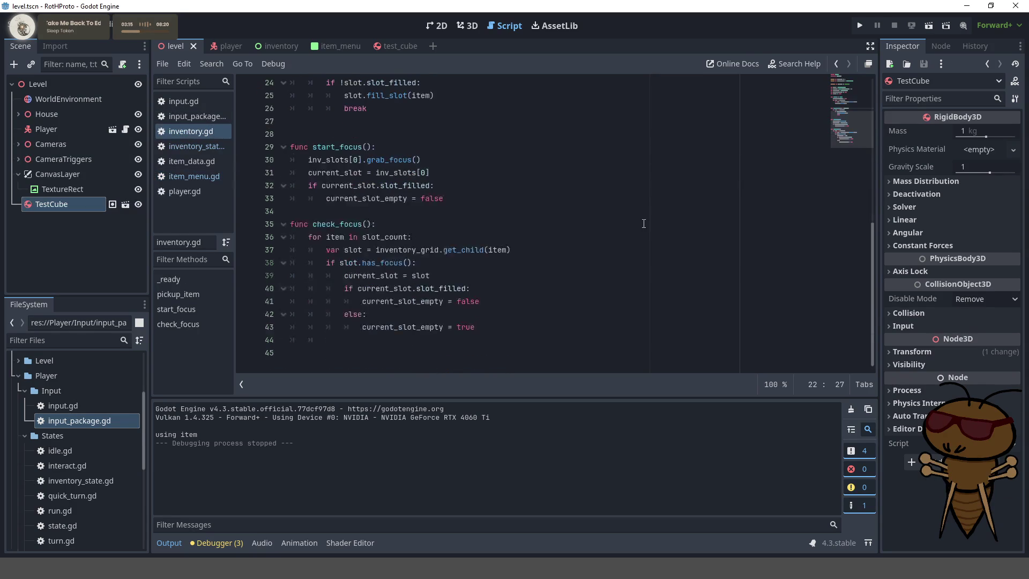
{"action": "scroll", "coordinate": [644, 224], "scroll_direction": "up", "scroll_amount": 7}
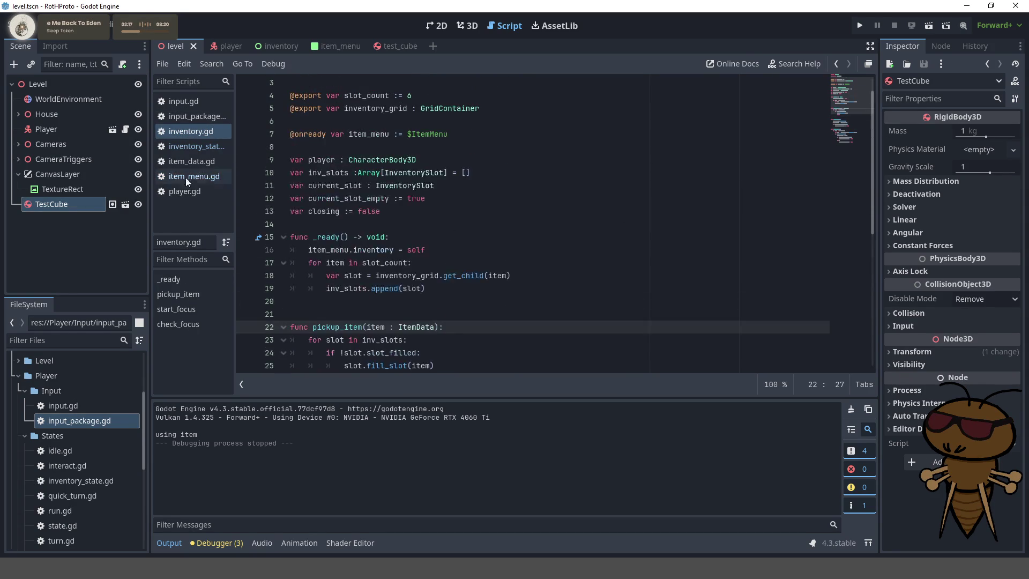
{"action": "left_click", "coordinate": [196, 148]}
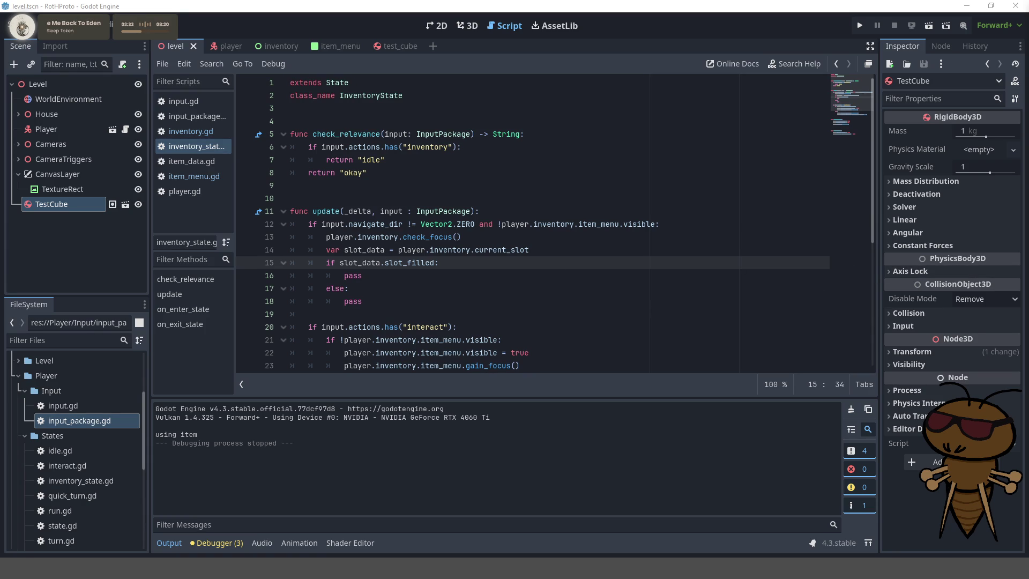
Append 'and !player.inventory.current_slot_empty' to the interact condition on line 20 of inventory_state.gd.
{"action": "left_click", "coordinate": [455, 329]}
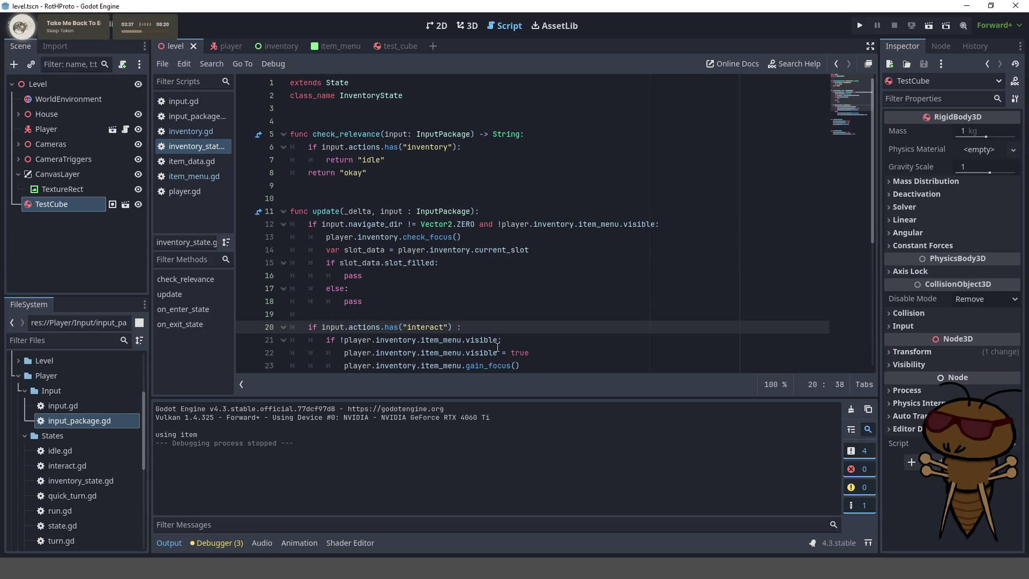
{"action": "scroll", "coordinate": [502, 303], "scroll_direction": "down", "scroll_amount": 2}
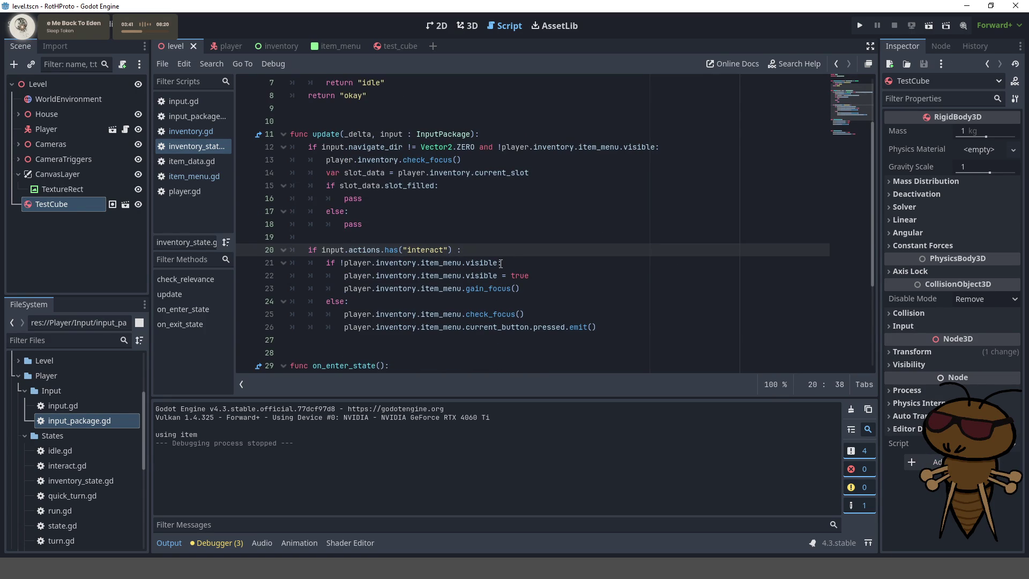
{"action": "type", "text": "and !"}
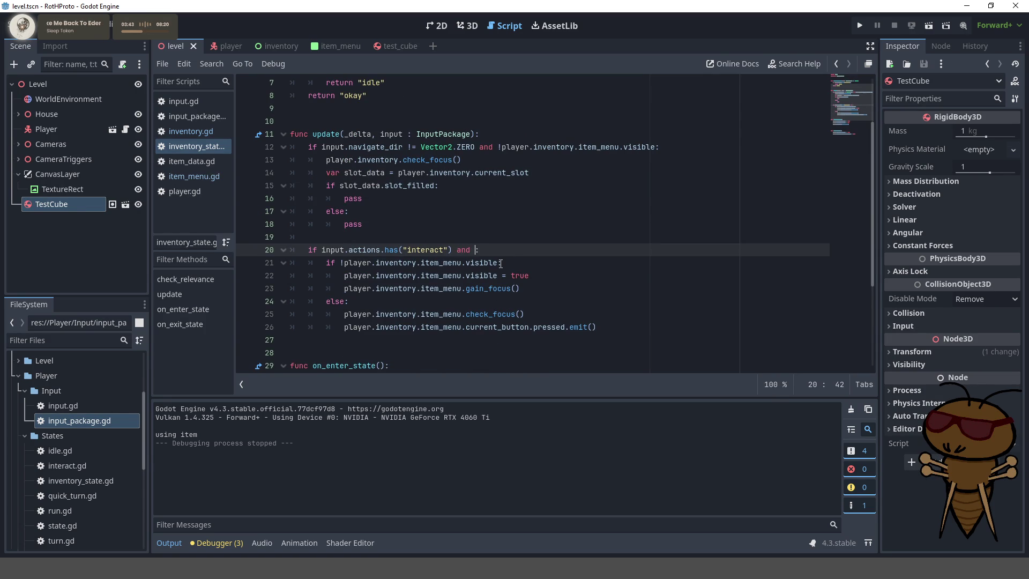
{"action": "type", "text": "player"}
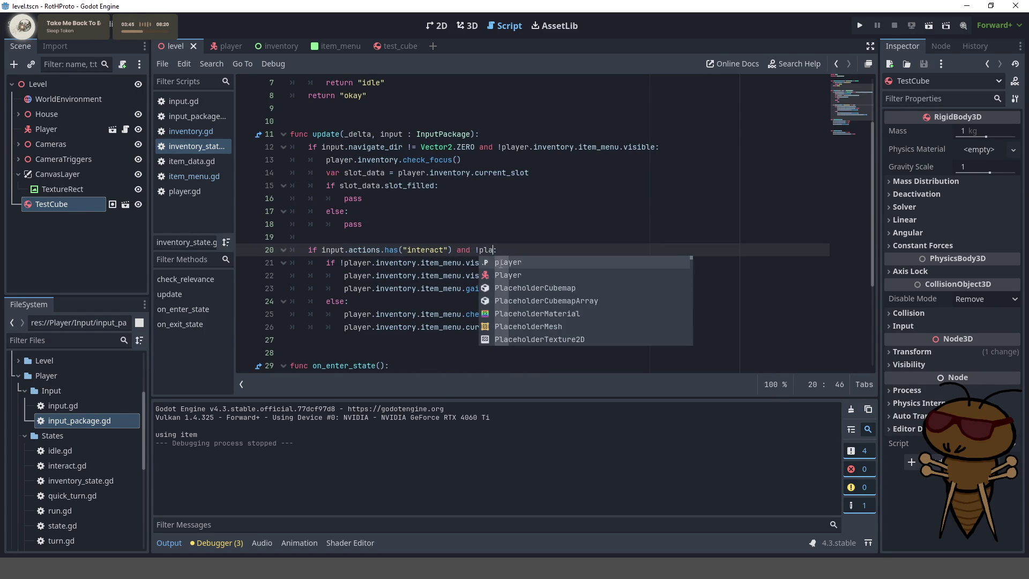
{"action": "type", "text": ".invv"}
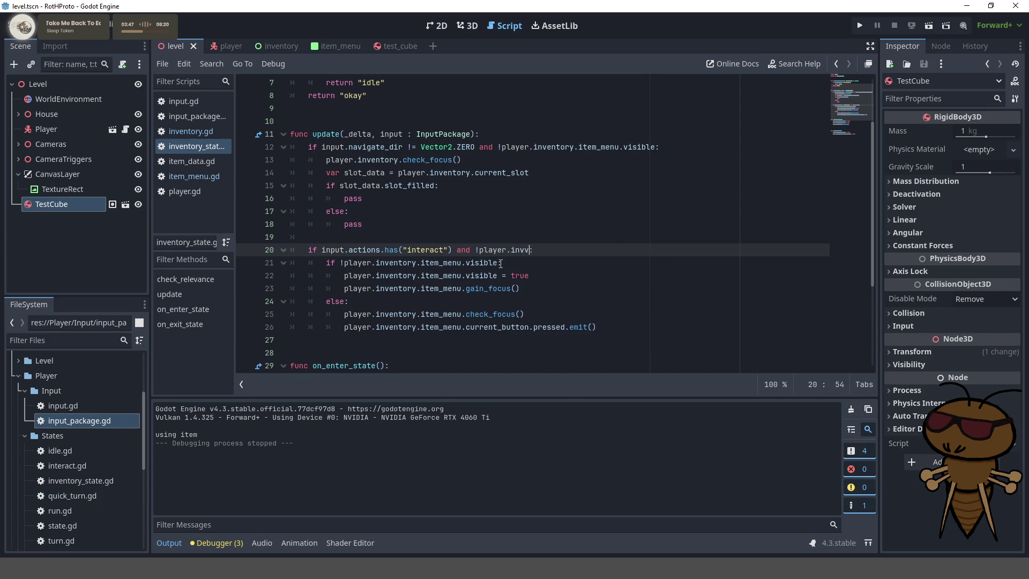
{"action": "key", "text": "BackSpace"}
{"action": "type", "text": "ento"}
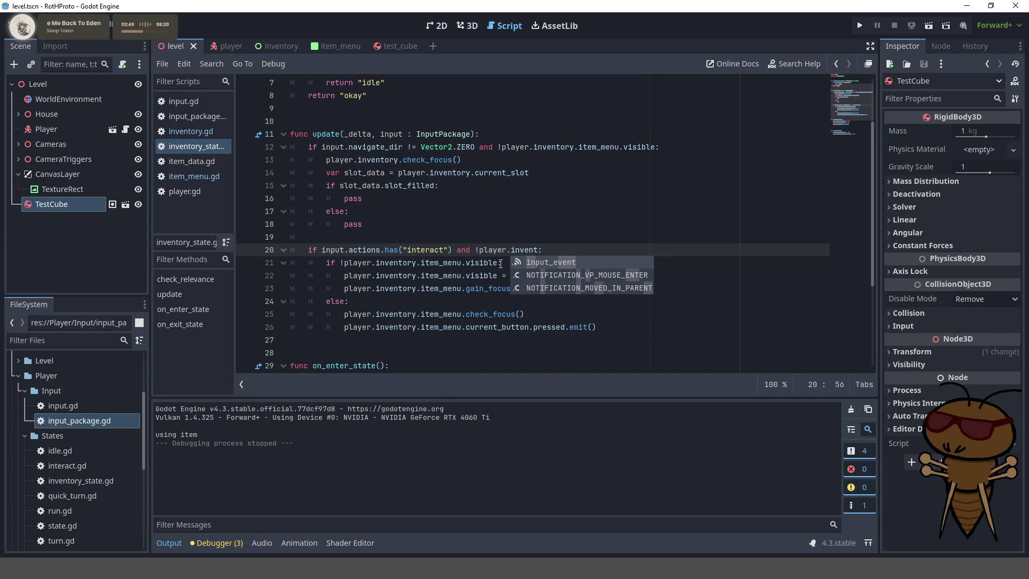
{"action": "type", "text": "ry"}
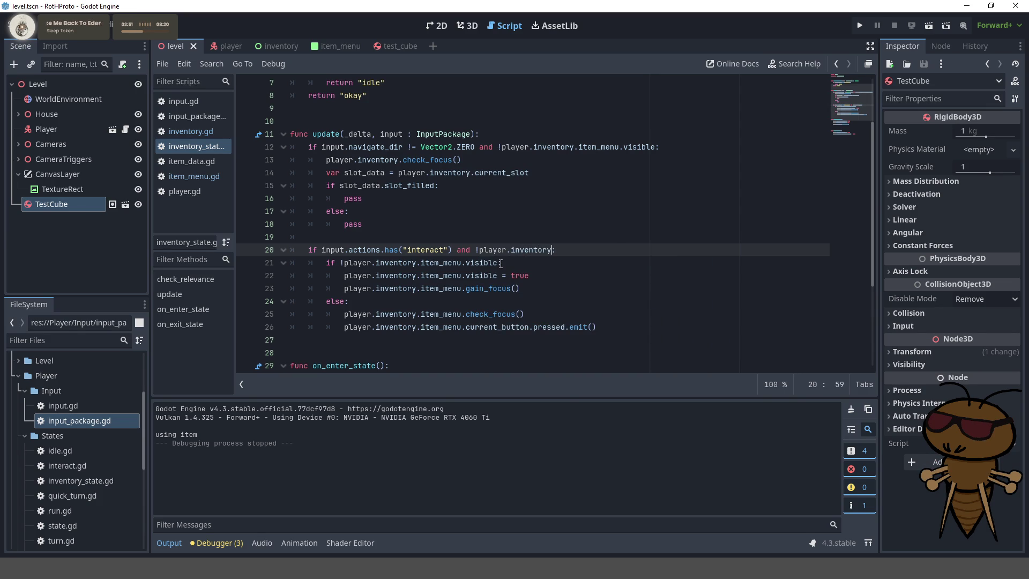
{"action": "type", "text": ".cu"}
{"action": "type", "text": "rrent"}
{"action": "type", "text": "_slot_e"}
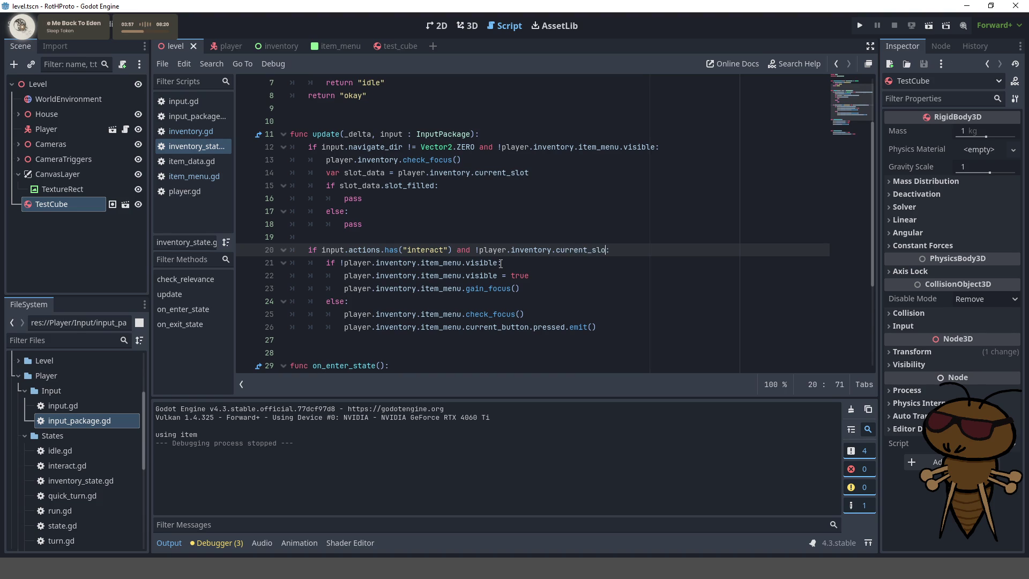
{"action": "type", "text": "mpty"}
Save inventory_state.gd and run the current scene to test the change.
{"action": "left_click", "coordinate": [578, 224]}
{"action": "left_click_drag", "start_coordinate": [322, 249], "coordinate": [543, 293]}
{"action": "left_click", "coordinate": [560, 293]}
{"action": "key", "text": "ctrl+s"}
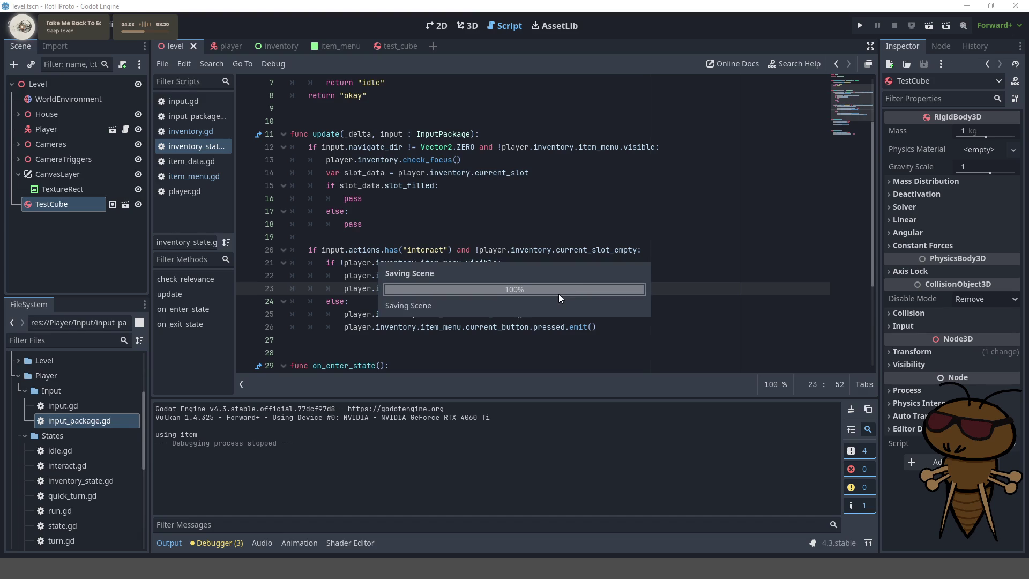
{"action": "key", "text": "Up"}
{"action": "key", "text": "Up"}
{"action": "key", "text": "Up"}
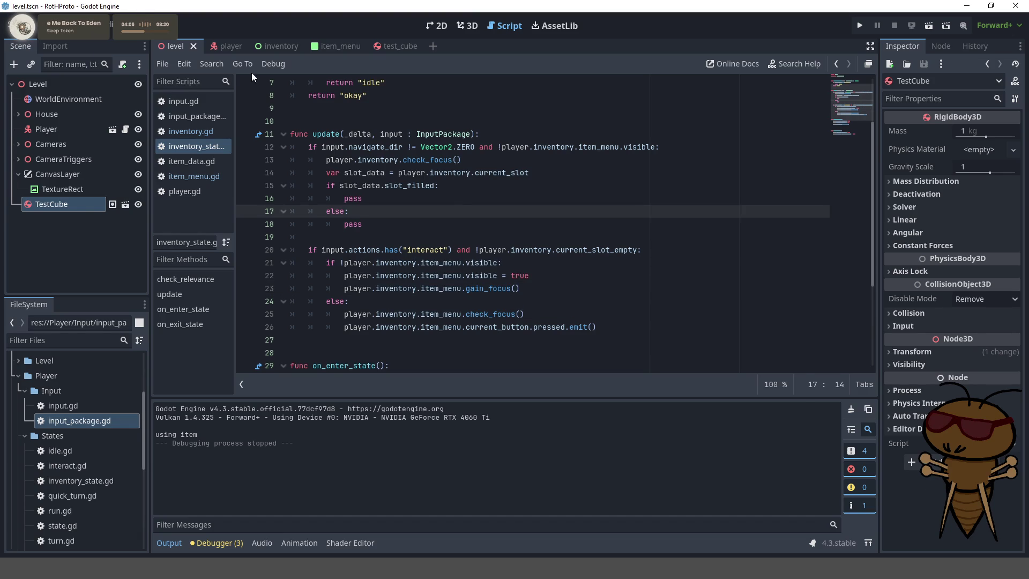
{"action": "left_click", "coordinate": [927, 26]}
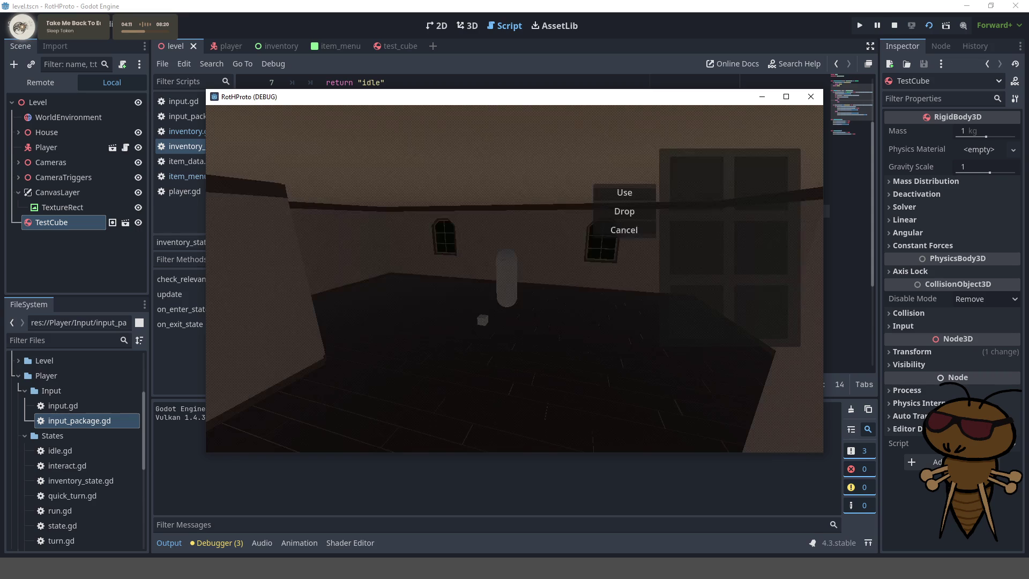
Move between inventory slots in the running game, close the inventory, then reopen it with i.
{"action": "key", "text": "Down"}
{"action": "key", "text": "Down"}
{"action": "key", "text": "Up"}
{"action": "key", "text": "Right"}
{"action": "key", "text": "Up"}
{"action": "key", "text": "Escape"}
{"action": "key", "text": "Down"}
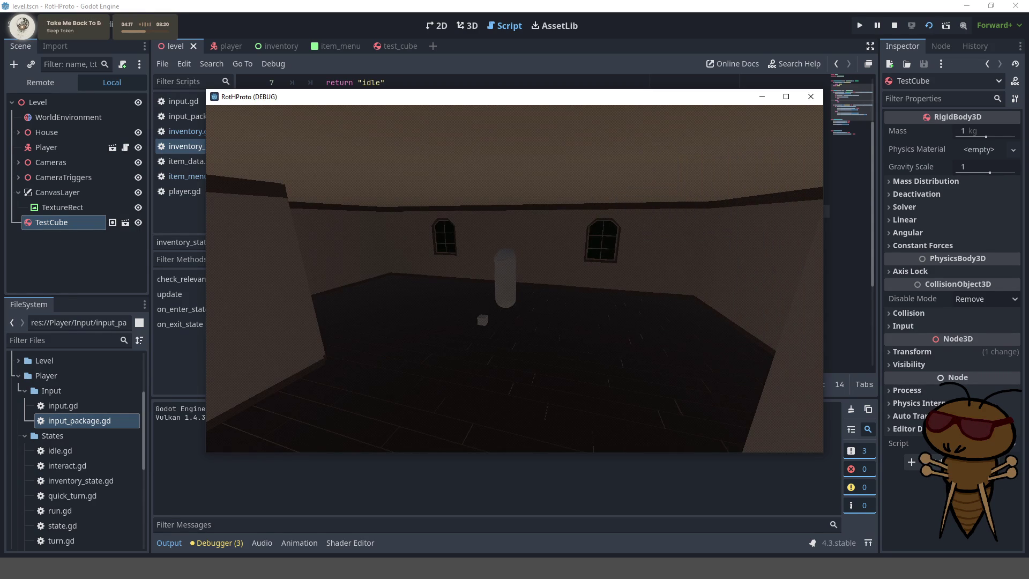
{"action": "key", "text": "i"}
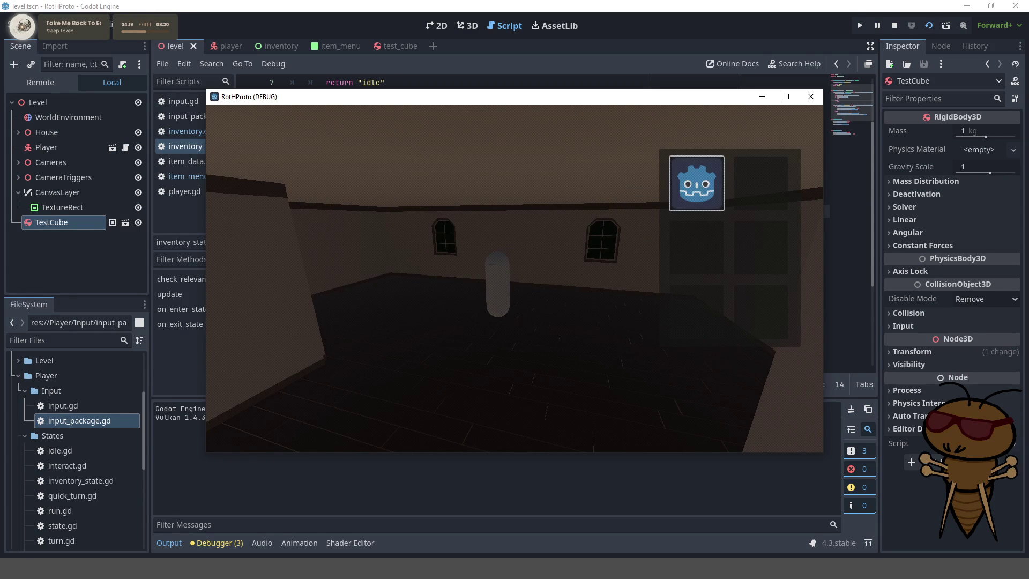
Open the item menu on the filled slot, use the Godot item, then drop it.
{"action": "key", "text": "Return"}
{"action": "key", "text": "Down"}
{"action": "key", "text": "Escape"}
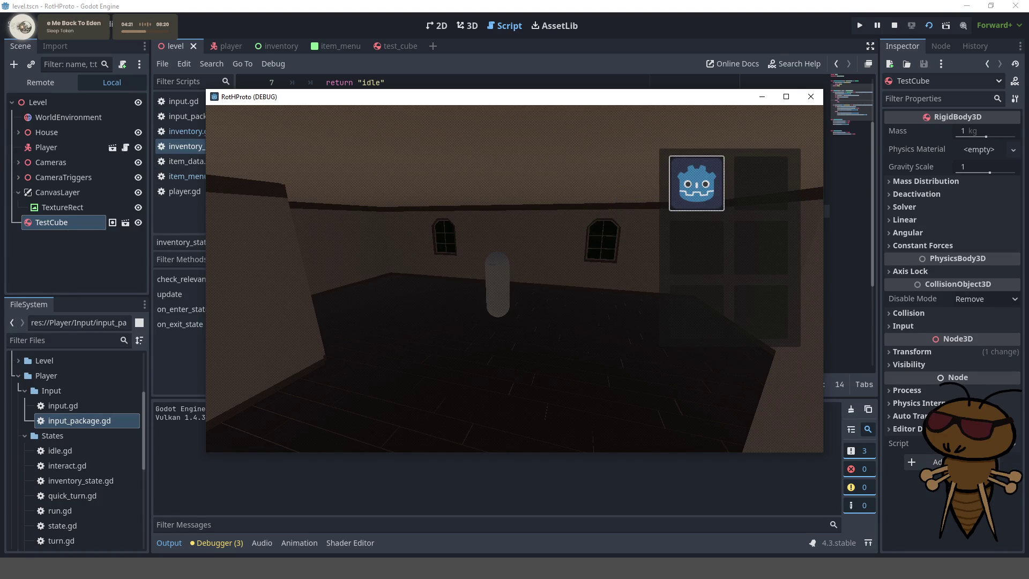
{"action": "key", "text": "Return"}
{"action": "key", "text": "Down"}
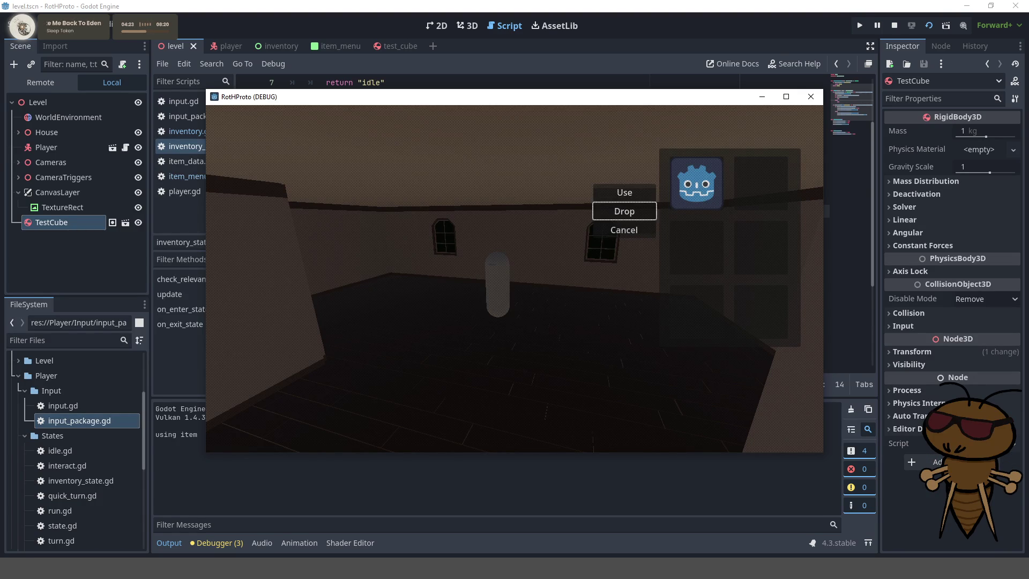
{"action": "key", "text": "Return"}
Reopen the item menu on that slot, choose Use, close it, check nearby slots, and stop the game with F8.
{"action": "key", "text": "Return"}
{"action": "key", "text": "Up"}
{"action": "key", "text": "Return"}
{"action": "key", "text": "Return"}
{"action": "key", "text": "Return"}
{"action": "key", "text": "Escape"}
{"action": "key", "text": "Down"}
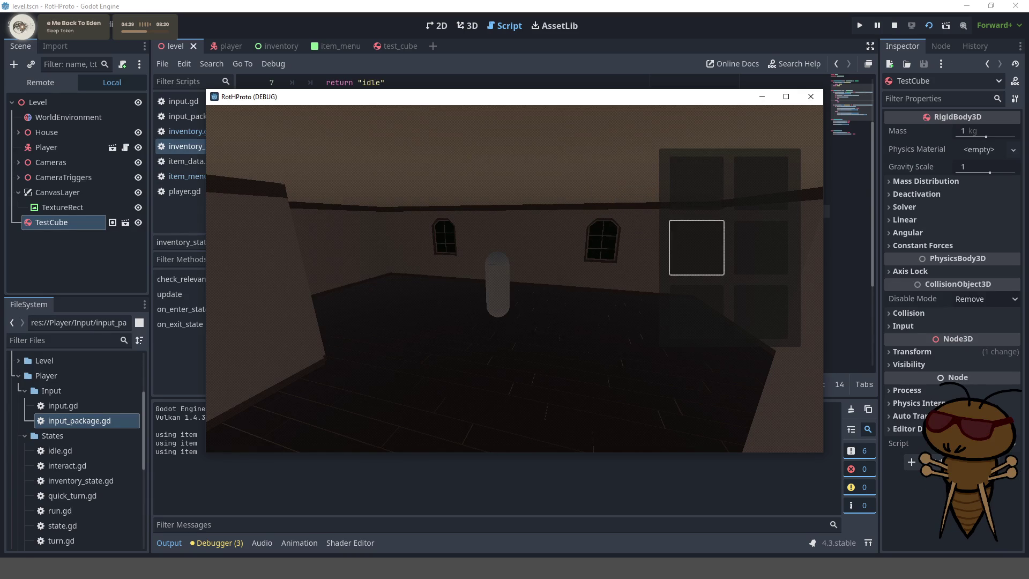
{"action": "key", "text": "Up"}
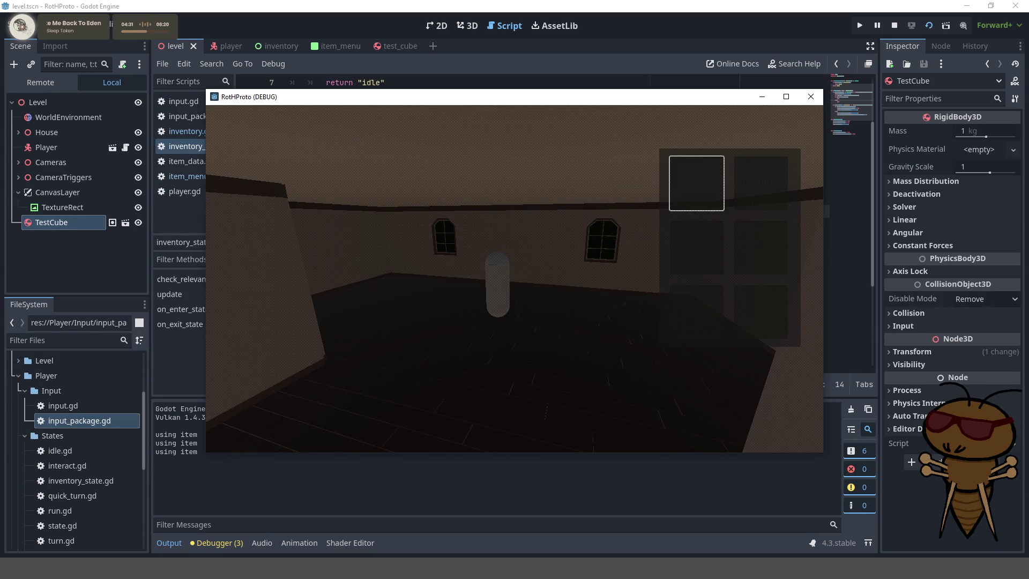
{"action": "key", "text": "F8"}
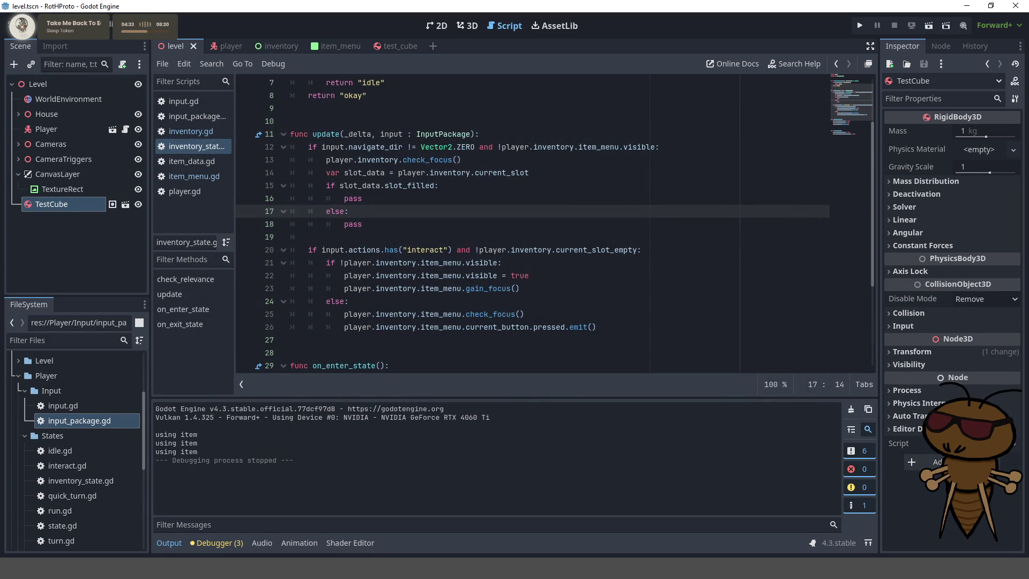
Open item_menu.gd and start a new 'inventory' line after grab_focus() in the drop handler.
{"action": "left_click", "coordinate": [189, 175]}
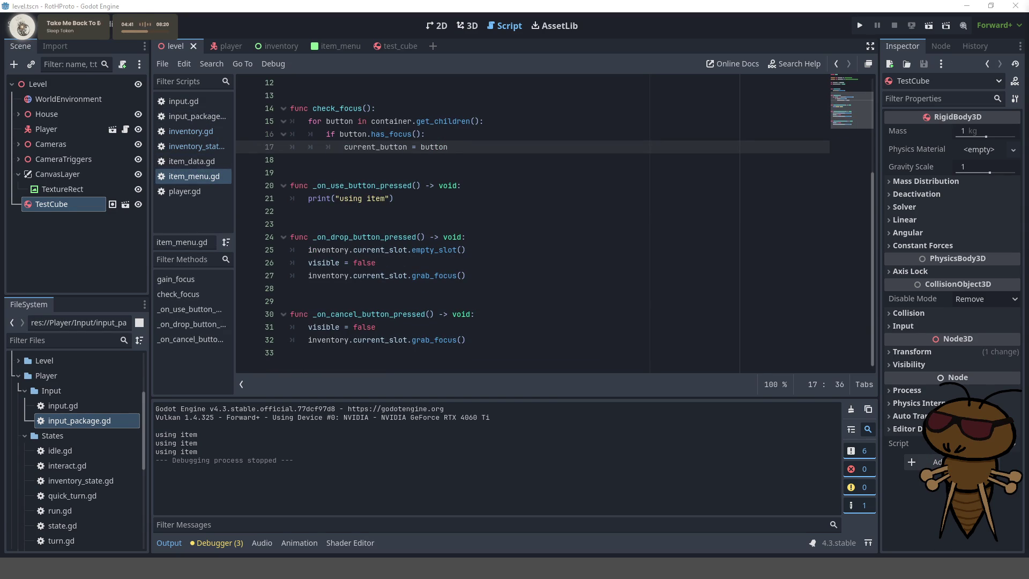
{"action": "left_click", "coordinate": [489, 277]}
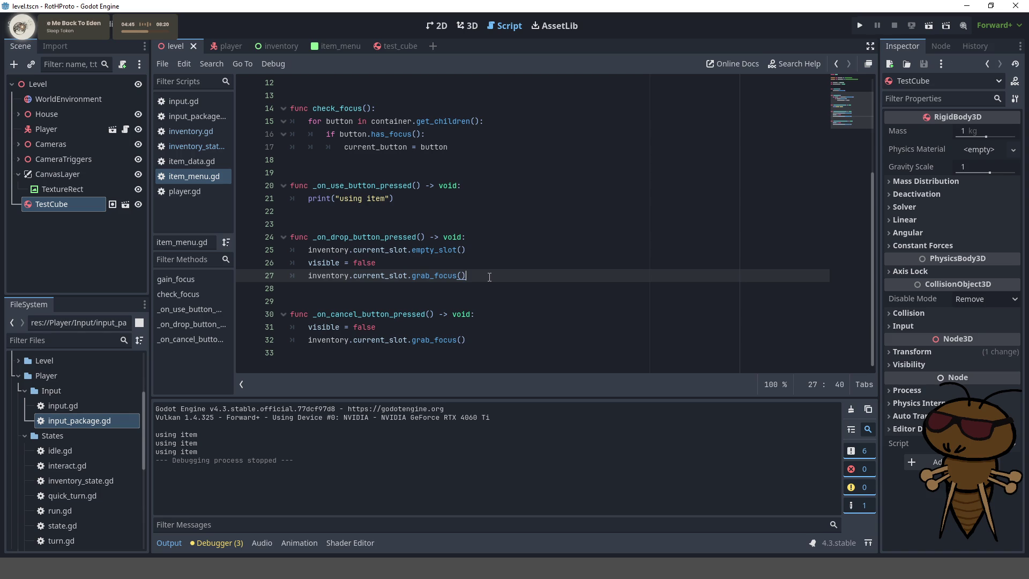
{"action": "key", "text": "Return"}
{"action": "type", "text": "inv"}
{"action": "key", "text": "Return"}
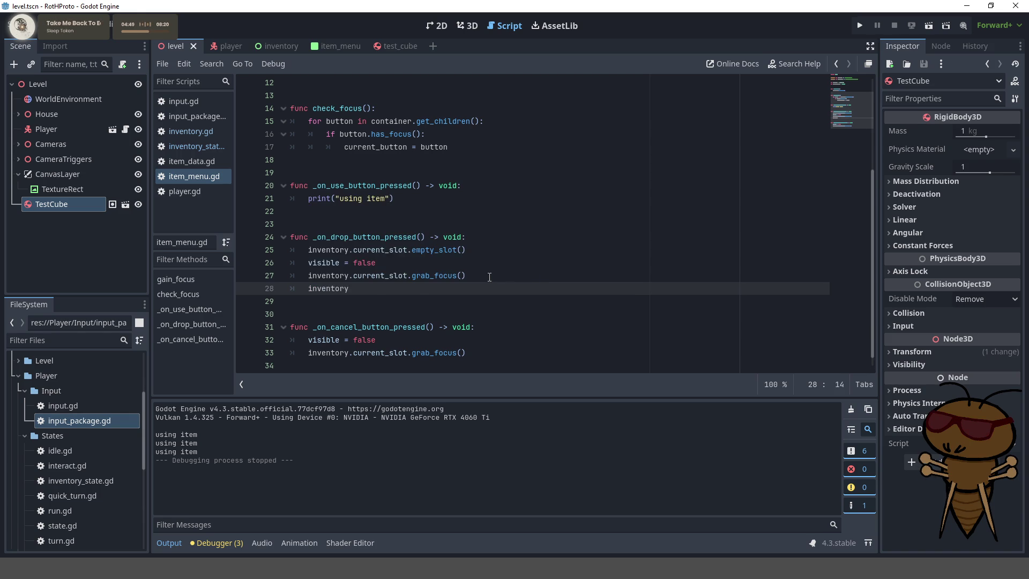
Complete the line as 'inventory.current_slot_empty = true' and save item_menu.gd.
{"action": "type", "text": ".c"}
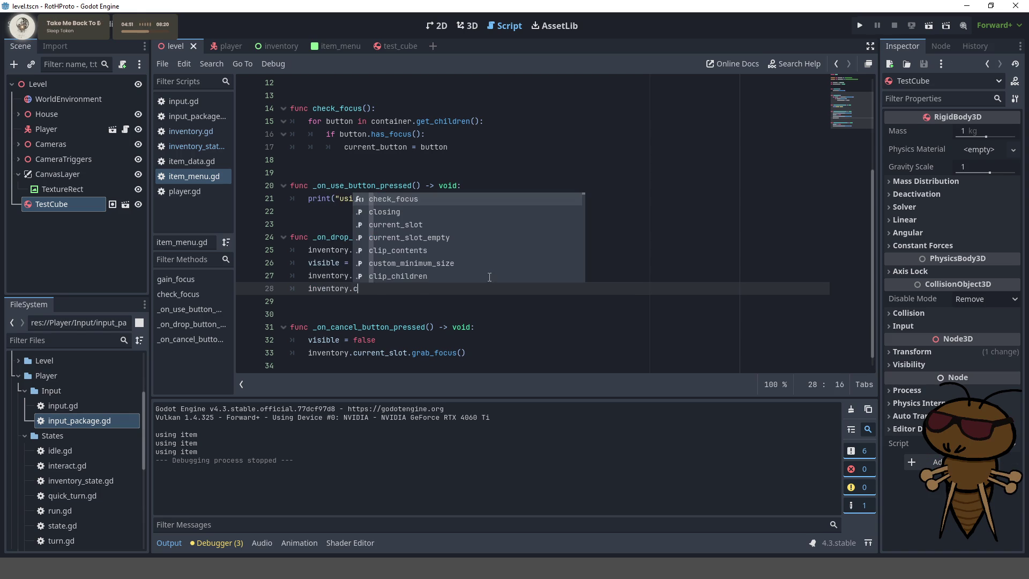
{"action": "type", "text": "uu"}
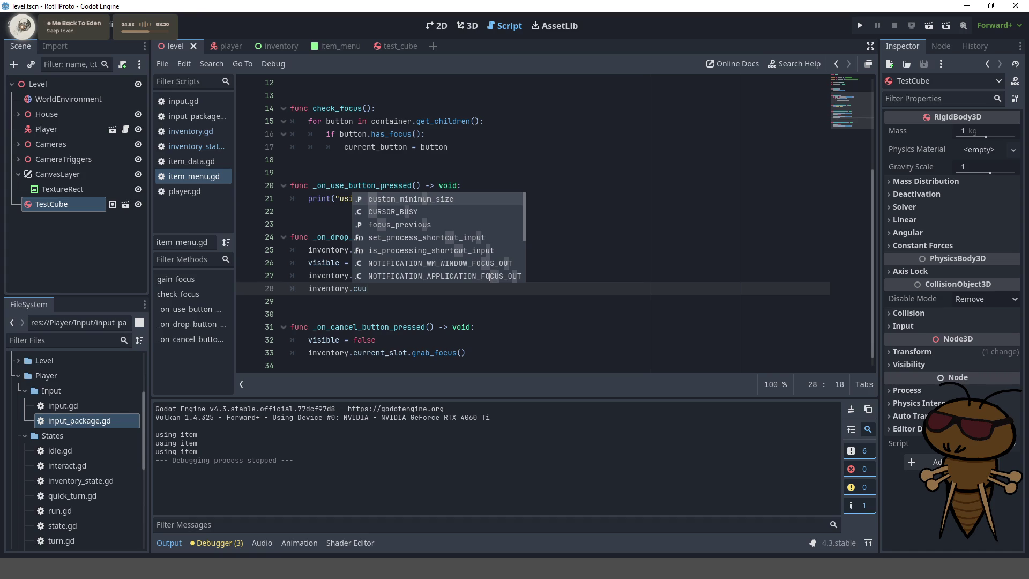
{"action": "key", "text": "BackSpace"}
{"action": "type", "text": "ee"}
{"action": "key", "text": "BackSpace"}
{"action": "key", "text": "BackSpace"}
{"action": "type", "text": "rr"}
{"action": "key", "text": "Down"}
{"action": "key", "text": "Return"}
{"action": "type", "text": "= tr"}
{"action": "key", "text": "Return"}
{"action": "left_click", "coordinate": [390, 250]}
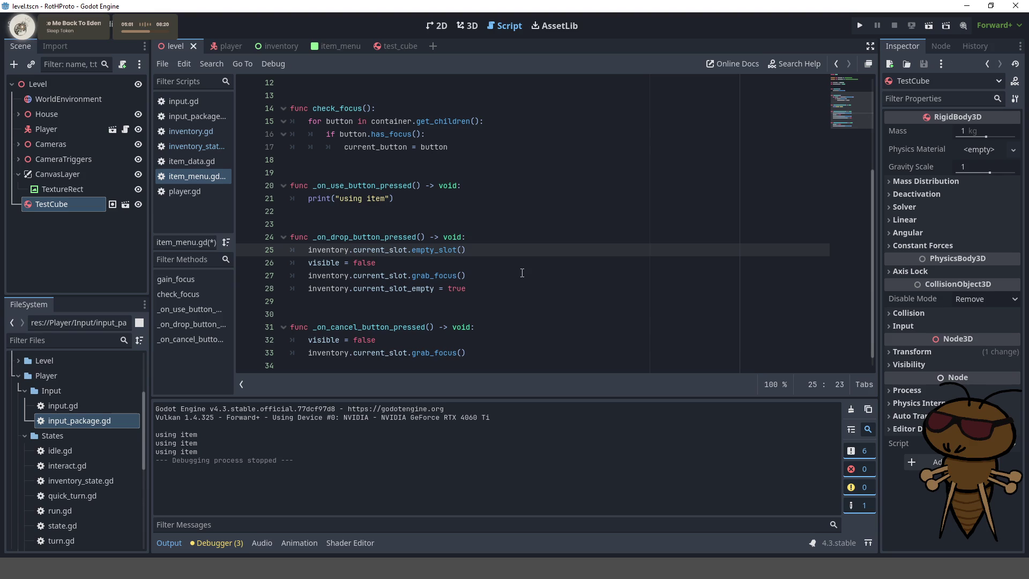
{"action": "left_click", "coordinate": [521, 263]}
{"action": "key", "text": "ctrl+s"}
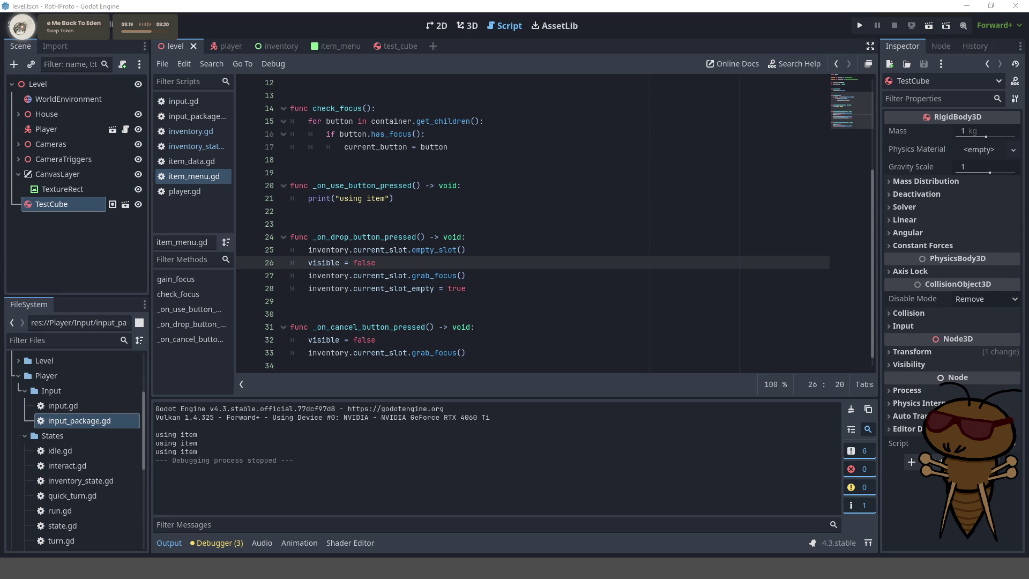
{"action": "left_click", "coordinate": [591, 252]}
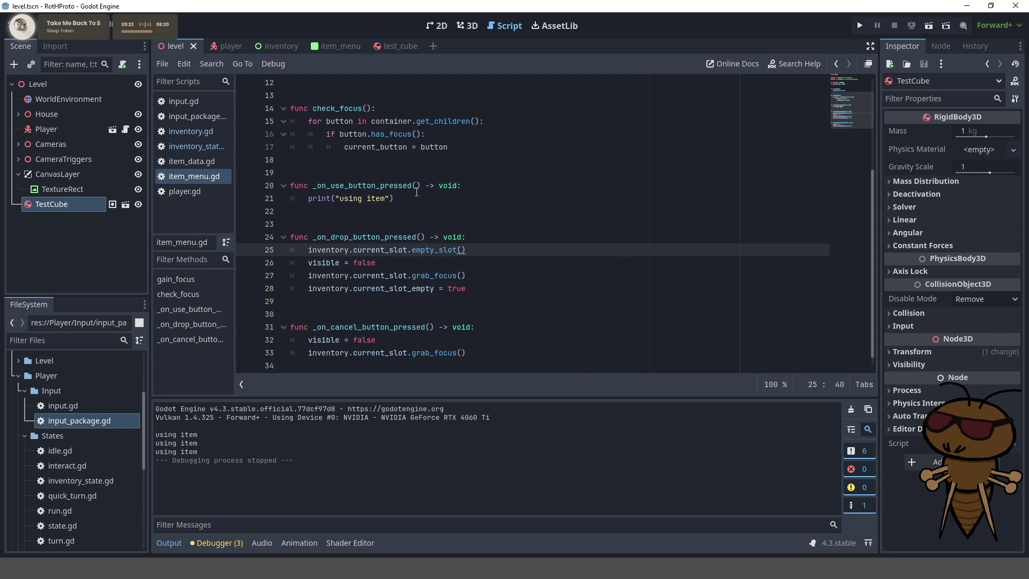
{"action": "left_click", "coordinate": [565, 185]}
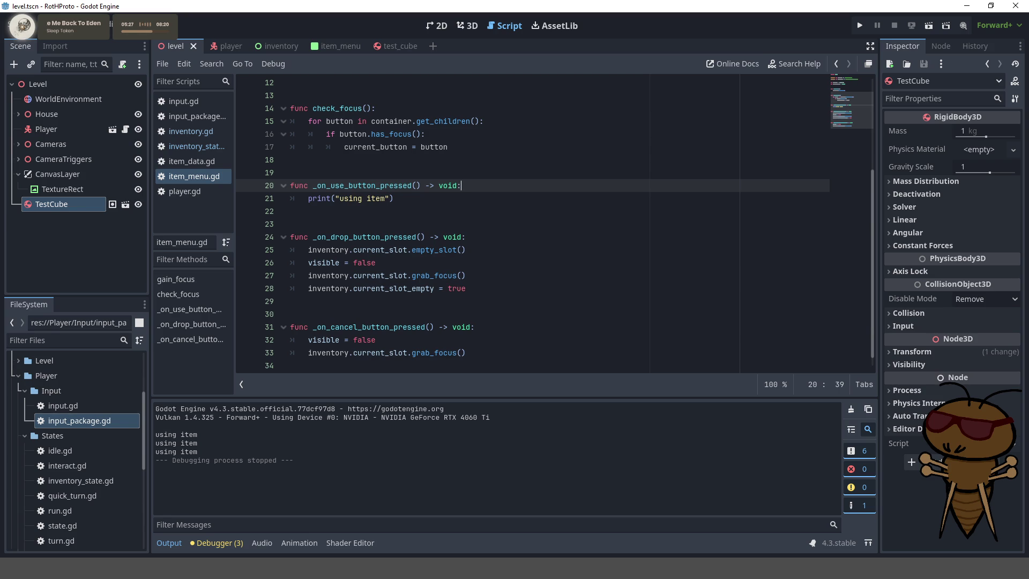
{"action": "left_click", "coordinate": [522, 223]}
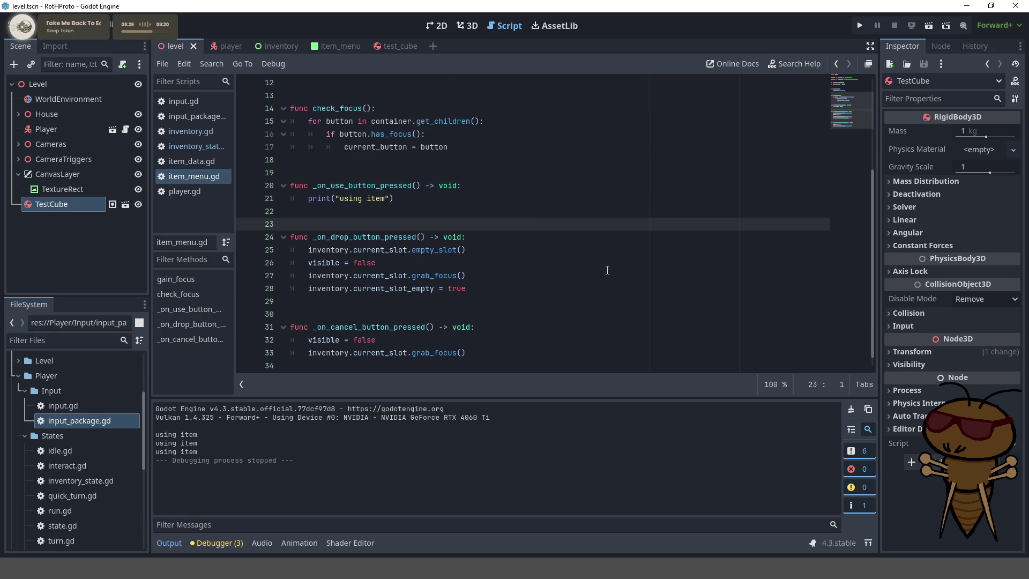
{"action": "left_click", "coordinate": [439, 185]}
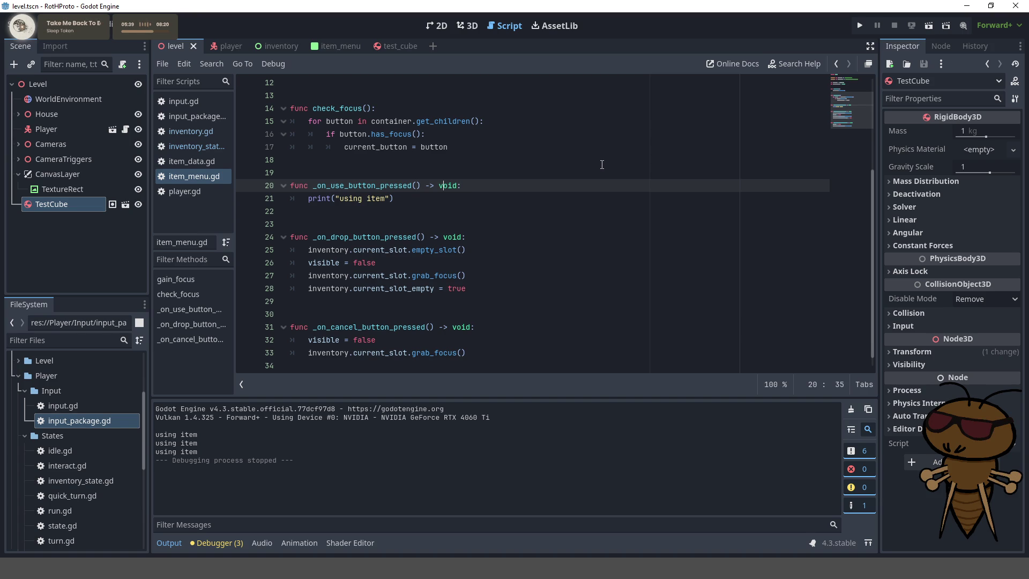
{"action": "left_click", "coordinate": [581, 164]}
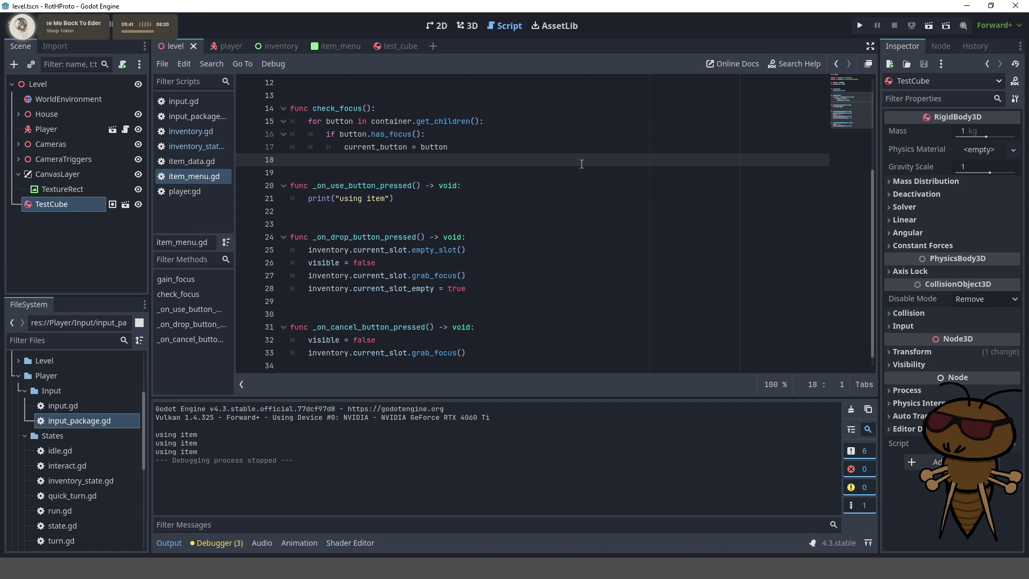
{"action": "scroll", "coordinate": [590, 214], "scroll_direction": "up", "scroll_amount": 2}
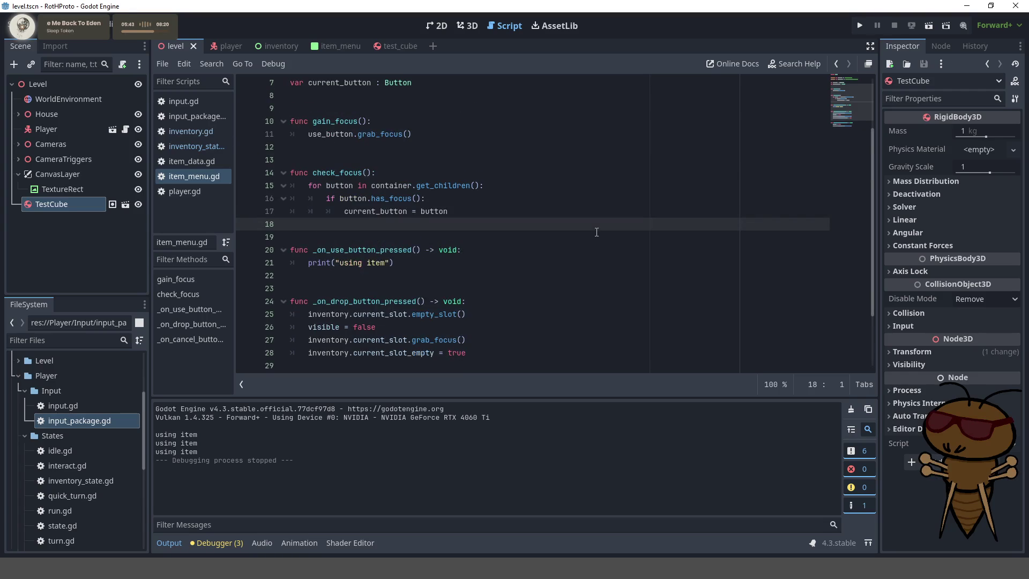
{"action": "left_click", "coordinate": [414, 249]}
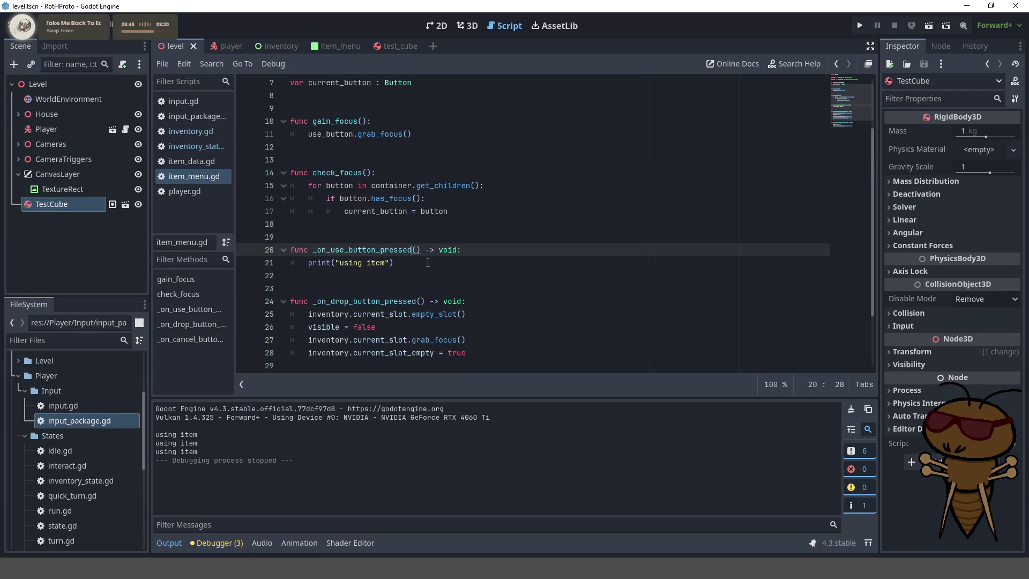
{"action": "left_click", "coordinate": [428, 262]}
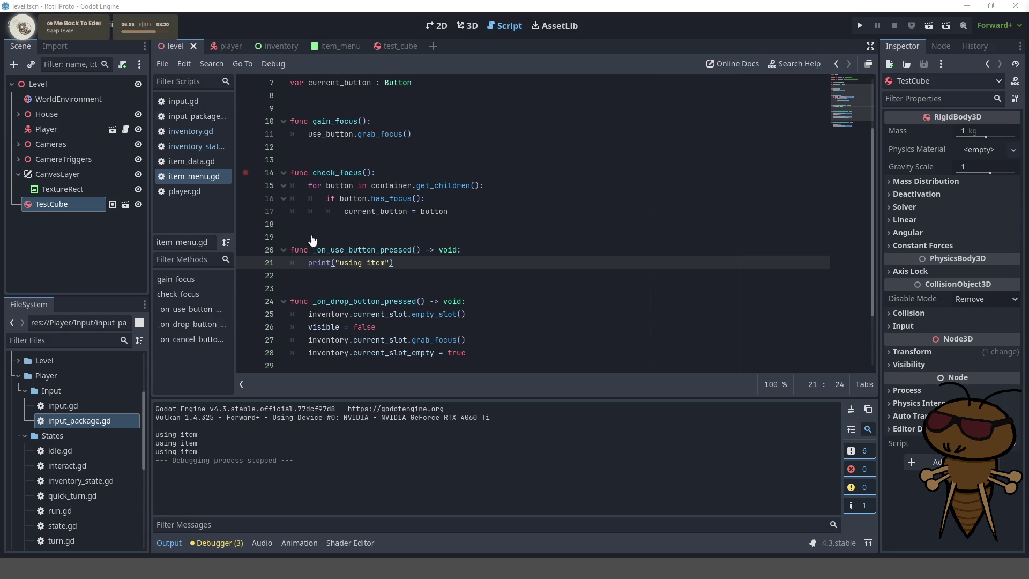
{"action": "left_click", "coordinate": [396, 143]}
{"action": "scroll", "coordinate": [438, 261], "scroll_direction": "up", "scroll_amount": 2}
{"action": "scroll", "coordinate": [469, 227], "scroll_direction": "down", "scroll_amount": 4}
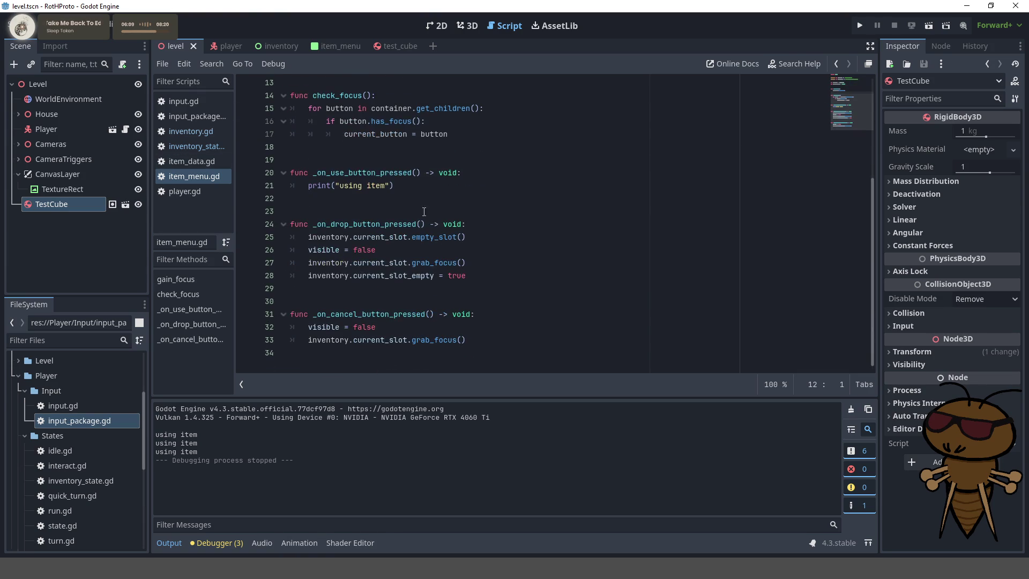
Add 'func use_item():' with a 'pass' body at the end of inventory.gd and save it.
{"action": "left_click", "coordinate": [181, 130]}
{"action": "scroll", "coordinate": [521, 255], "scroll_direction": "down", "scroll_amount": 8}
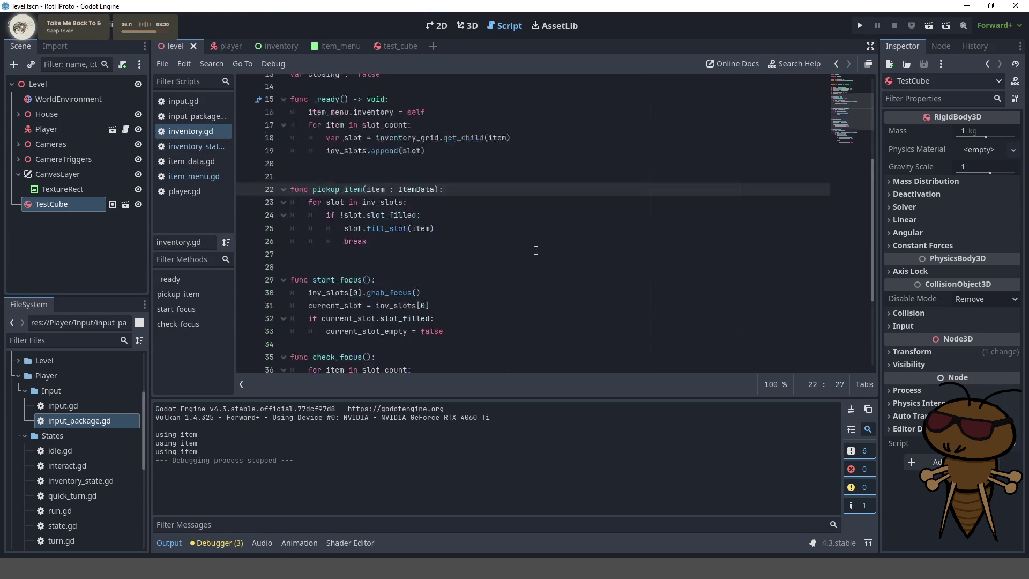
{"action": "left_click", "coordinate": [359, 349]}
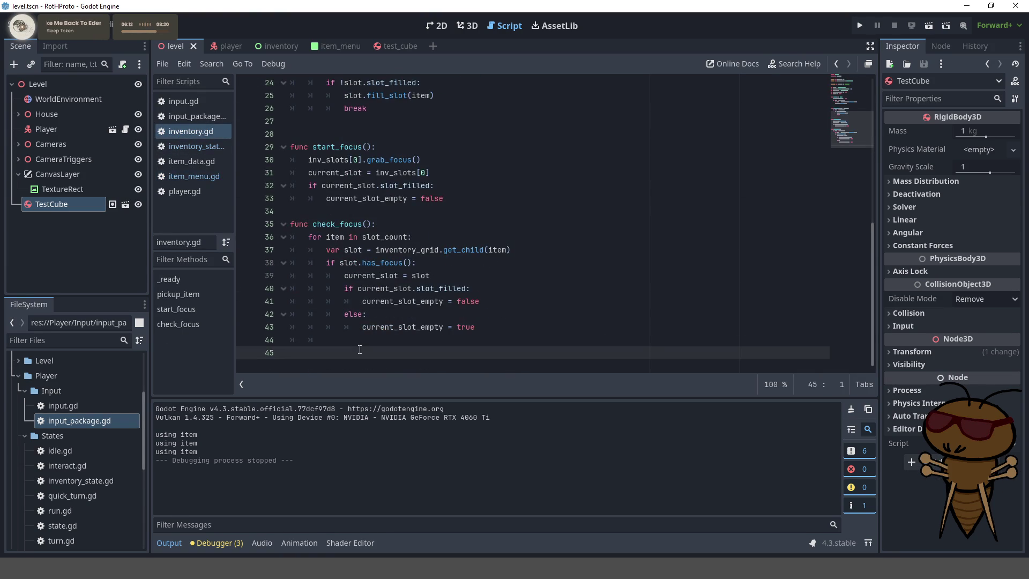
{"action": "key", "text": "Return"}
{"action": "type", "text": "func use"}
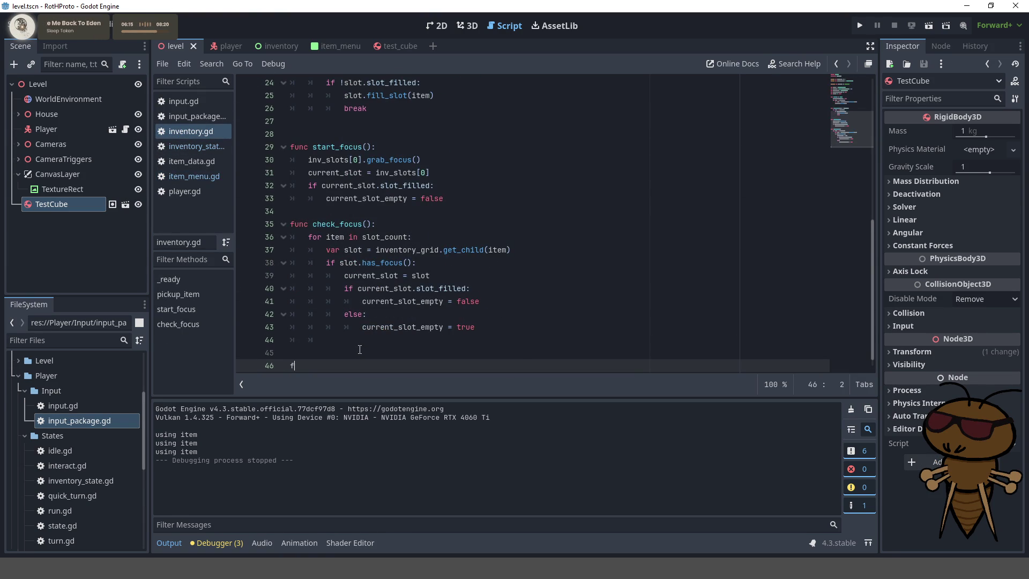
{"action": "type", "text": "_item"}
{"action": "type", "text": "():"}
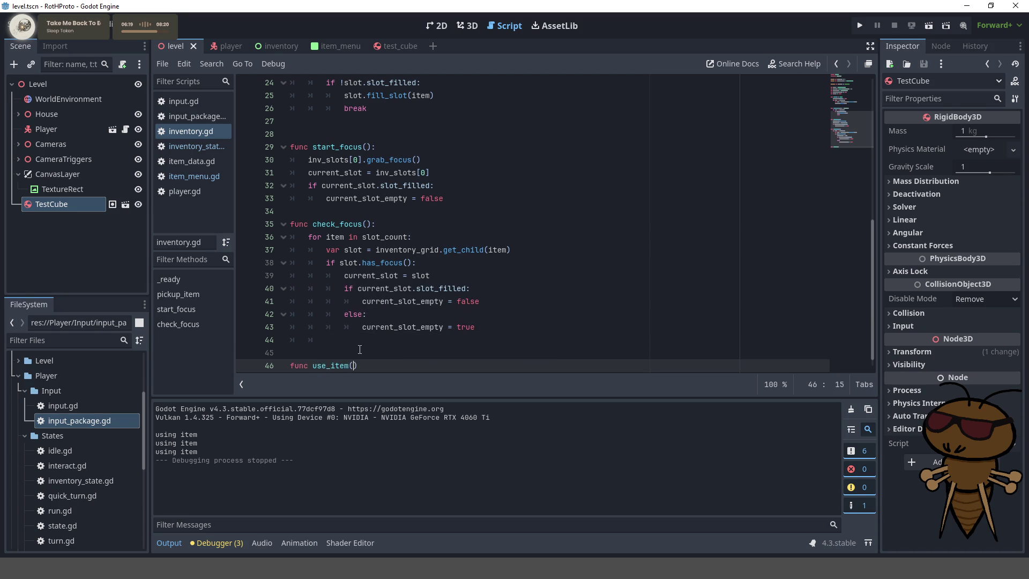
{"action": "key", "text": "Return"}
{"action": "type", "text": "pass"}
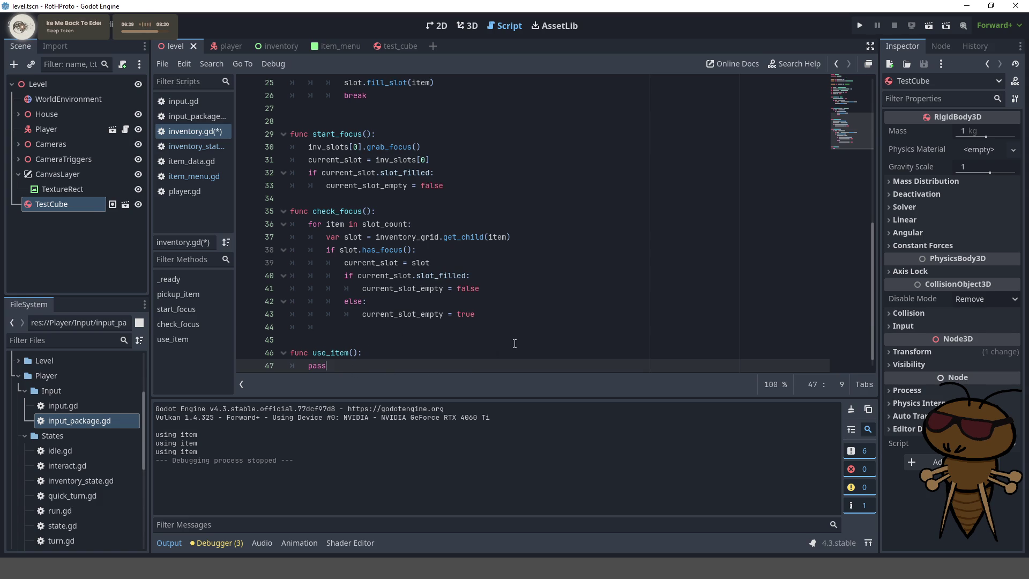
{"action": "scroll", "coordinate": [390, 341], "scroll_direction": "down", "scroll_amount": 1}
{"action": "left_click", "coordinate": [397, 328]}
{"action": "key", "text": "ctrl+s"}
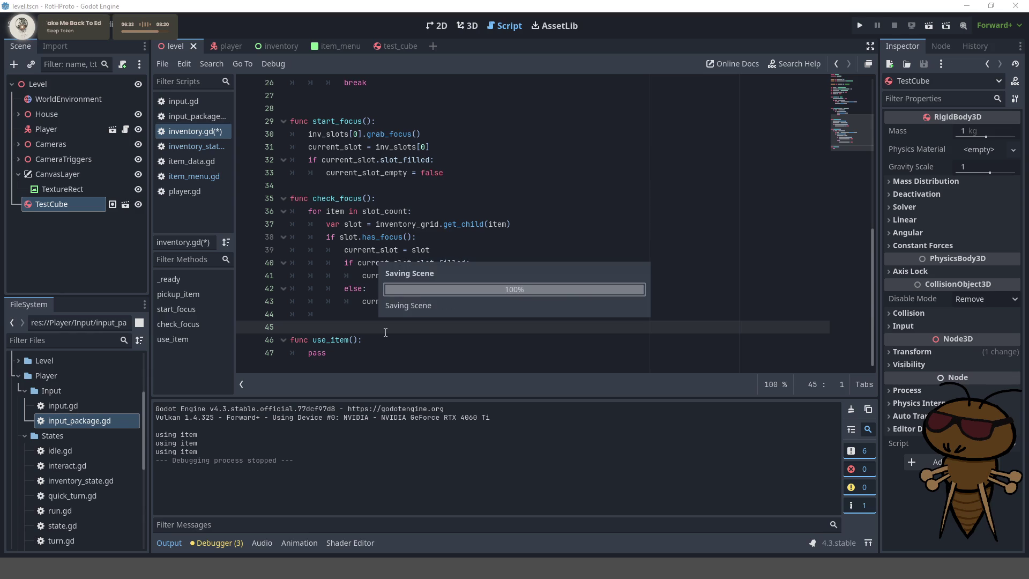
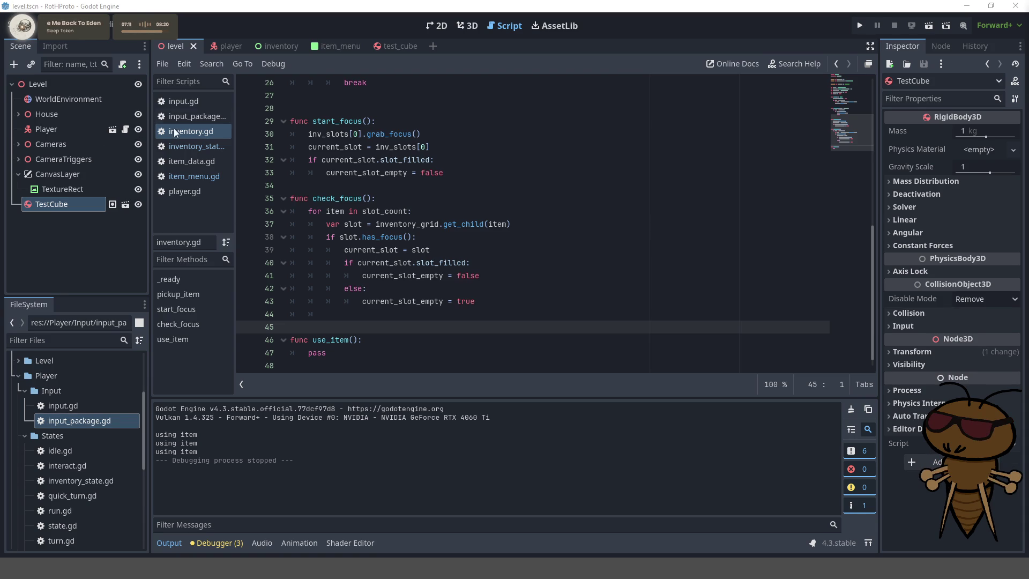
Start a new scene with a Panel as its root node.
{"action": "left_click", "coordinate": [433, 47]}
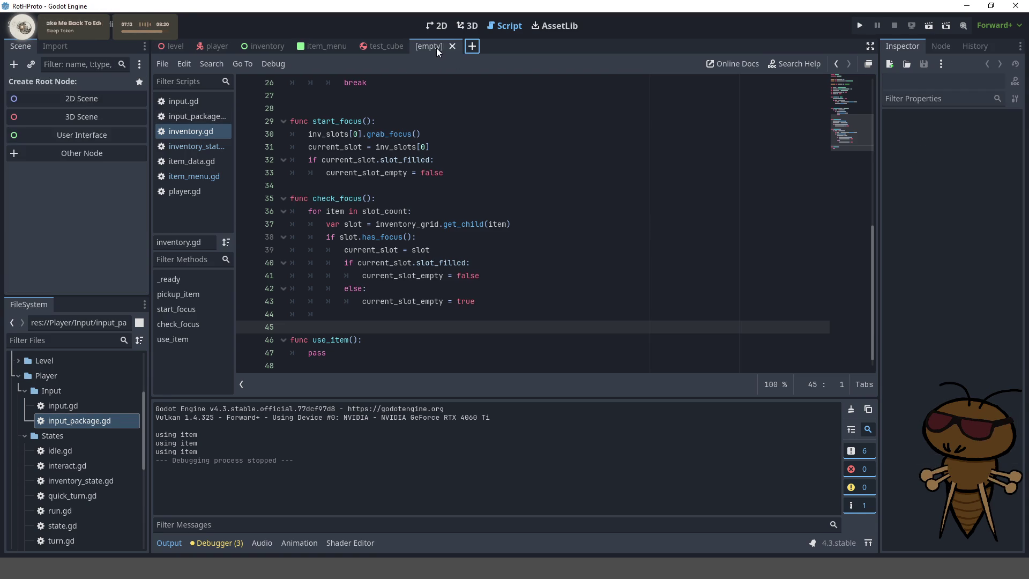
{"action": "left_click", "coordinate": [76, 154]}
{"action": "type", "text": "pan"}
{"action": "key", "text": "Return"}
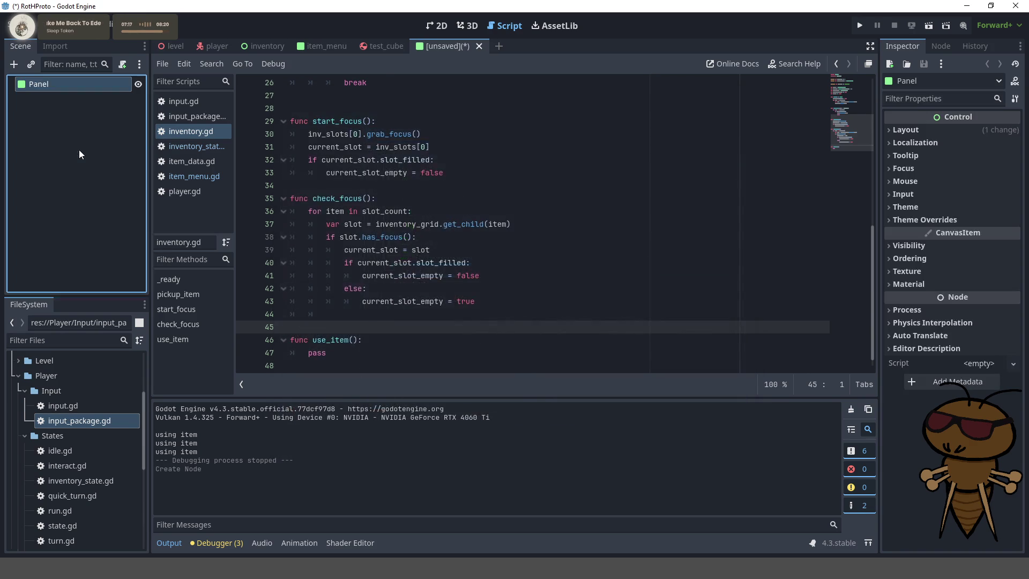
Rename the Panel root node to ItemDescription.
{"action": "double_click", "coordinate": [48, 84]}
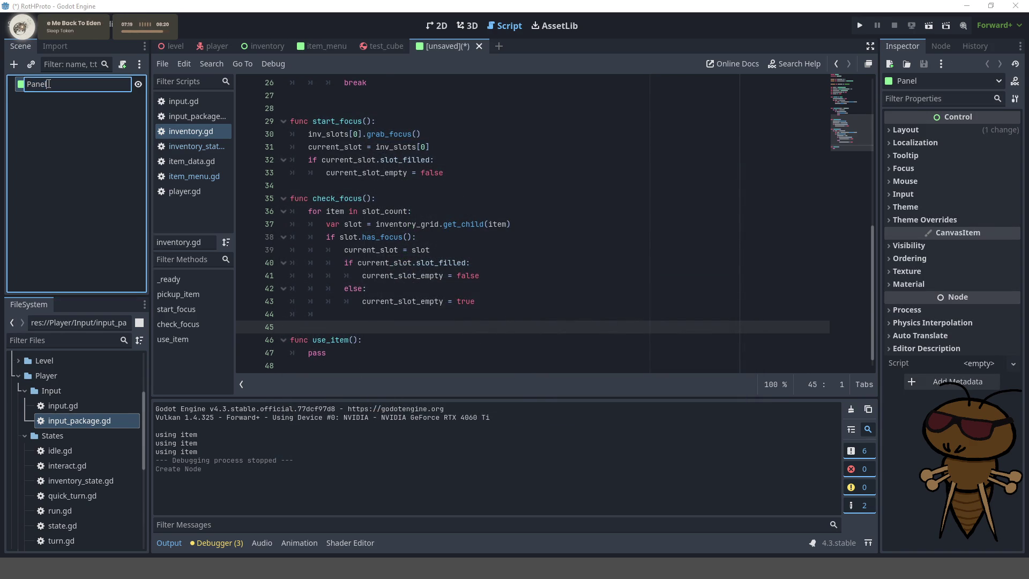
{"action": "key", "text": "BackSpace"}
{"action": "type", "text": "ItemDesc"}
{"action": "type", "text": "ription"}
{"action": "key", "text": "Return"}
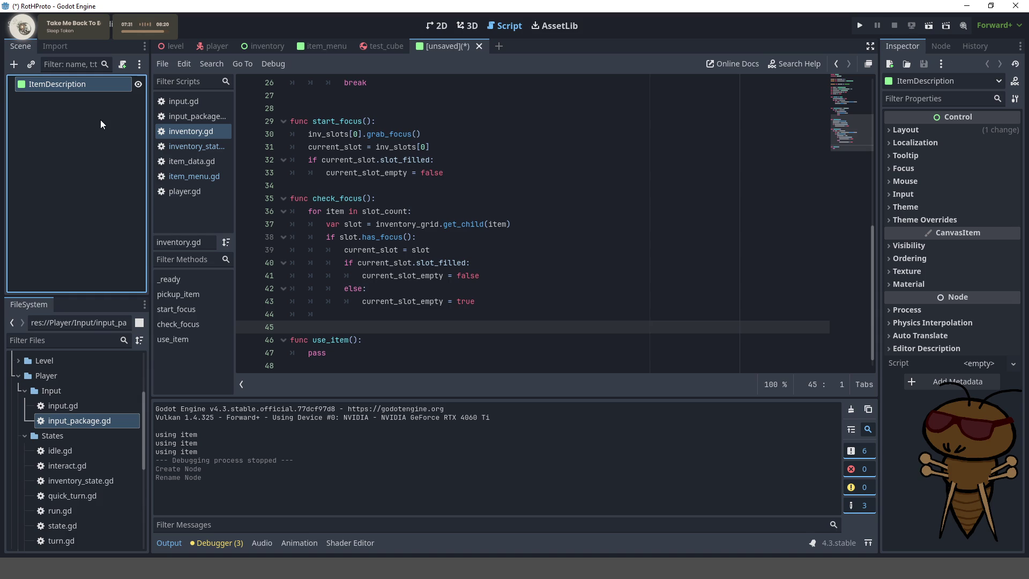
Add a VBoxContainer under ItemDescription and a Label inside the VBoxContainer.
{"action": "left_click", "coordinate": [18, 68]}
{"action": "type", "text": "v"}
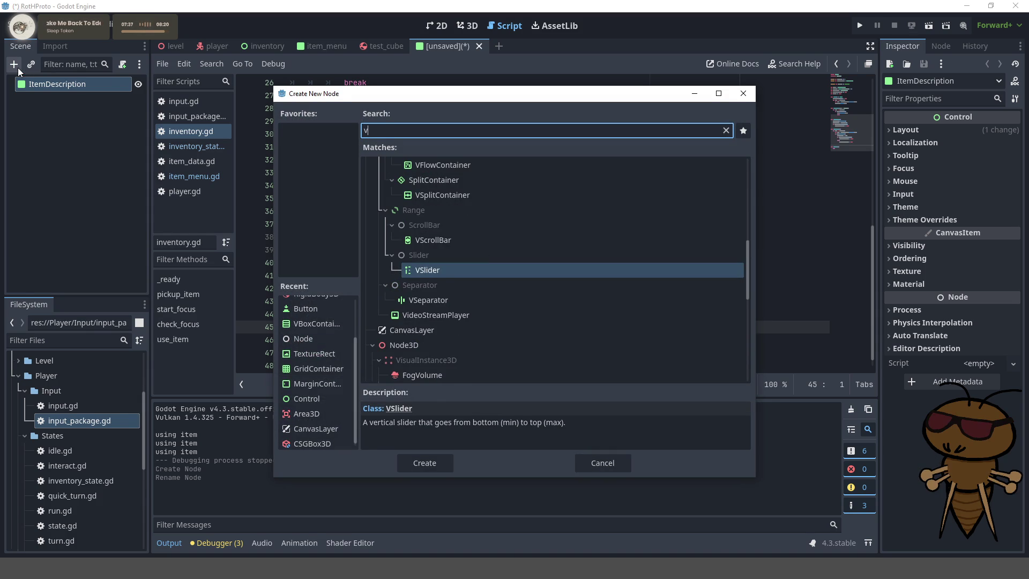
{"action": "type", "text": "box"}
{"action": "key", "text": "Return"}
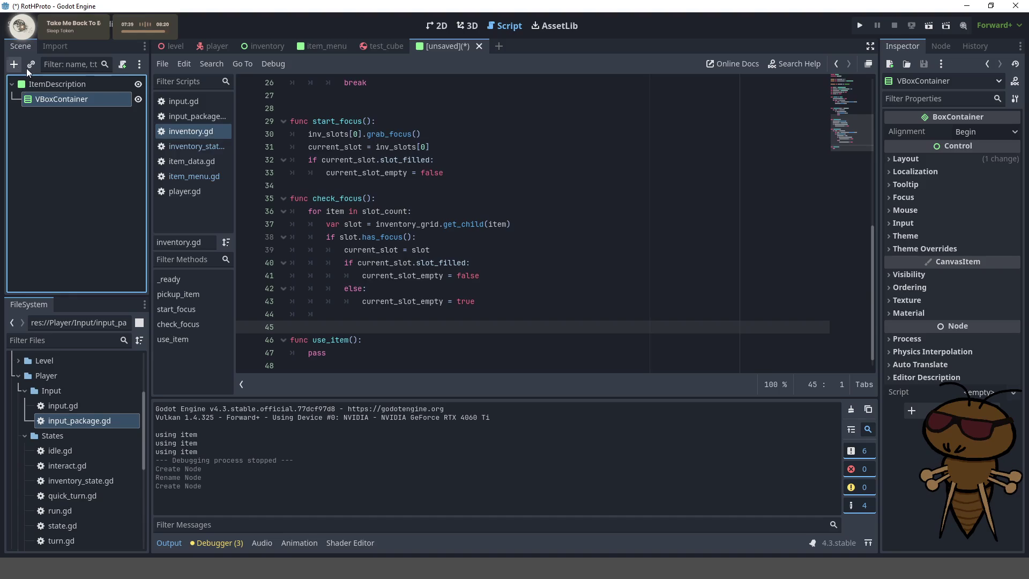
{"action": "left_click", "coordinate": [10, 65]}
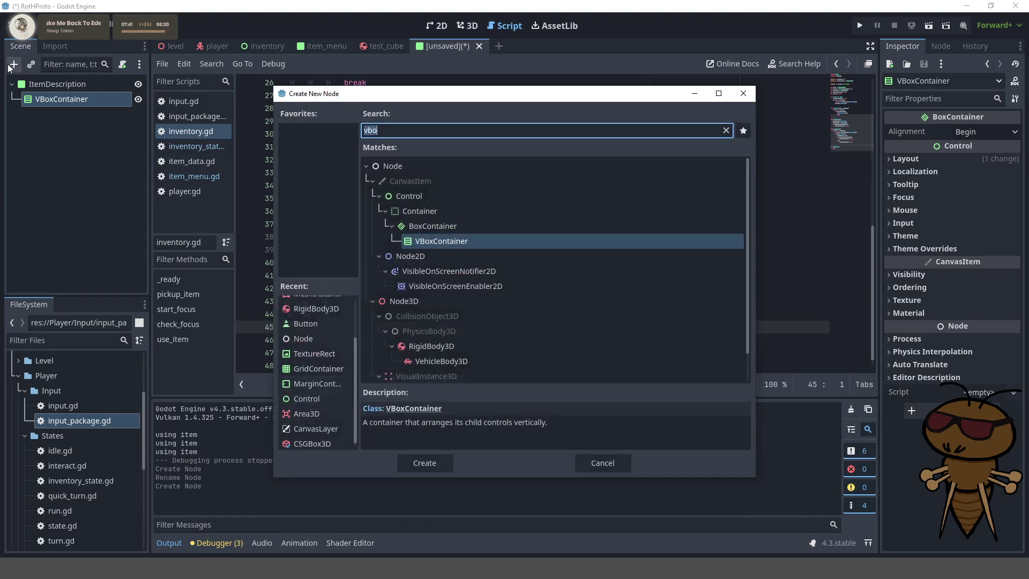
{"action": "type", "text": "lab"}
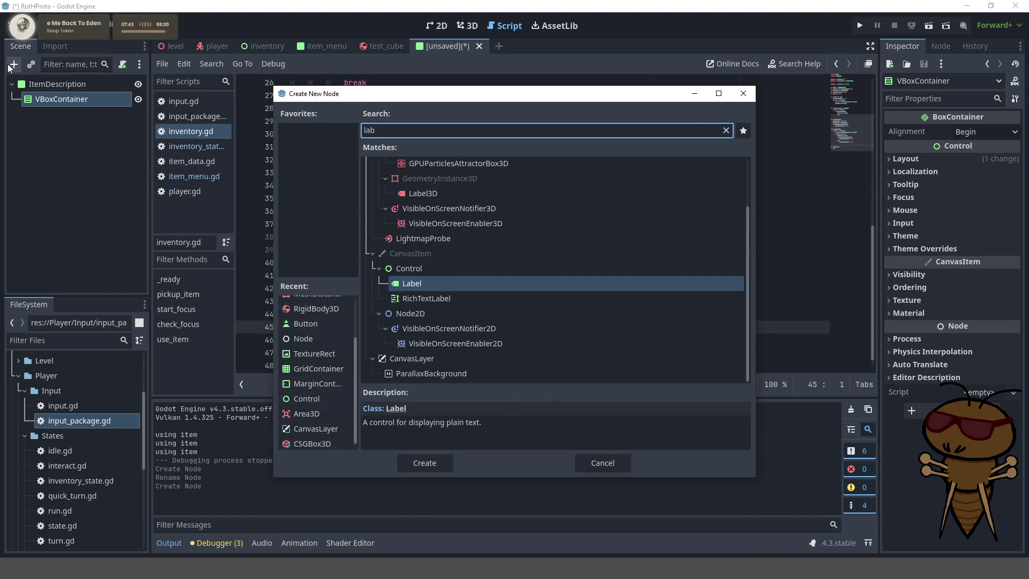
{"action": "key", "text": "Return"}
Rename the new Label to ItemName.
{"action": "double_click", "coordinate": [77, 114]}
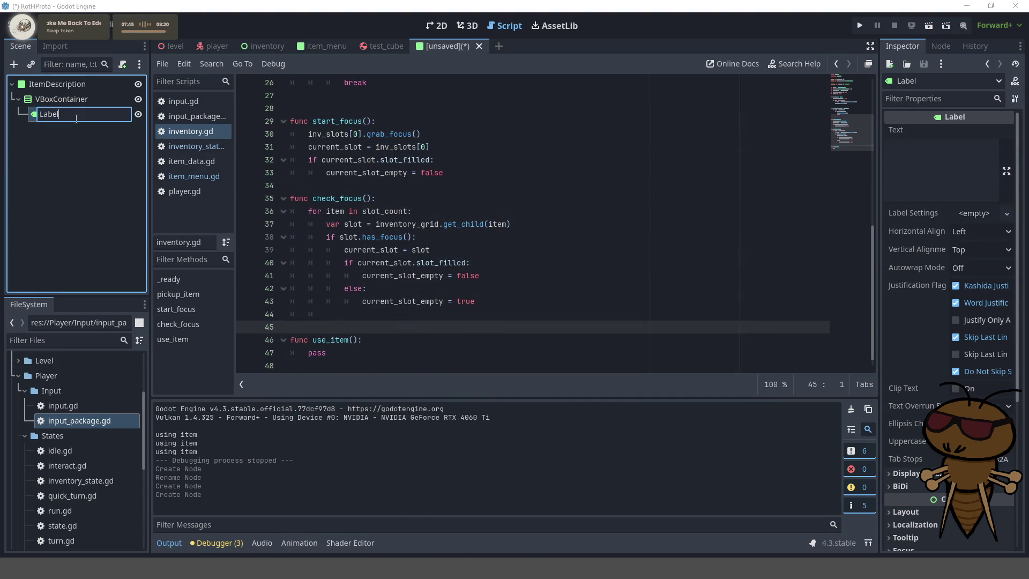
{"action": "key", "text": "BackSpace"}
{"action": "key", "text": "BackSpace"}
{"action": "key", "text": "BackSpace"}
{"action": "type", "text": "ItemName"}
{"action": "key", "text": "Return"}
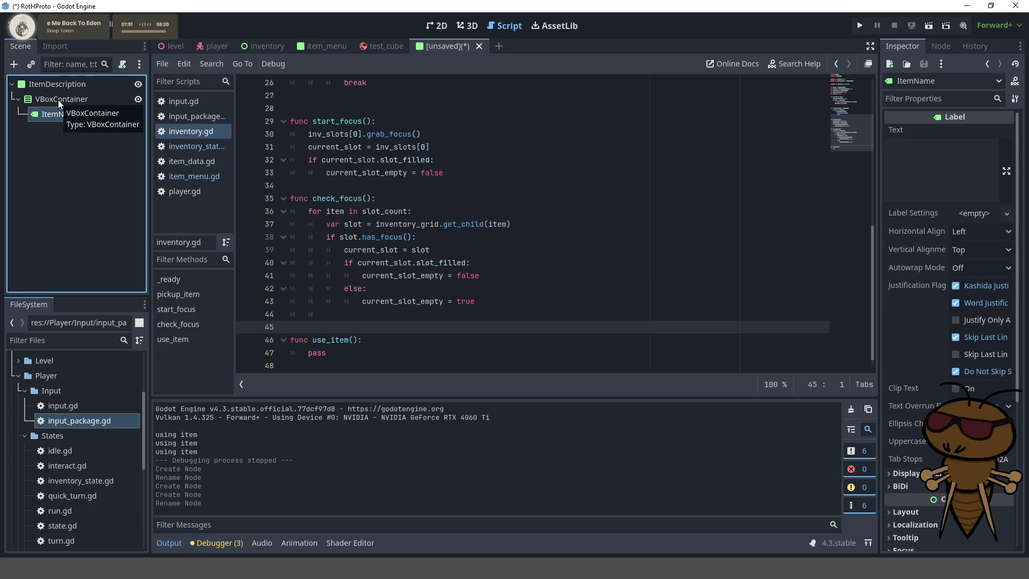
Duplicate the ItemName label and rename the copy to ItemDescript.
{"action": "key", "text": "ctrl+d"}
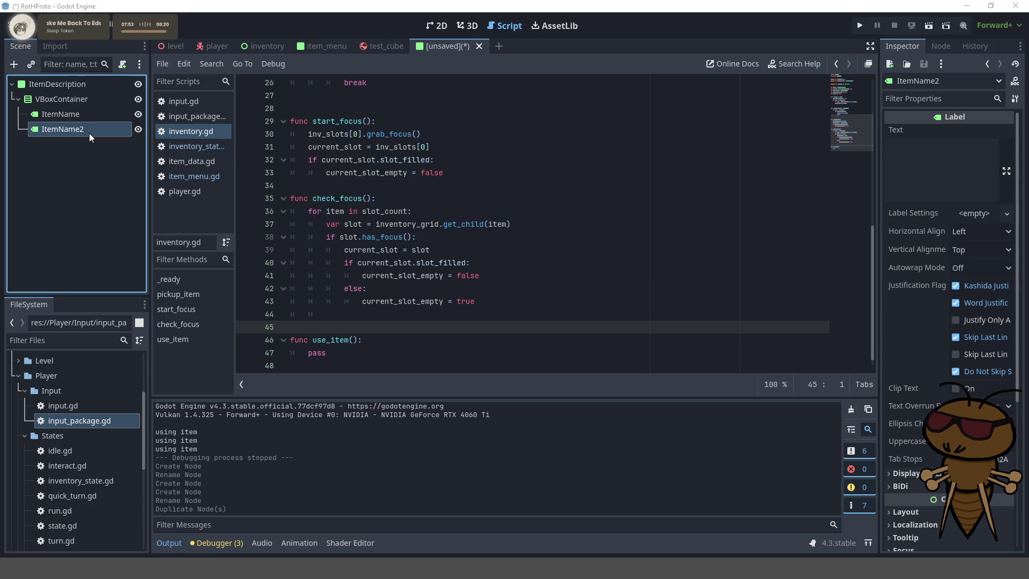
{"action": "double_click", "coordinate": [89, 132]}
{"action": "type", "text": "ItemNa"}
{"action": "key", "text": "BackSpace"}
{"action": "key", "text": "BackSpace"}
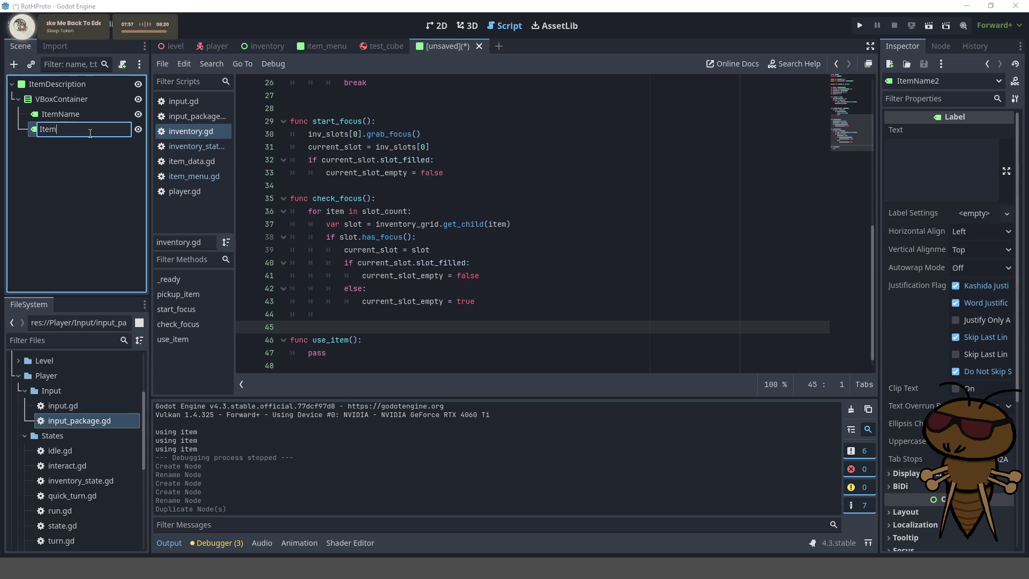
{"action": "type", "text": "de"}
{"action": "key", "text": "BackSpace"}
{"action": "key", "text": "BackSpace"}
{"action": "type", "text": "Desc"}
{"action": "type", "text": "rip"}
{"action": "key", "text": "Return"}
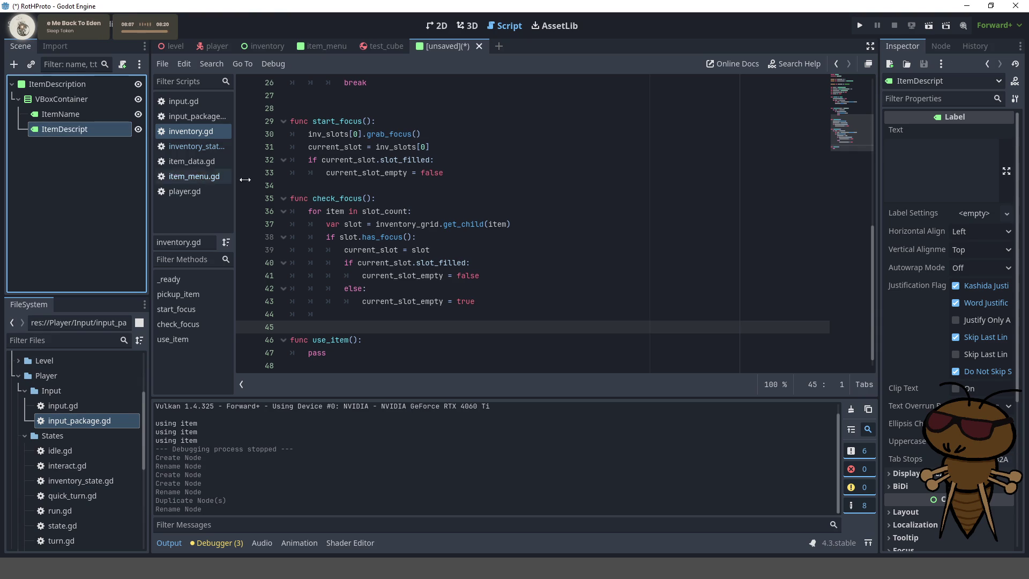
Save the scene as item_description.tscn in the res://UI folder.
{"action": "left_click", "coordinate": [424, 203]}
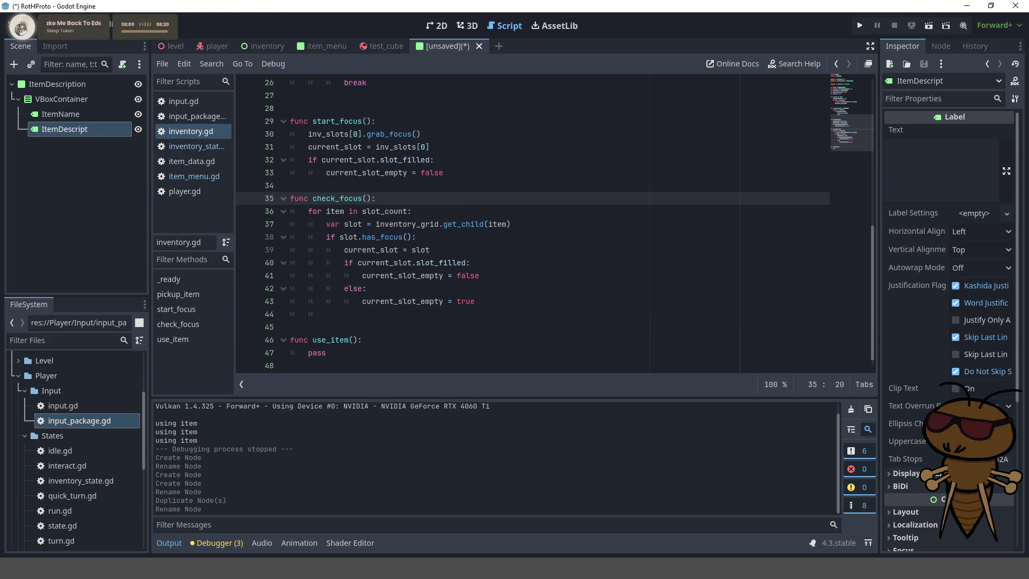
{"action": "left_click", "coordinate": [444, 173]}
{"action": "key", "text": "ctrl+s"}
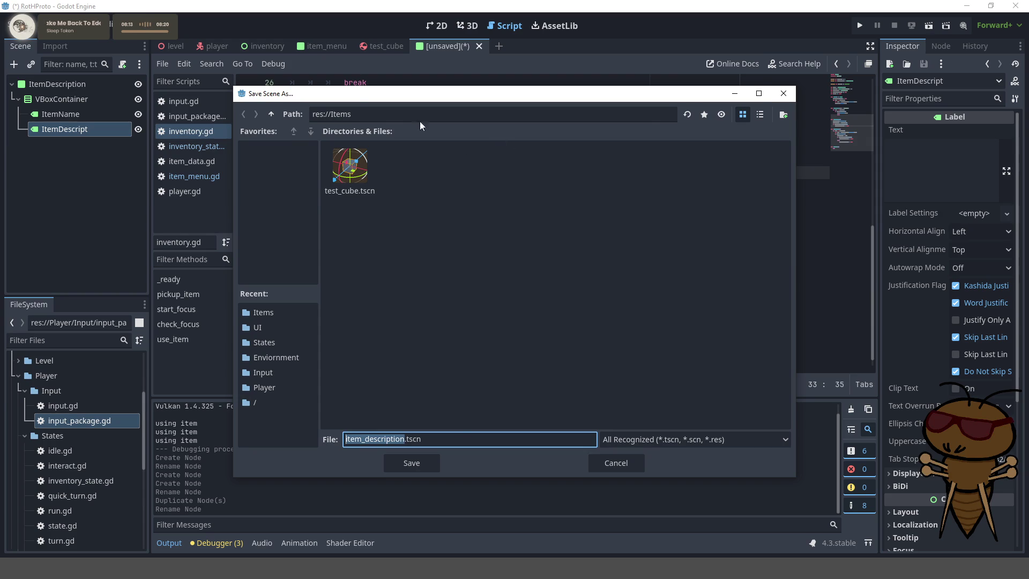
{"action": "left_click", "coordinate": [271, 113]}
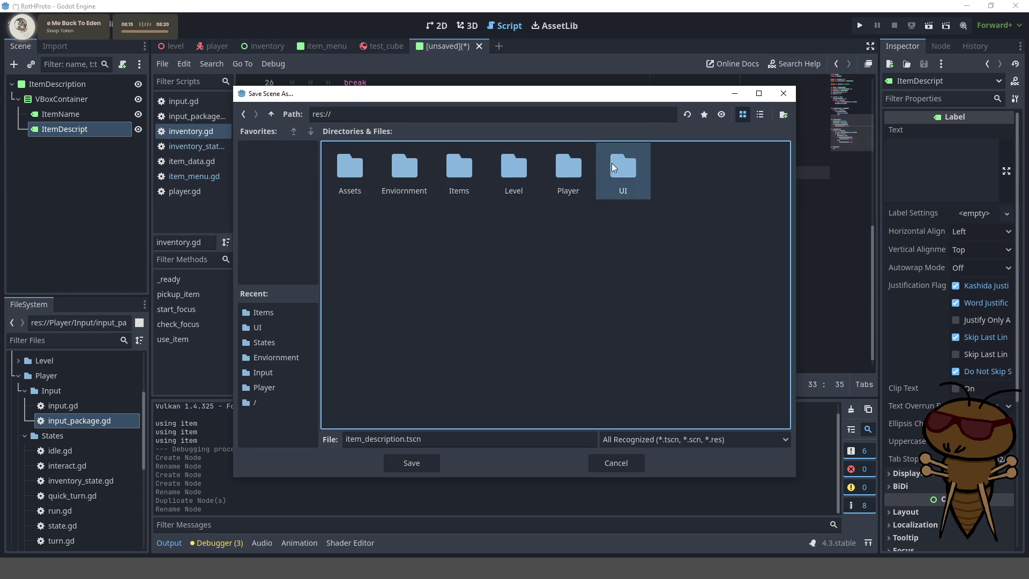
{"action": "double_click", "coordinate": [612, 163]}
{"action": "left_click", "coordinate": [419, 462]}
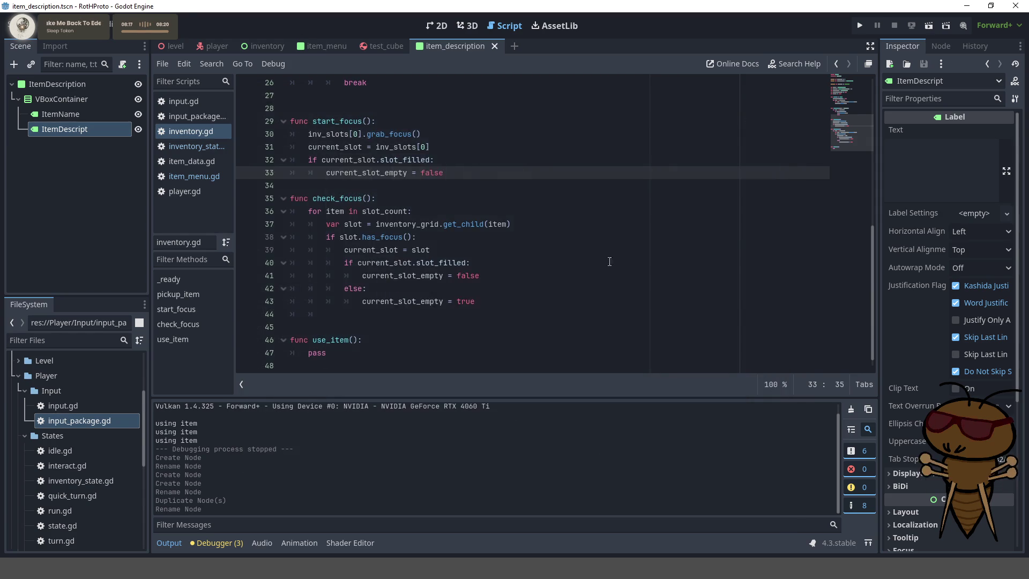
{"action": "left_click", "coordinate": [613, 241]}
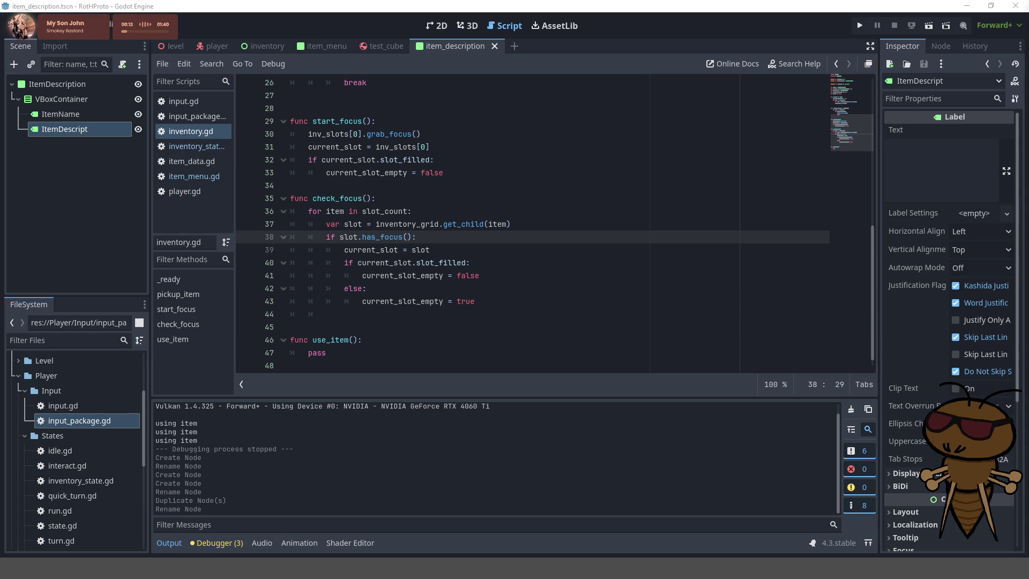
Attach a new item_description.gd script to the ItemDescription root node.
{"action": "left_click", "coordinate": [49, 88]}
{"action": "left_click", "coordinate": [123, 65]}
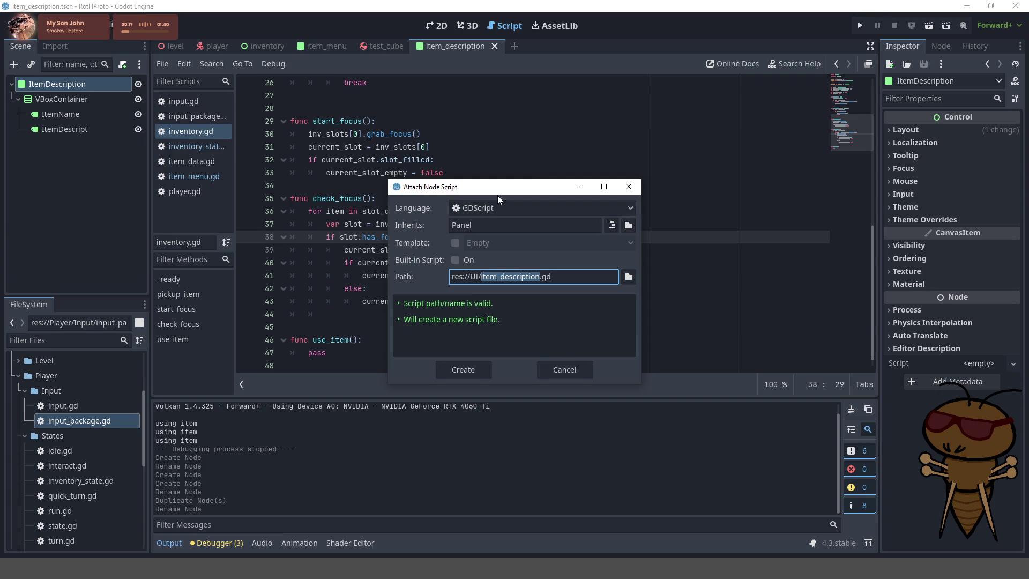
{"action": "left_click", "coordinate": [478, 365]}
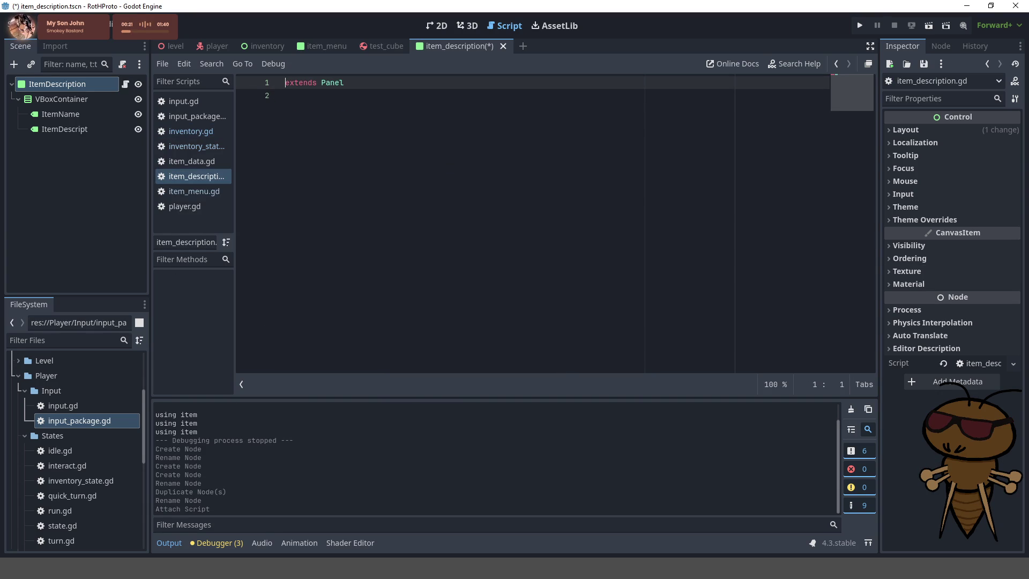
{"action": "left_click", "coordinate": [386, 106]}
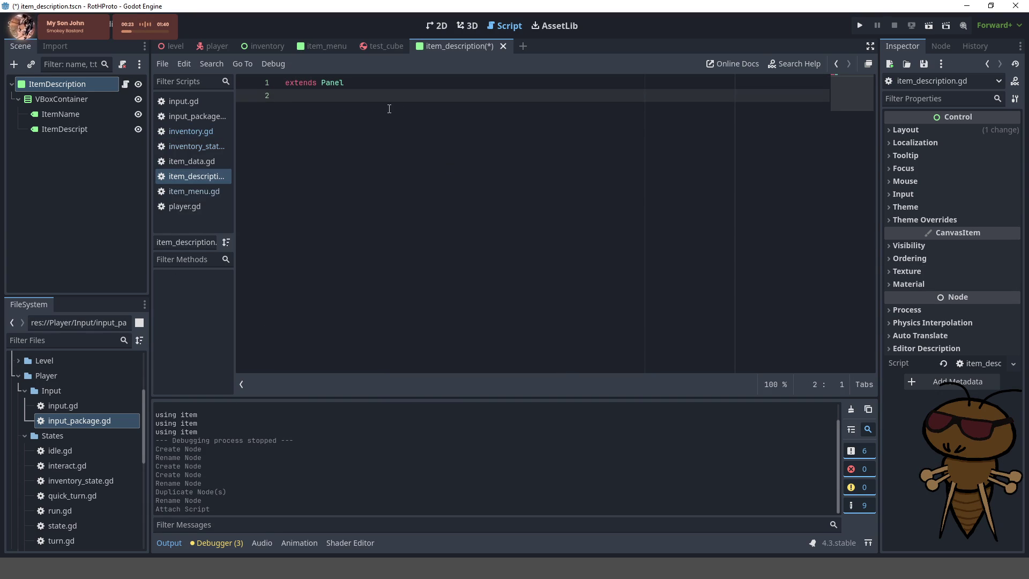
{"action": "key", "text": "Return"}
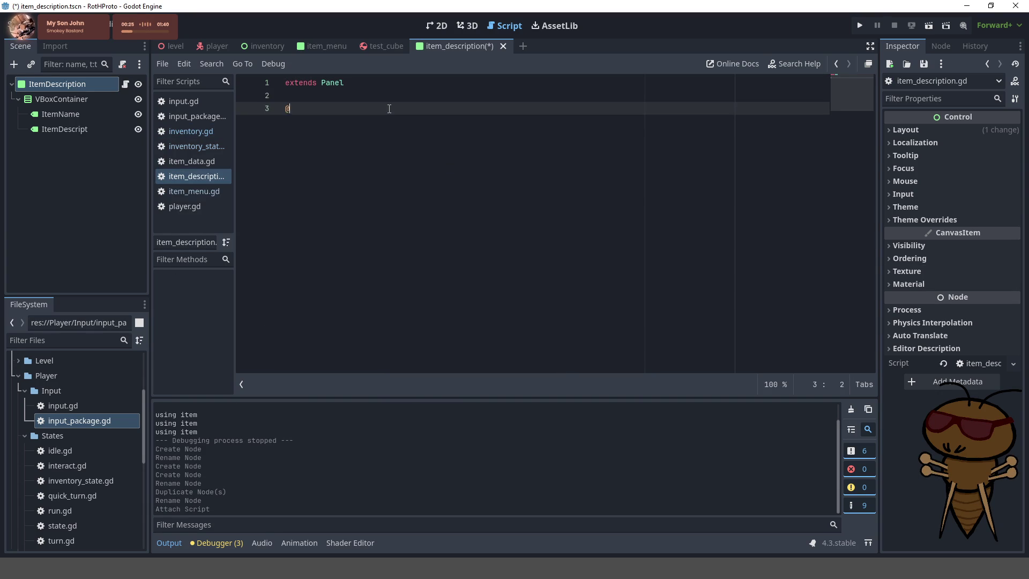
{"action": "type", "text": "@onre"}
{"action": "key", "text": "Return"}
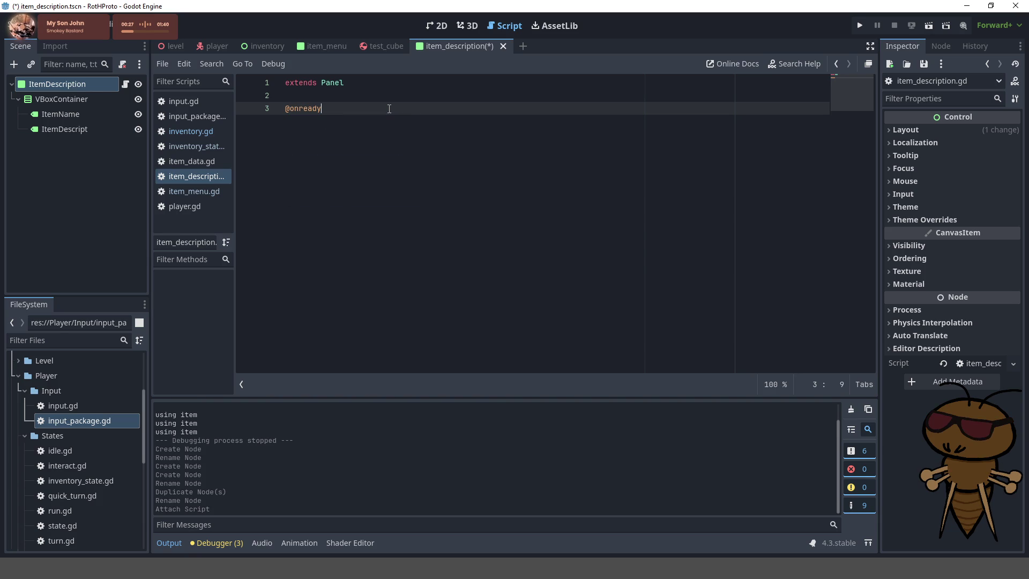
{"action": "type", "text": "var i"}
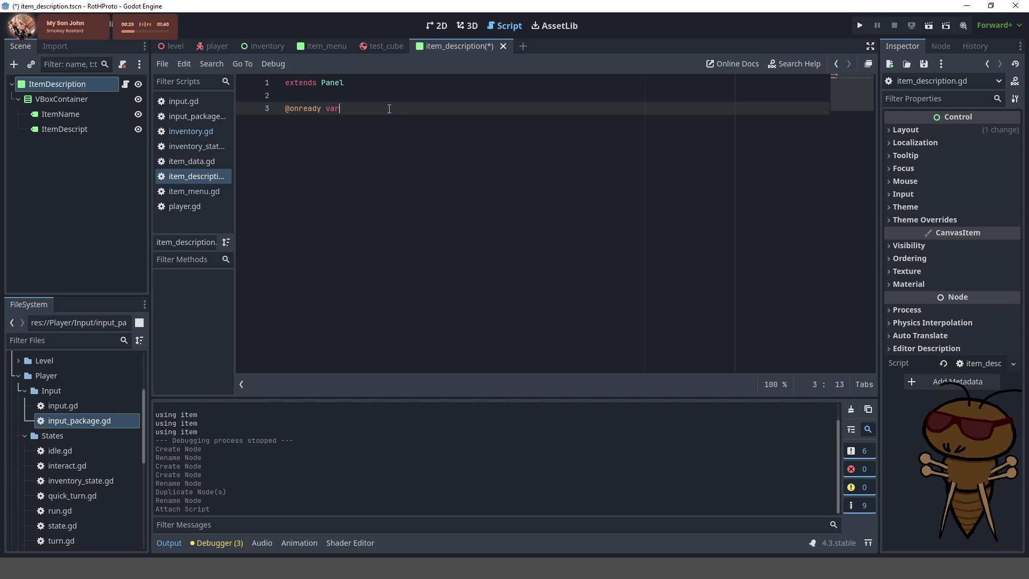
{"action": "type", "text": "tem_"}
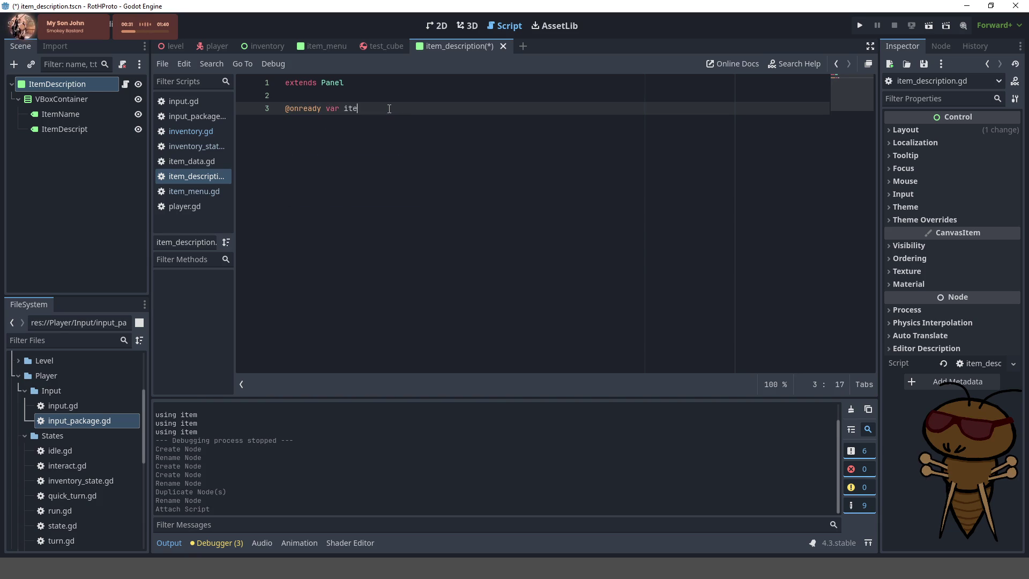
{"action": "type", "text": "name = "}
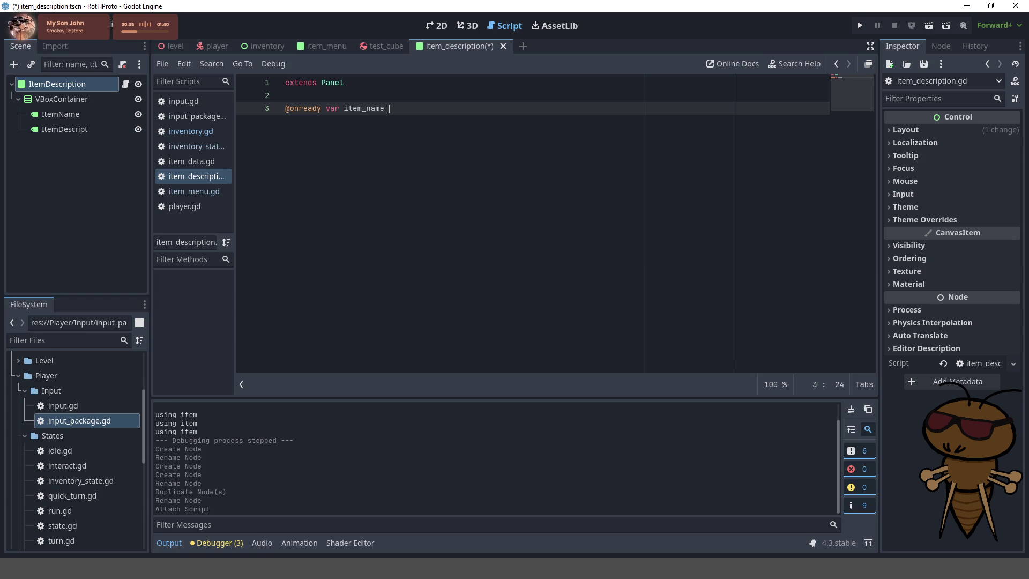
{"action": "type", "text": "$Ite"}
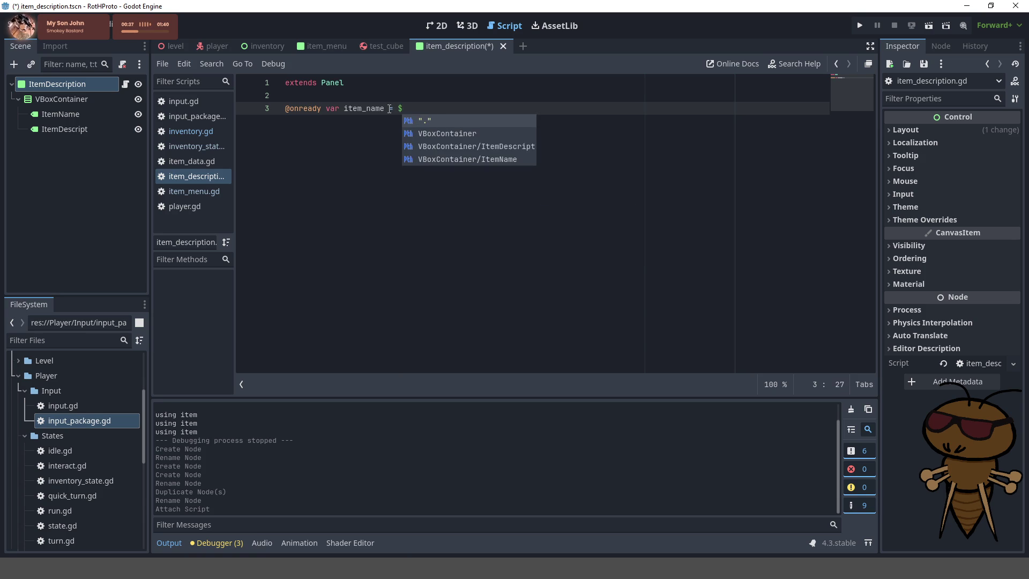
{"action": "key", "text": "Down"}
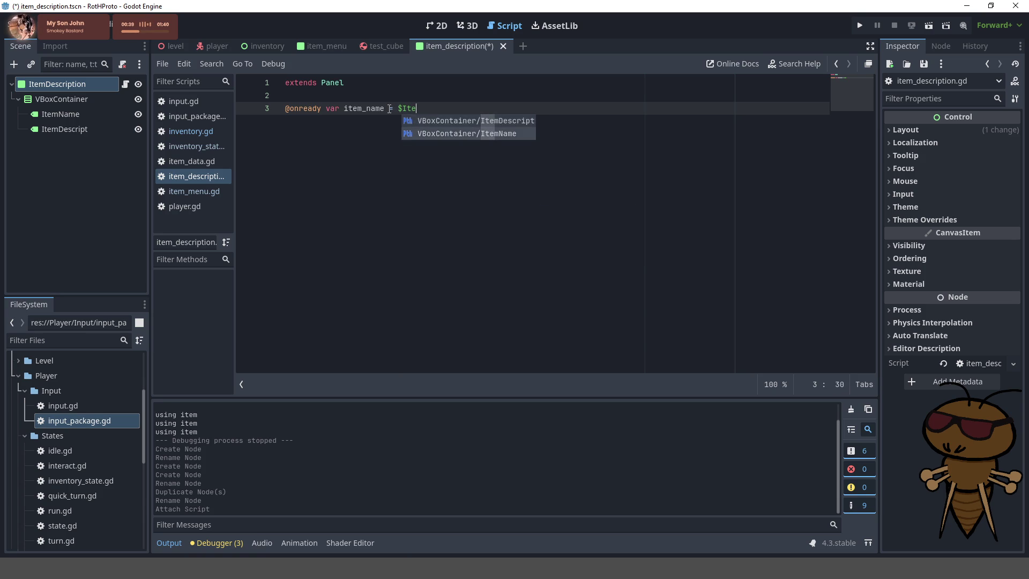
{"action": "key", "text": "Return"}
{"action": "key", "text": "Return"}
{"action": "type", "text": "@onre"}
{"action": "key", "text": "Return"}
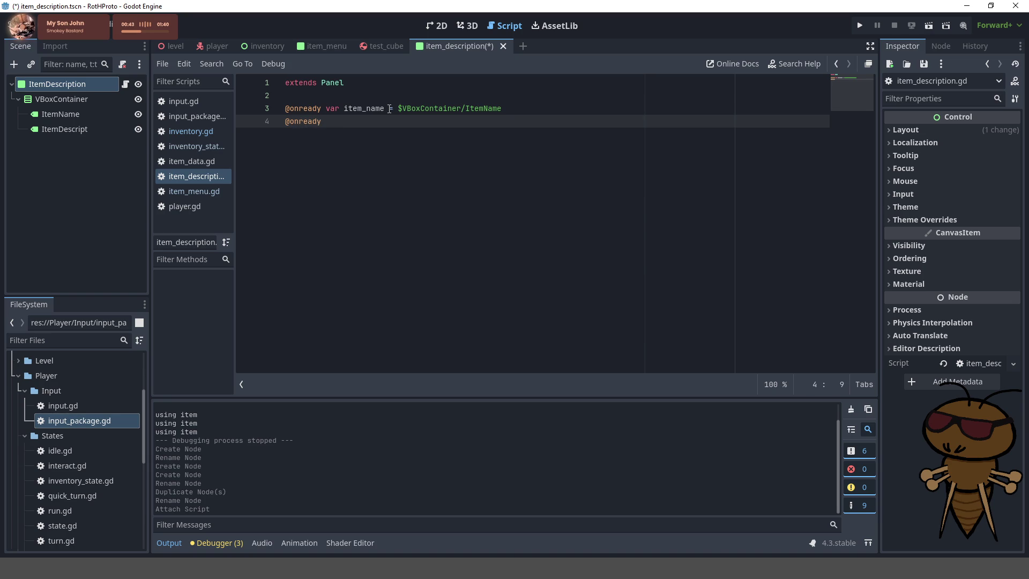
{"action": "type", "text": "var item_"}
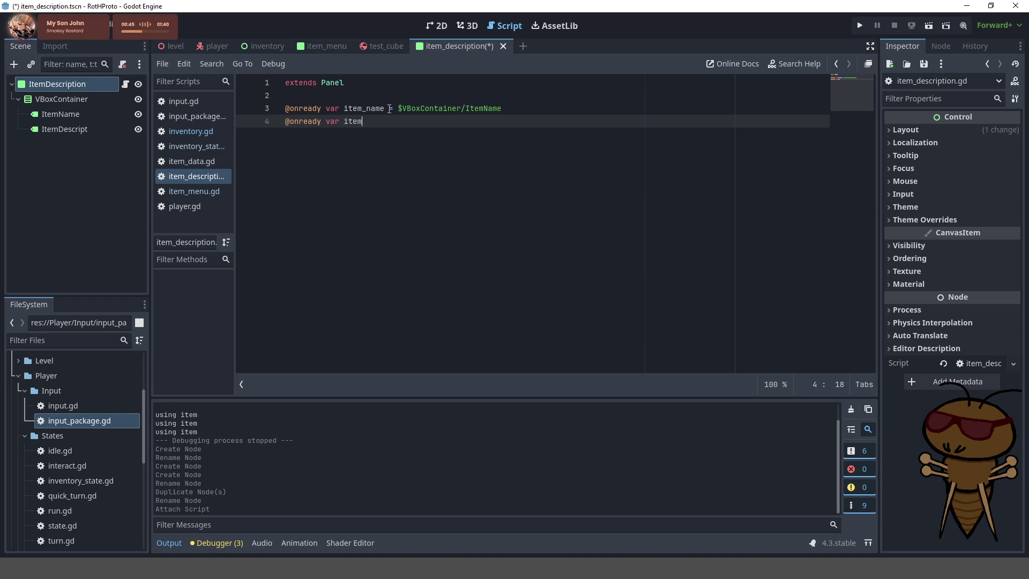
{"action": "type", "text": "descr"}
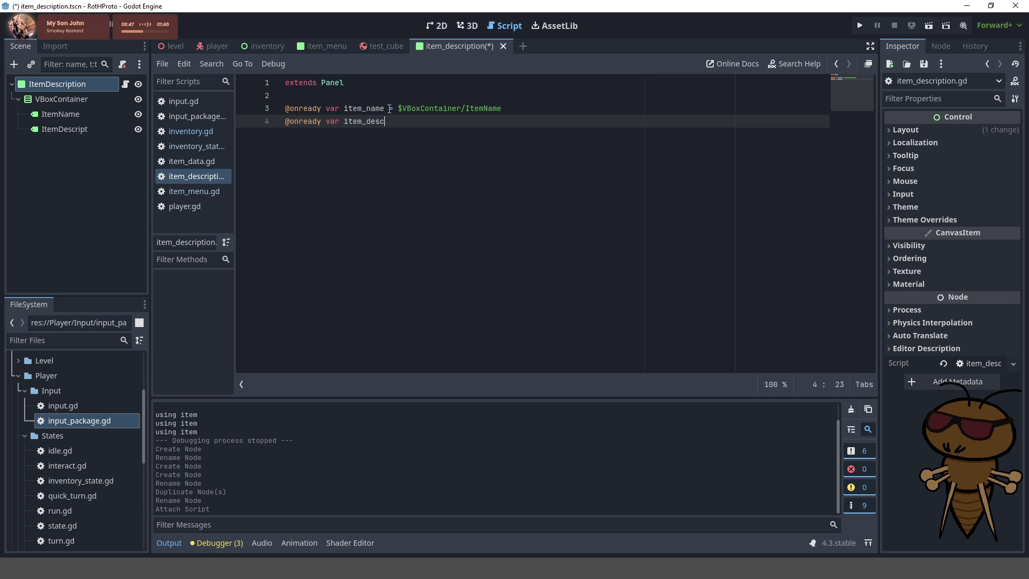
{"action": "type", "text": "iption ="}
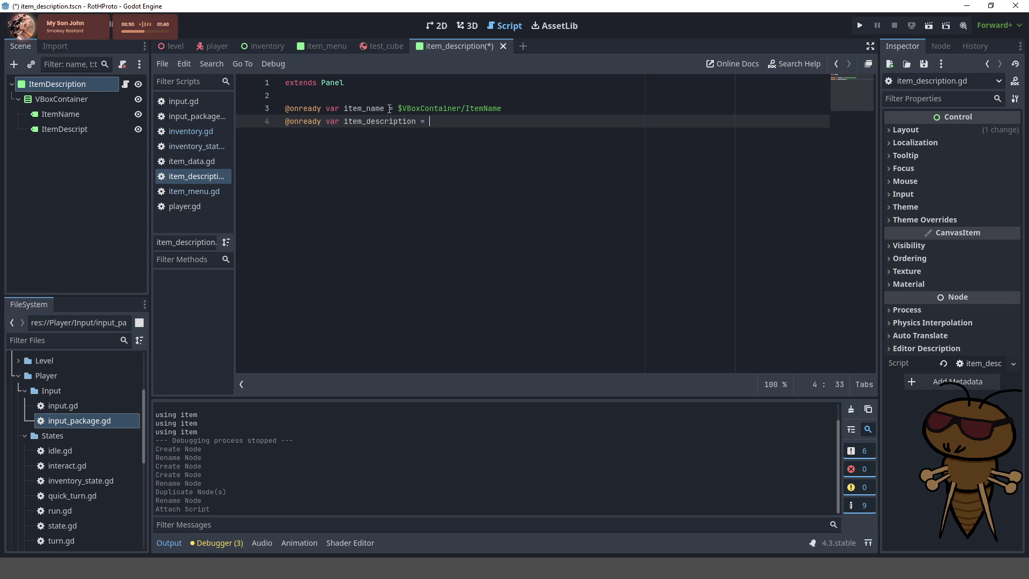
{"action": "key", "text": "ctrl+space"}
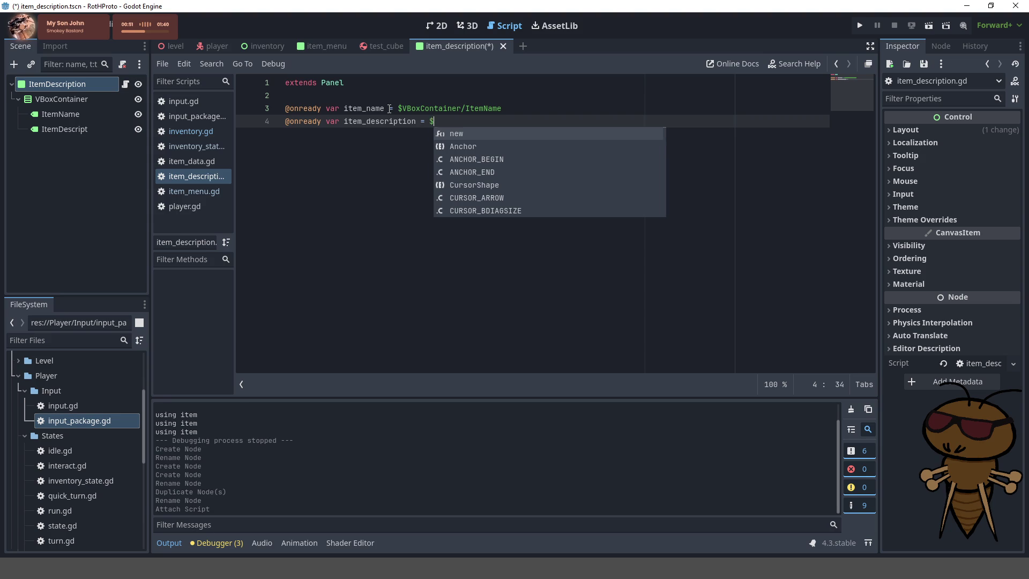
{"action": "type", "text": "$"}
{"action": "key", "text": "Down"}
{"action": "key", "text": "Down"}
{"action": "key", "text": "Return"}
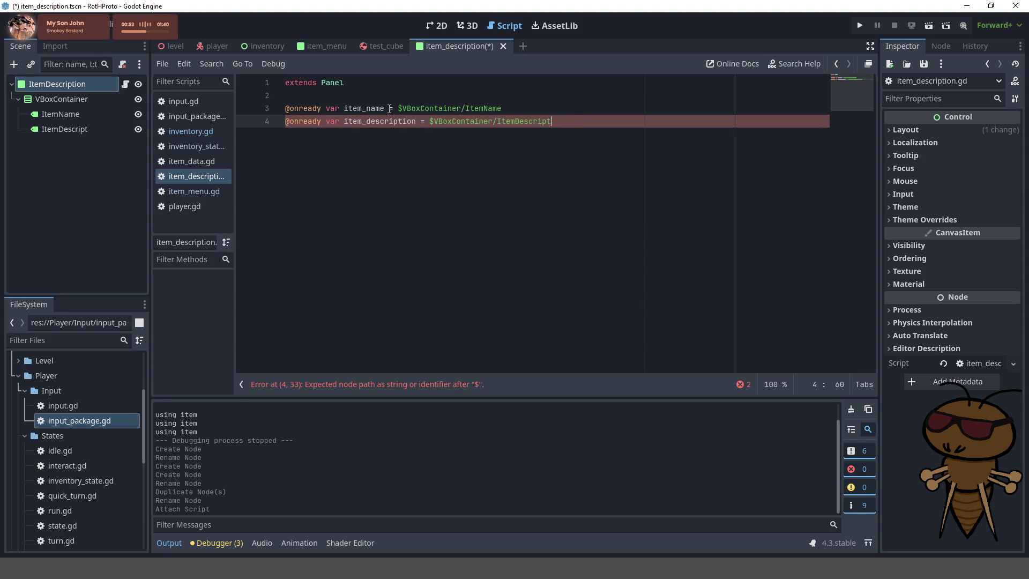
{"action": "key", "text": "Return"}
{"action": "key", "text": "Return"}
{"action": "key", "text": "Return"}
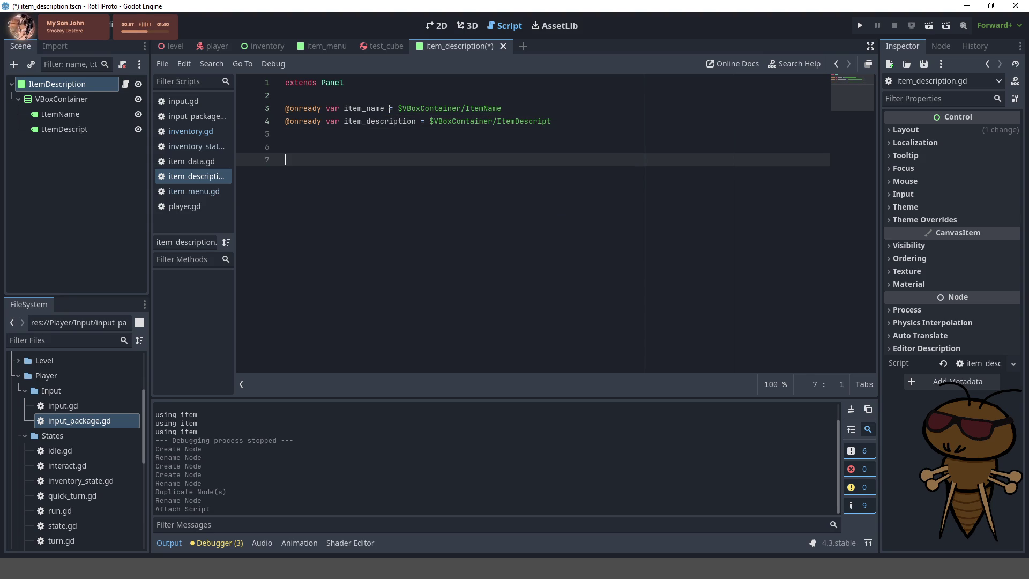
Define func set_labels(name : String, description : String) that sets item_name.text to name.
{"action": "type", "text": "c set"}
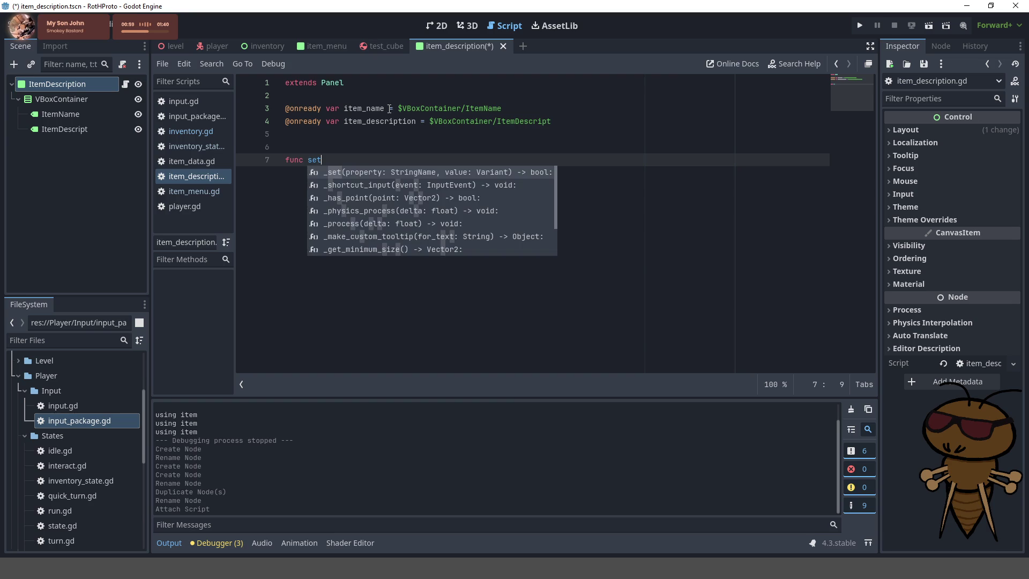
{"action": "type", "text": "_labels"}
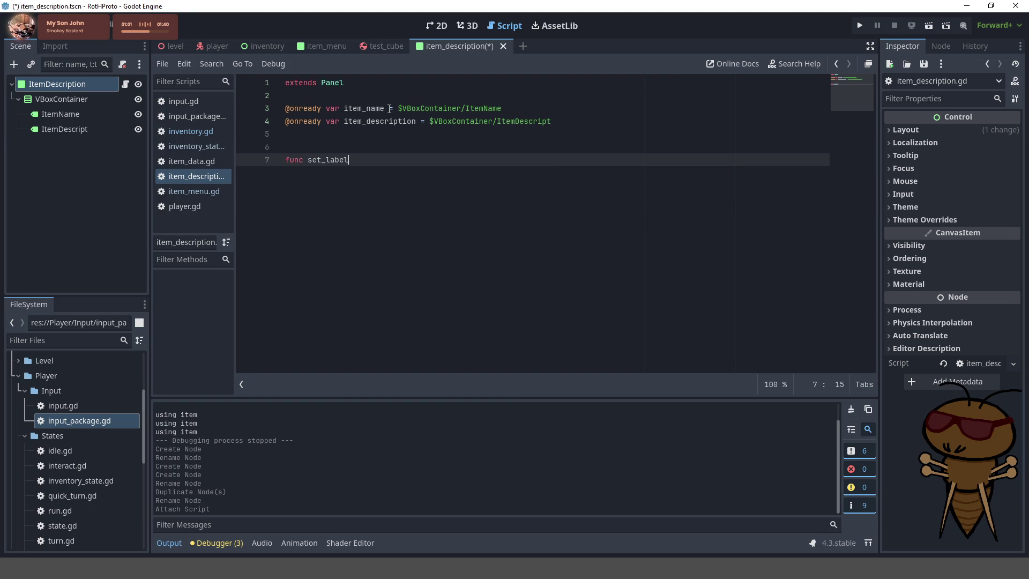
{"action": "type", "text": "(name"}
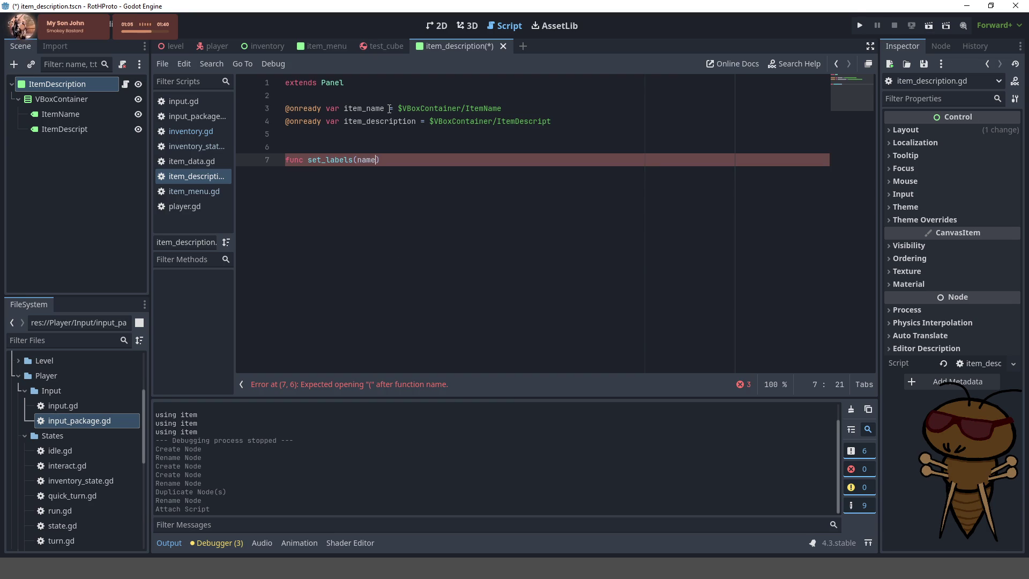
{"action": "type", "text": " : String"}
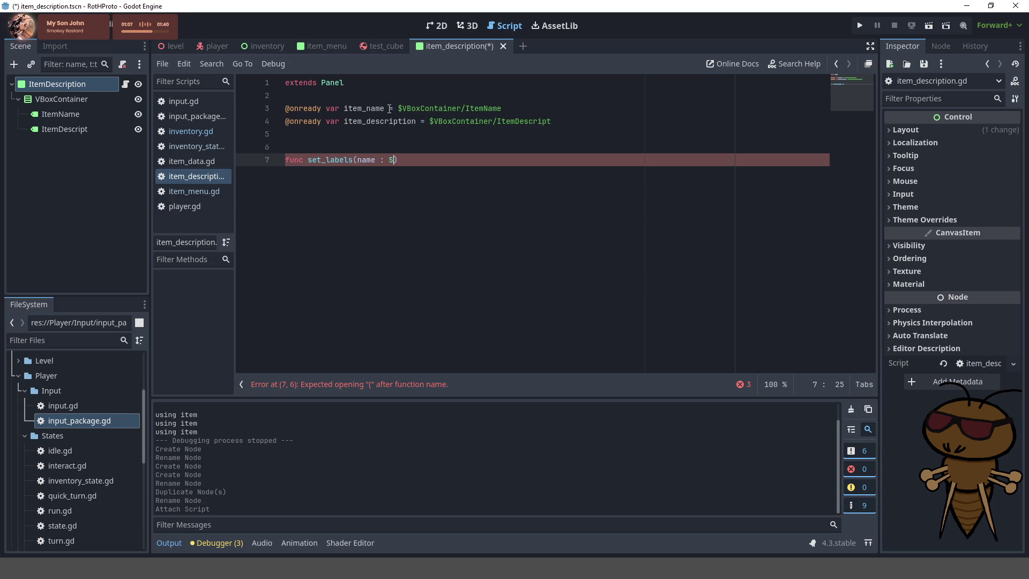
{"action": "type", "text": ", "}
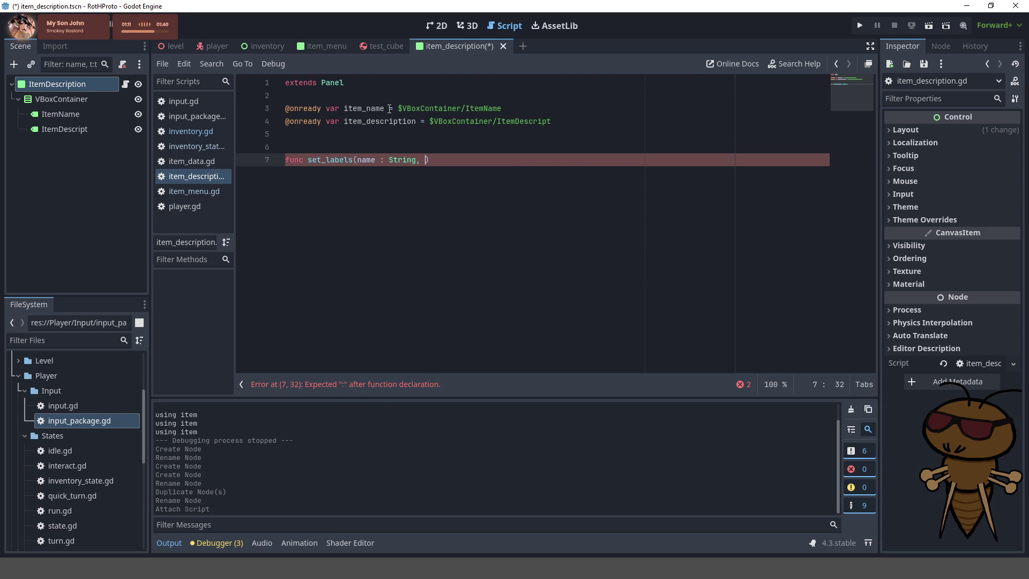
{"action": "type", "text": "description"}
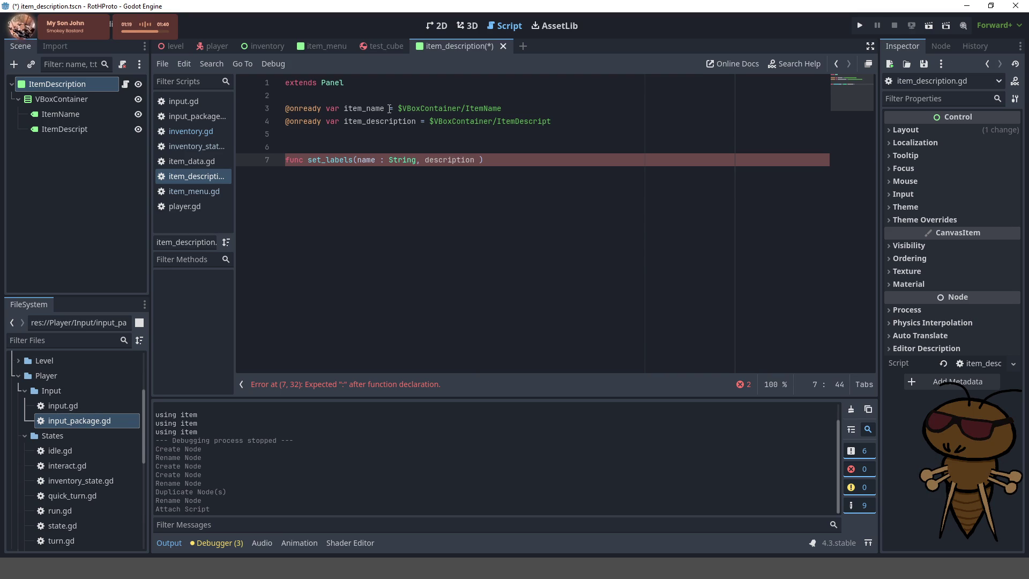
{"action": "type", "text": " : String"}
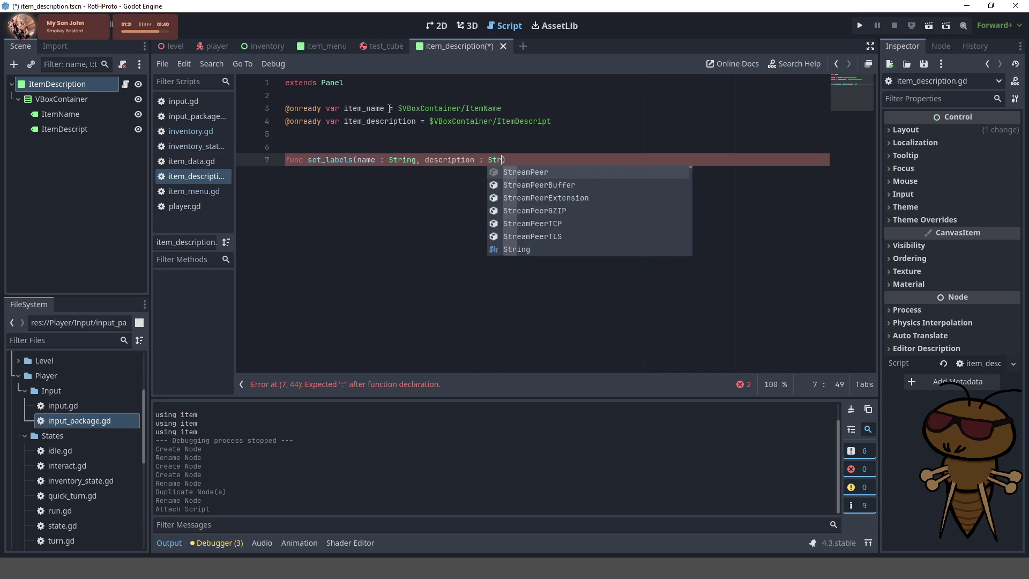
{"action": "type", "text": ")"}
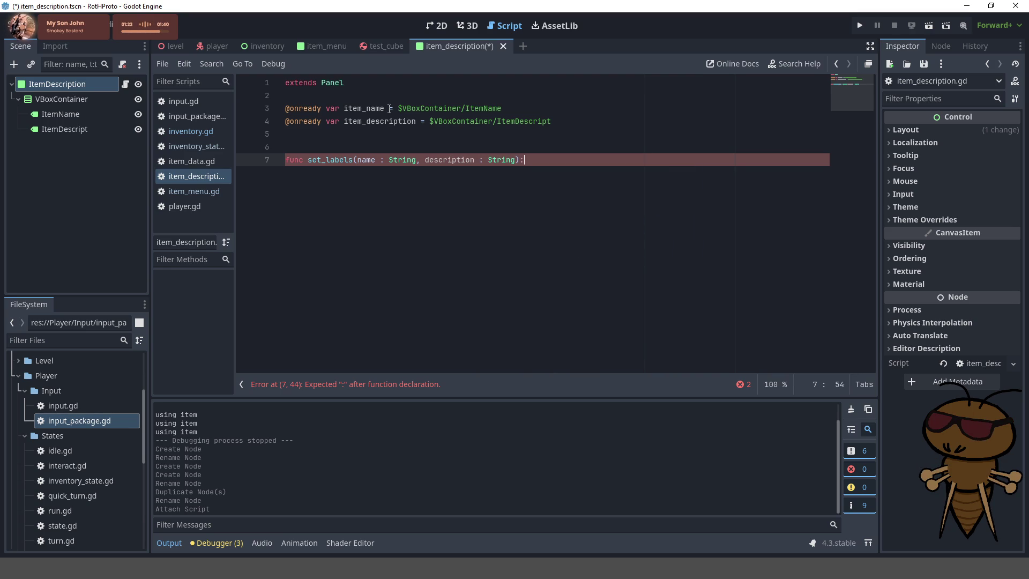
{"action": "key", "text": "Return"}
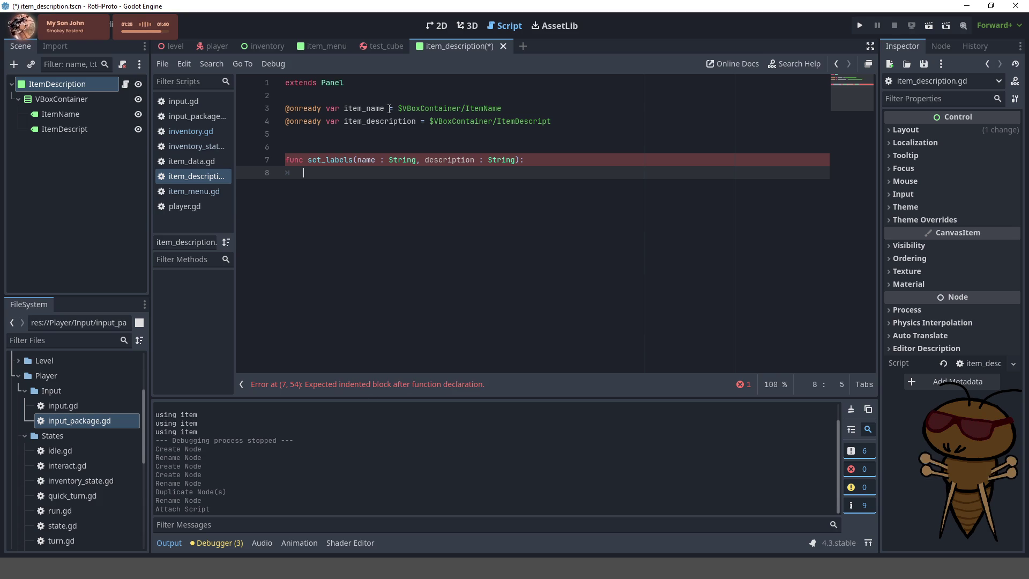
{"action": "type", "text": "item"}
{"action": "key", "text": "BackSpace"}
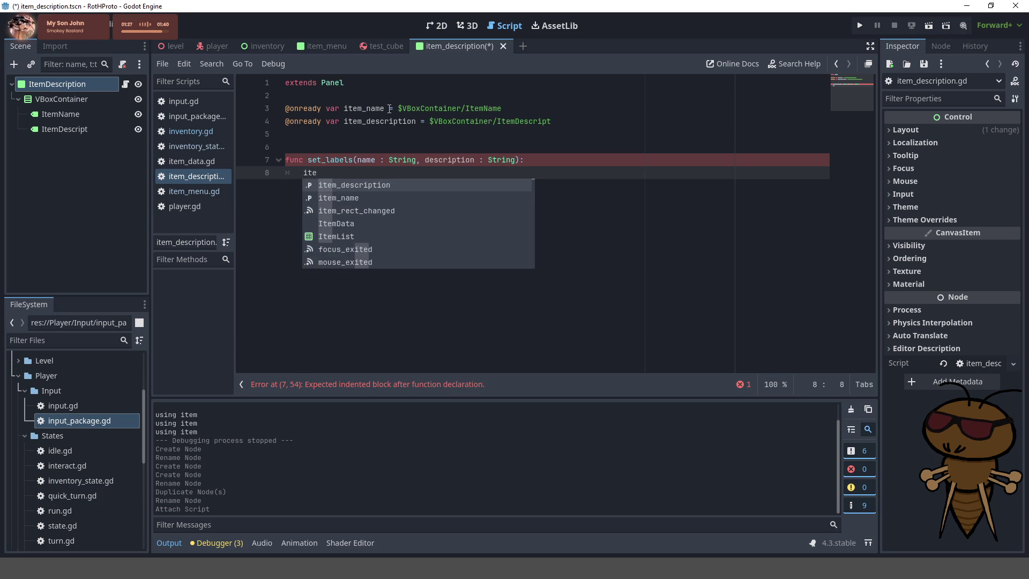
{"action": "type", "text": "m_m"}
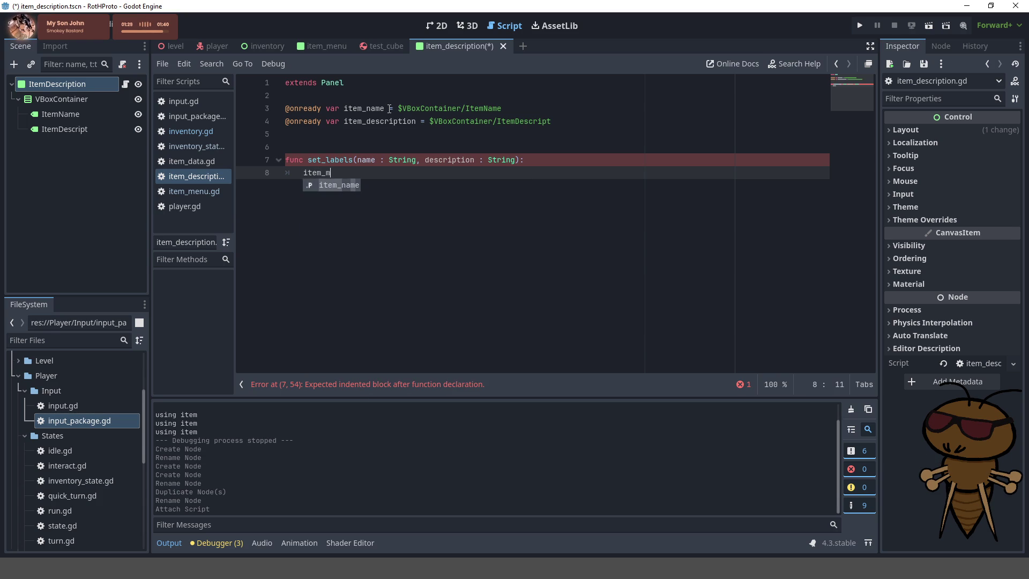
{"action": "key", "text": "Return"}
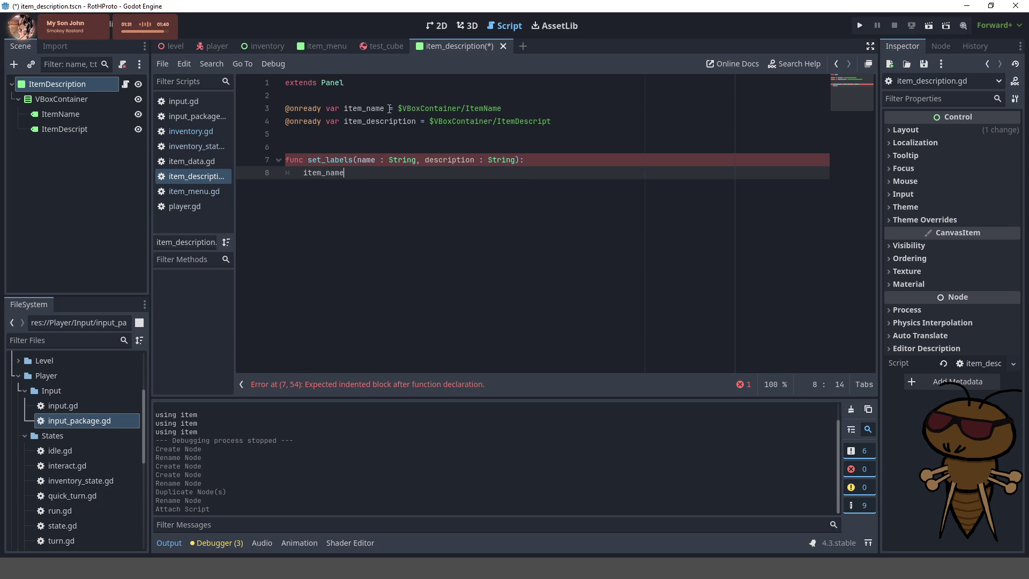
{"action": "type", "text": ".te"}
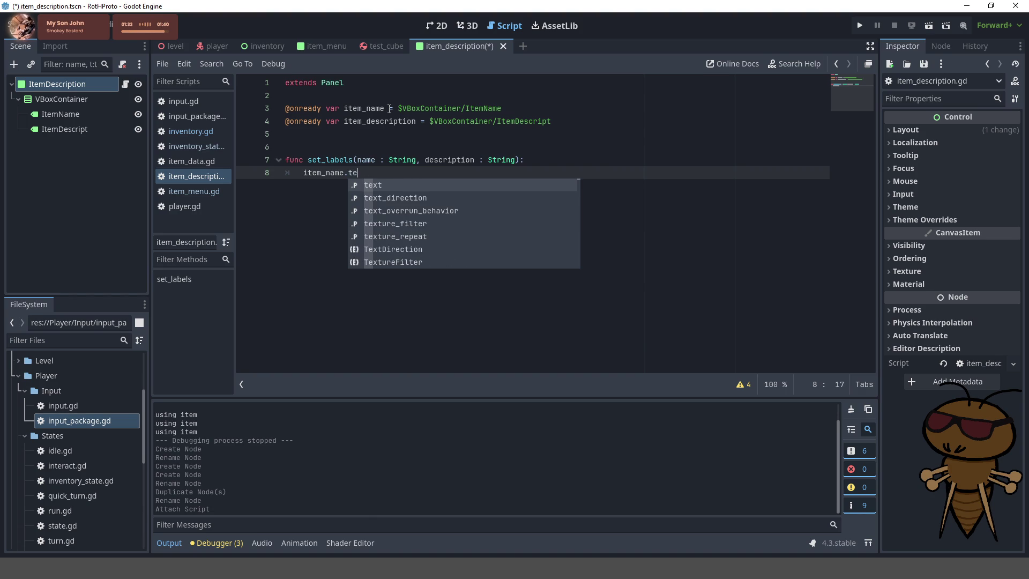
{"action": "key", "text": "Return"}
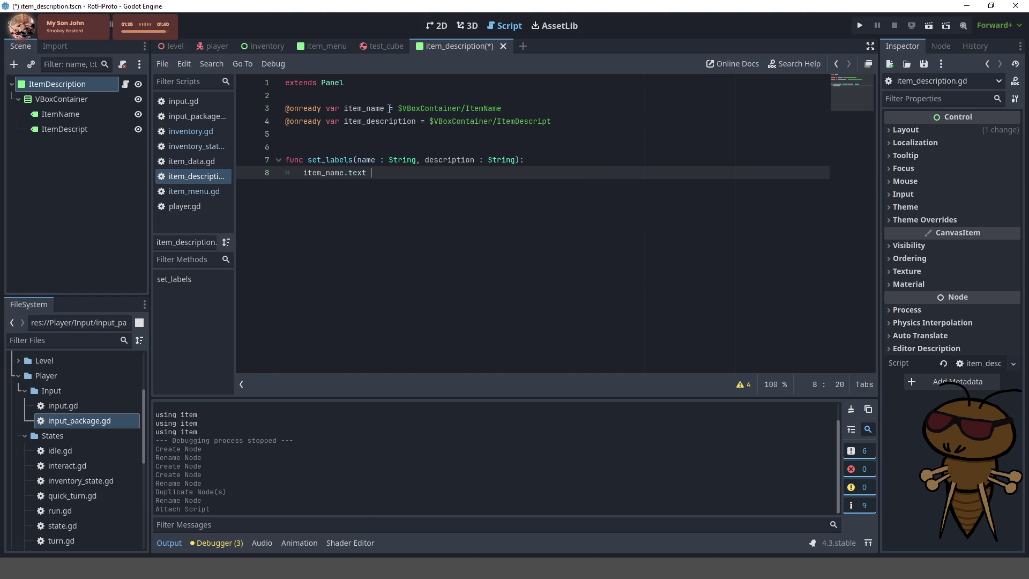
{"action": "type", "text": "name"}
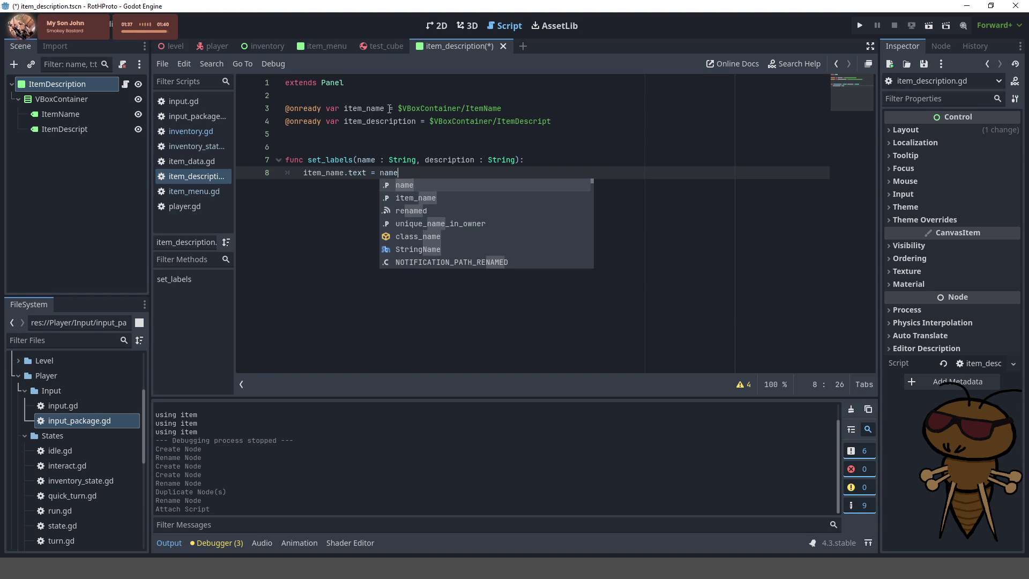
Add item_description.text = description, save the script, and close the item_description scene.
{"action": "key", "text": "Return"}
{"action": "key", "text": "Return"}
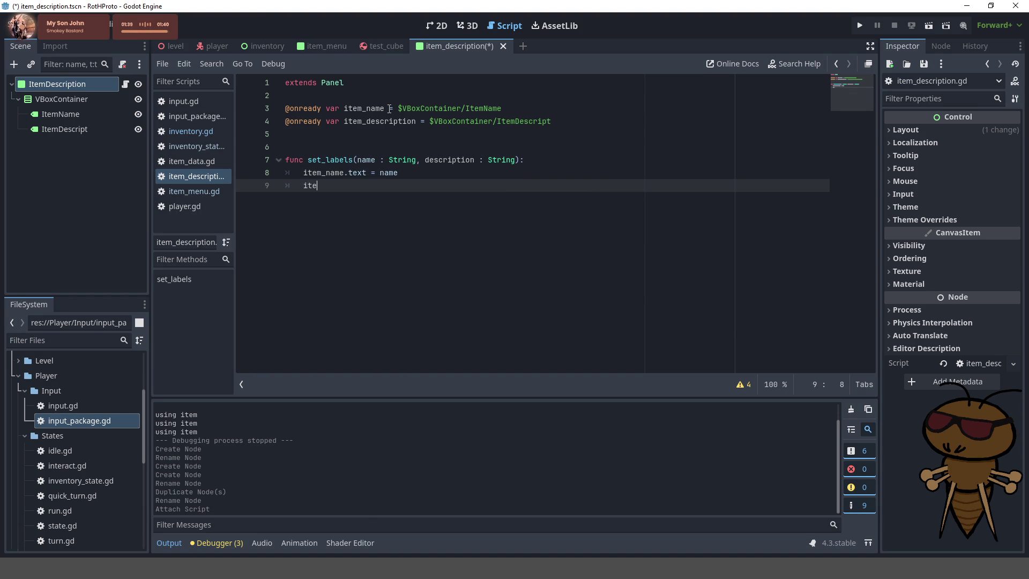
{"action": "type", "text": "m"}
{"action": "key", "text": "Return"}
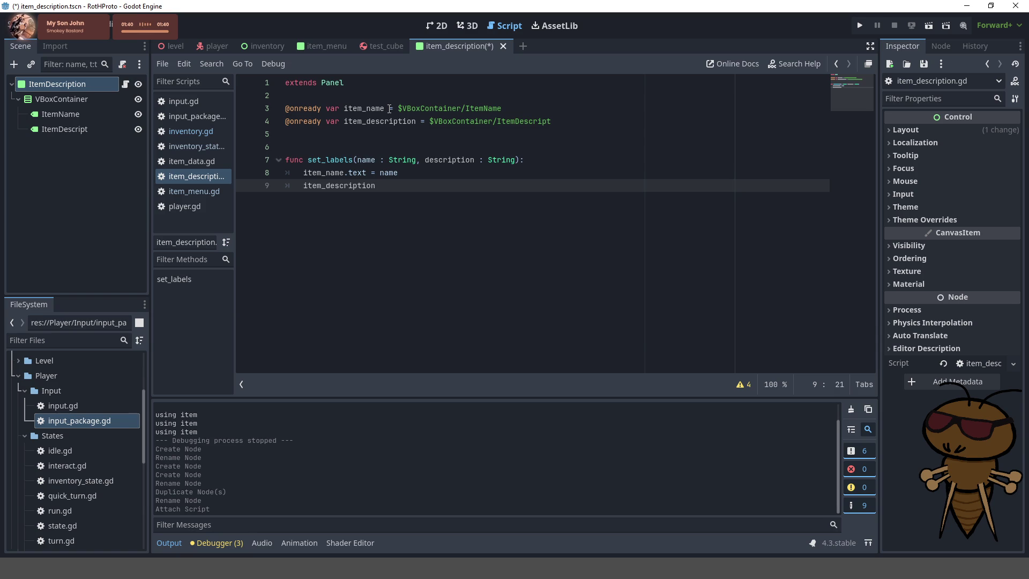
{"action": "type", "text": ".te"}
{"action": "key", "text": "Return"}
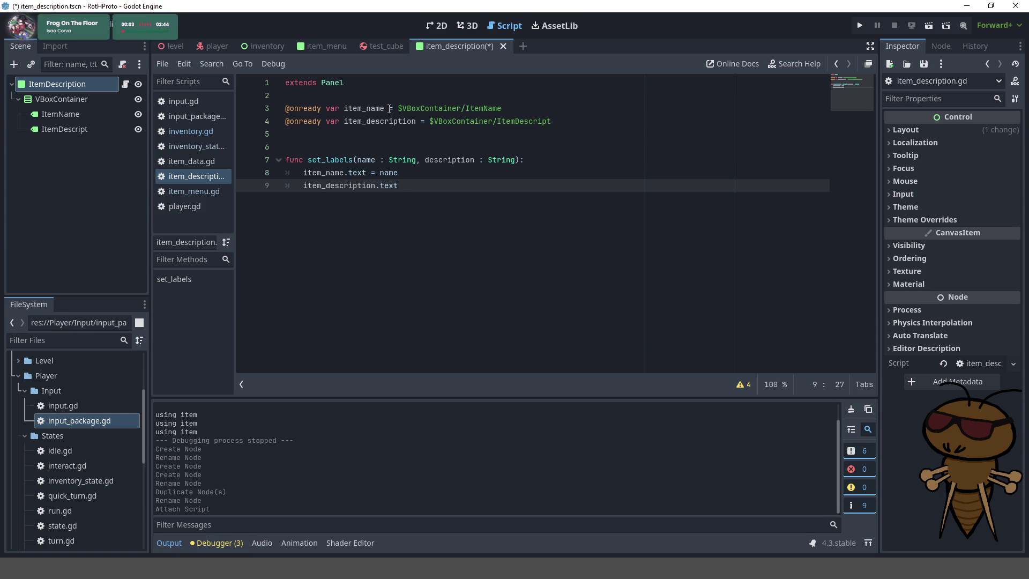
{"action": "type", "text": "= des"}
{"action": "key", "text": "Return"}
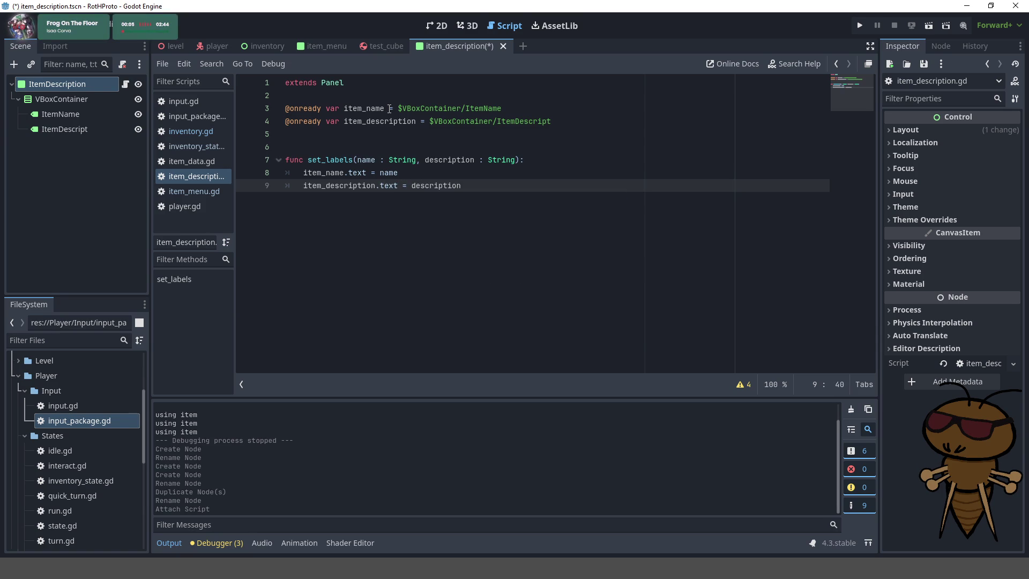
{"action": "key", "text": "ctrl+s"}
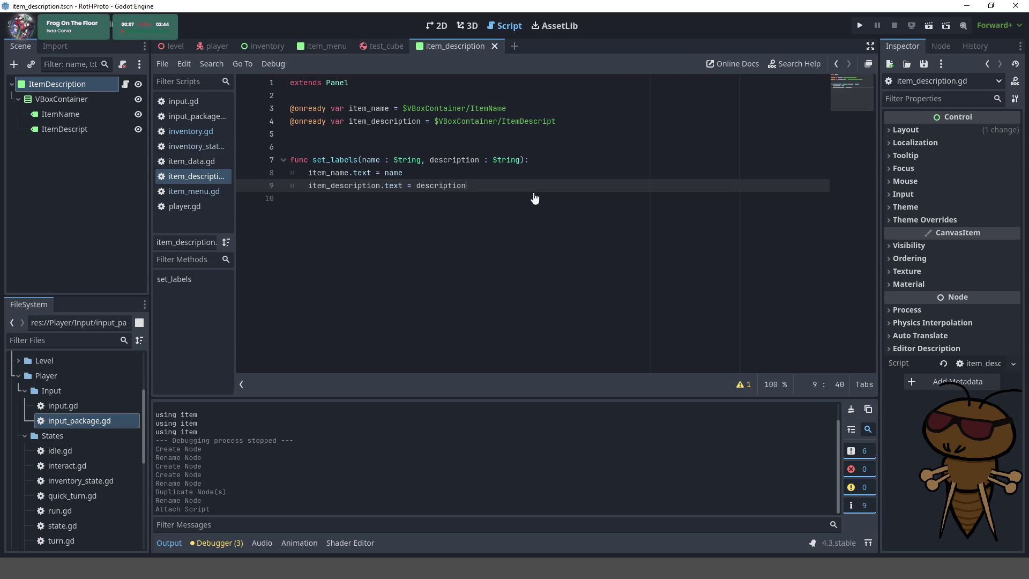
{"action": "left_click", "coordinate": [495, 46]}
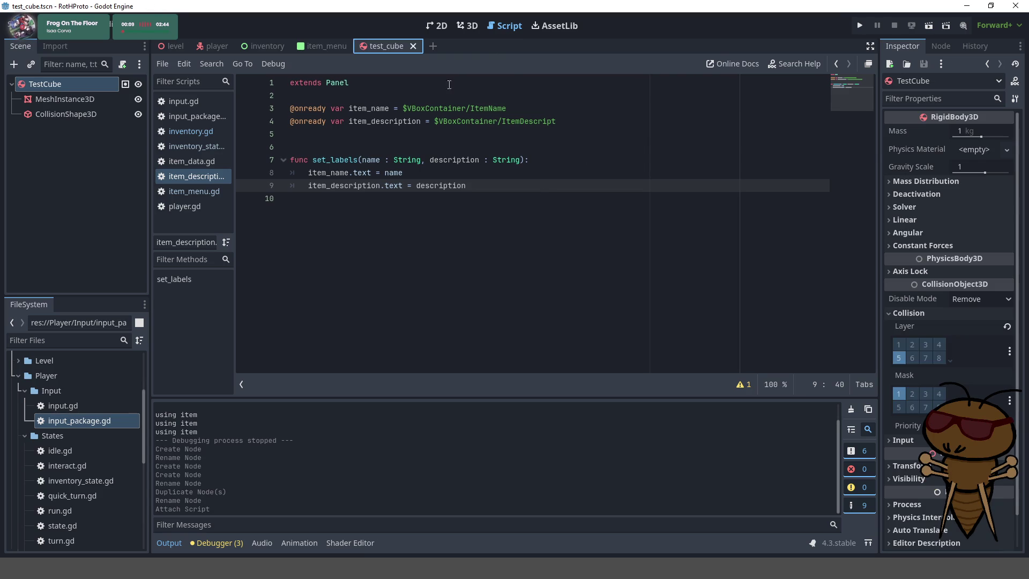
Close the item_description script and open the item_data script.
{"action": "right_click", "coordinate": [200, 179]}
{"action": "left_click", "coordinate": [224, 218]}
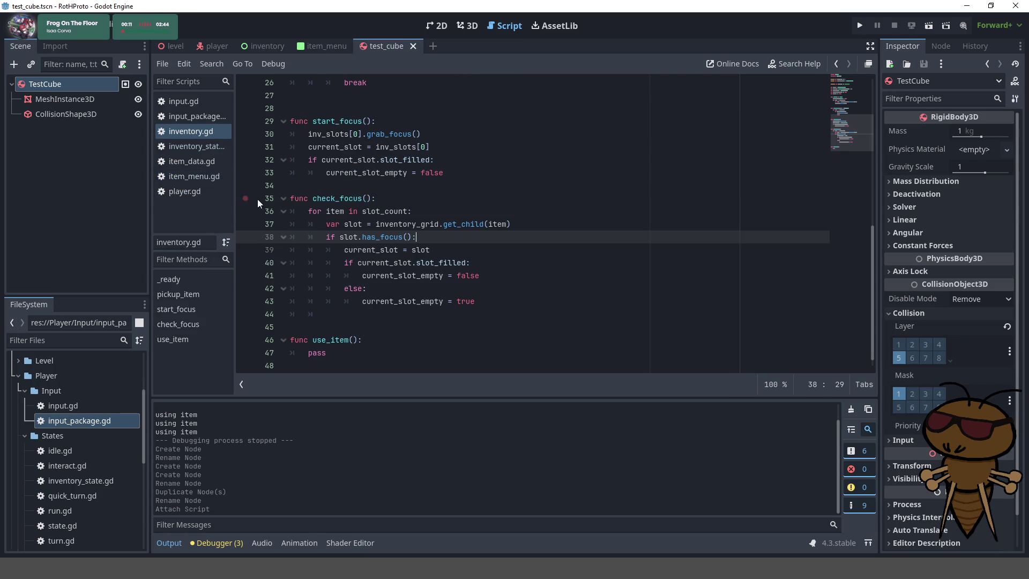
{"action": "left_click", "coordinate": [191, 159]}
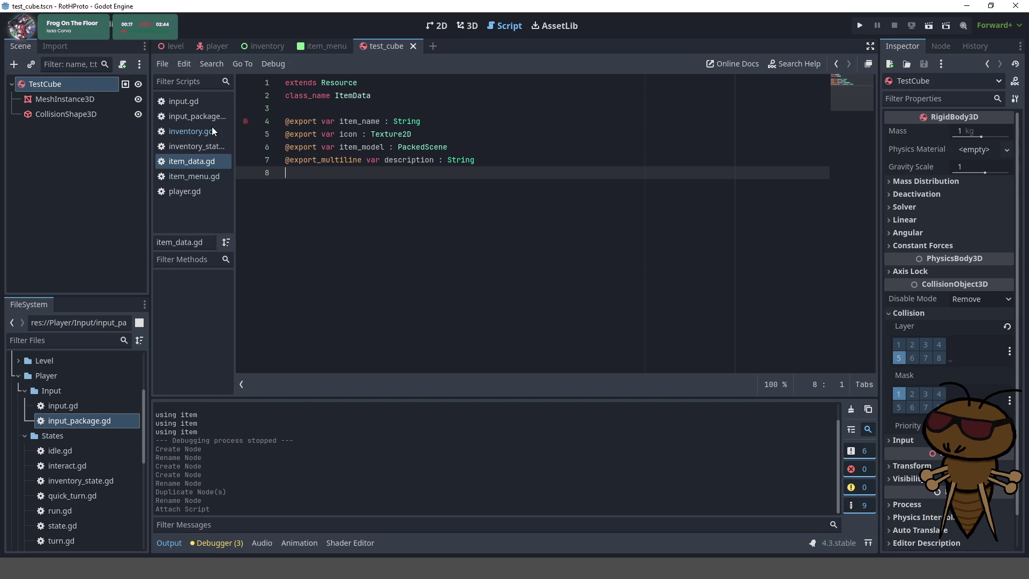
Review the inventory_state and inventory scripts, then switch to the inventory scene.
{"action": "left_click", "coordinate": [180, 148]}
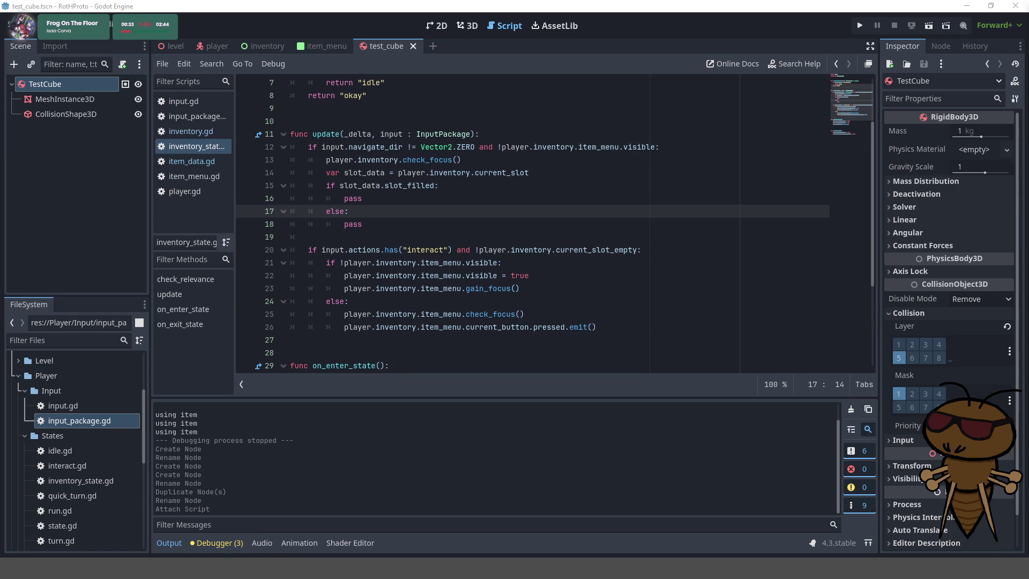
{"action": "left_click", "coordinate": [171, 132]}
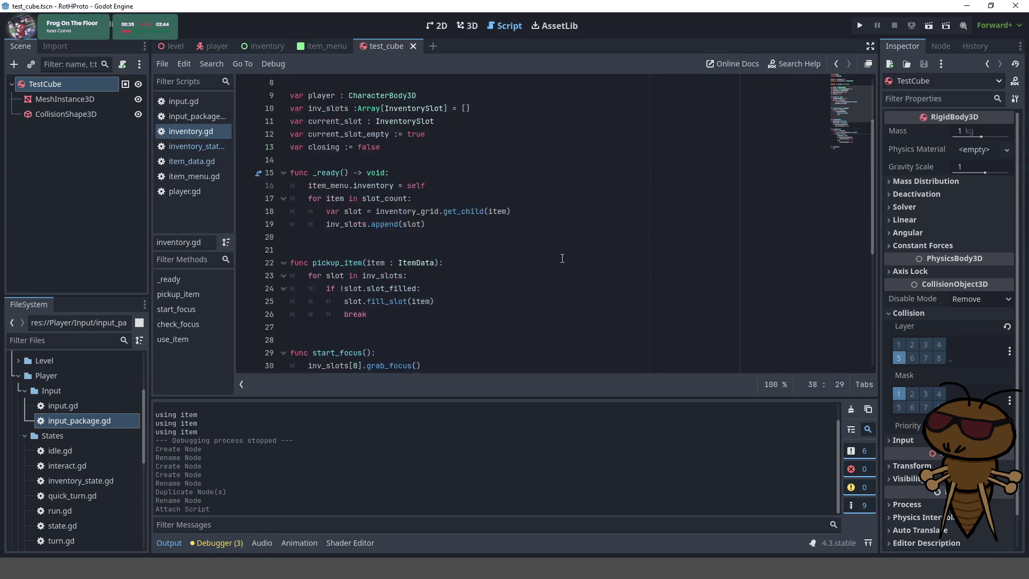
{"action": "scroll", "coordinate": [562, 258], "scroll_direction": "down", "scroll_amount": 6}
{"action": "scroll", "coordinate": [559, 262], "scroll_direction": "up", "scroll_amount": 6}
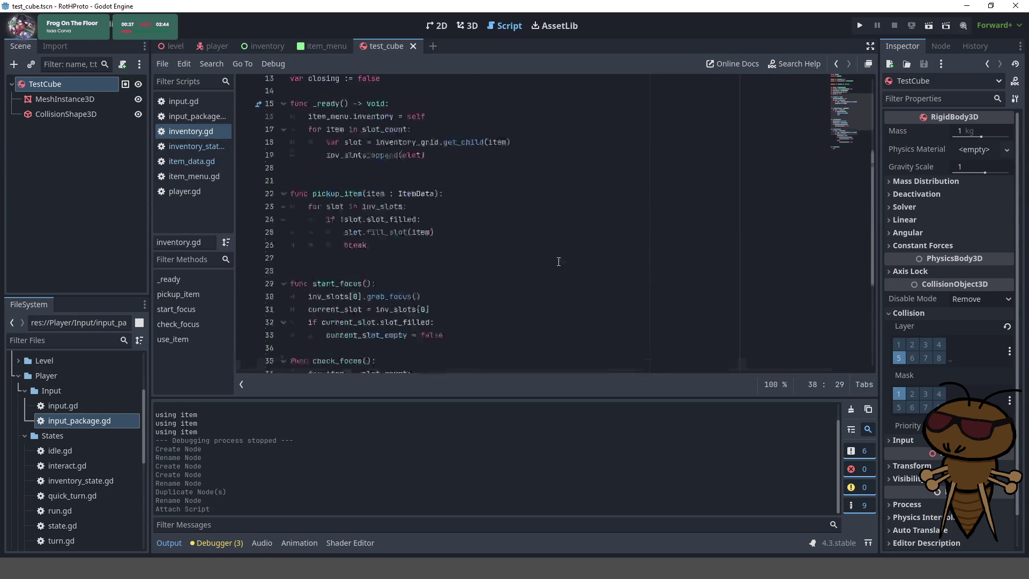
{"action": "scroll", "coordinate": [558, 261], "scroll_direction": "up", "scroll_amount": 2}
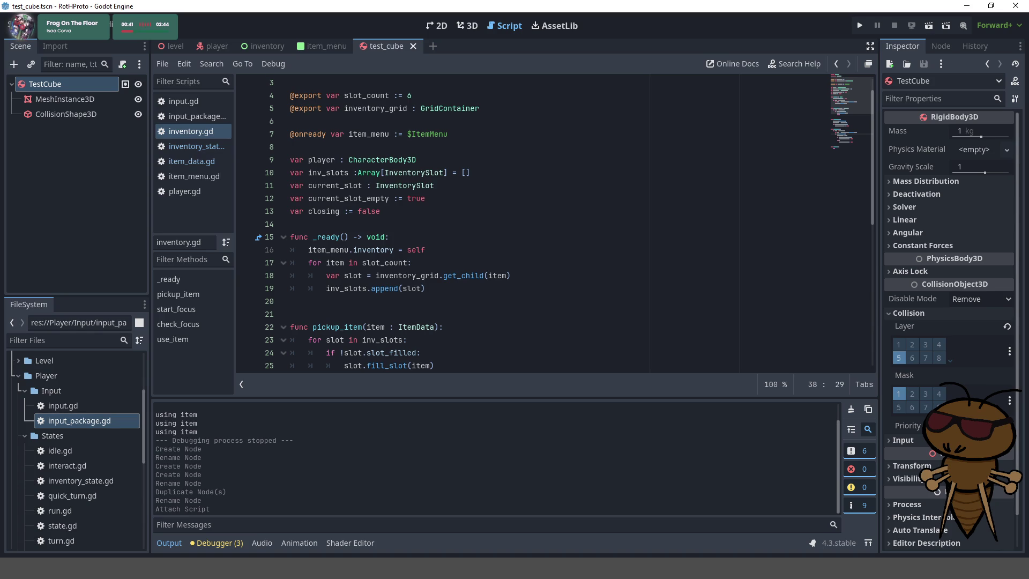
{"action": "left_click", "coordinate": [198, 146]}
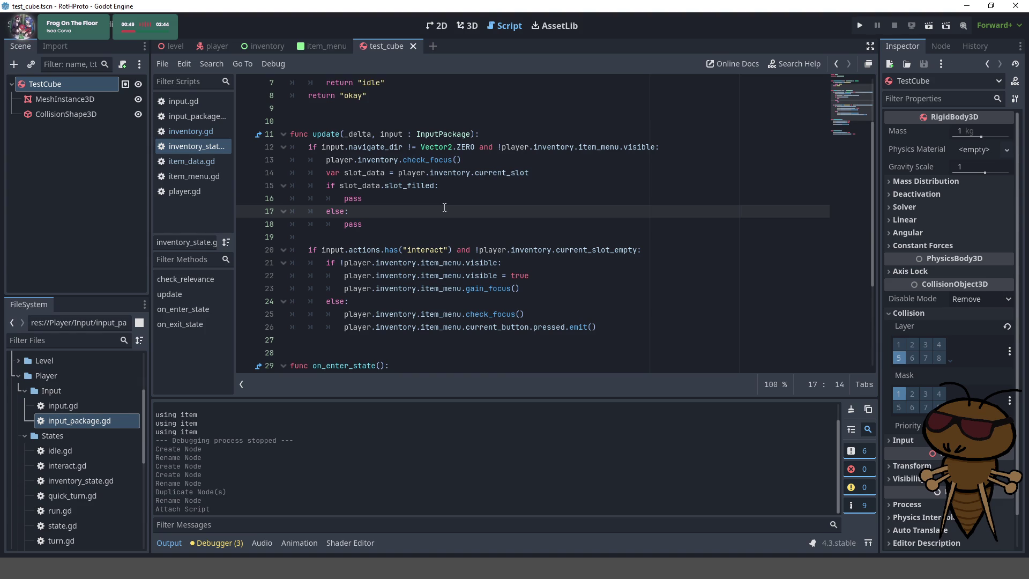
{"action": "left_click", "coordinate": [323, 47]}
{"action": "left_click", "coordinate": [260, 44]}
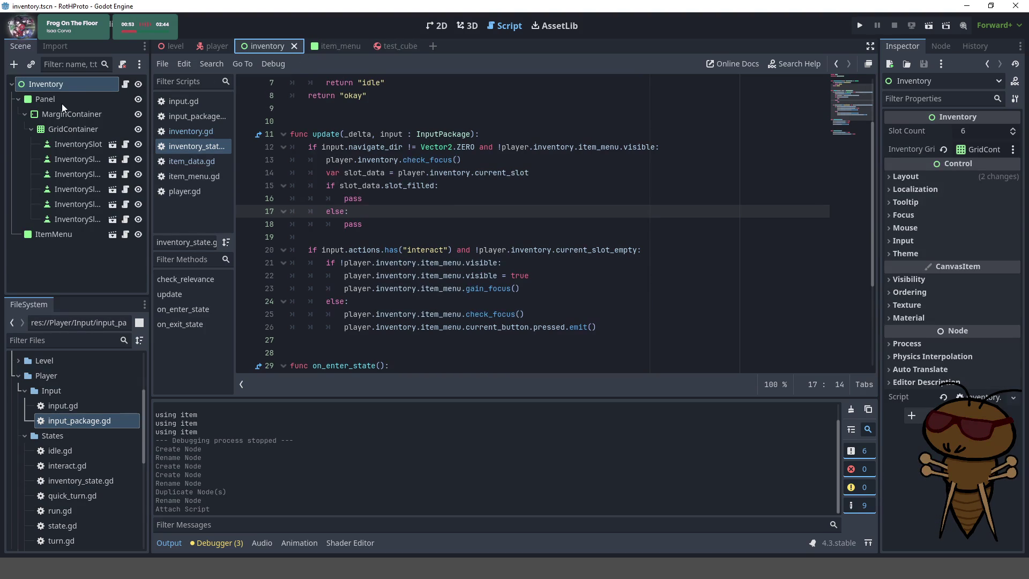
Instance UI/item_description.tscn as an inventory child, then open it from its scene icon.
{"action": "key", "text": "ctrl+shift+a"}
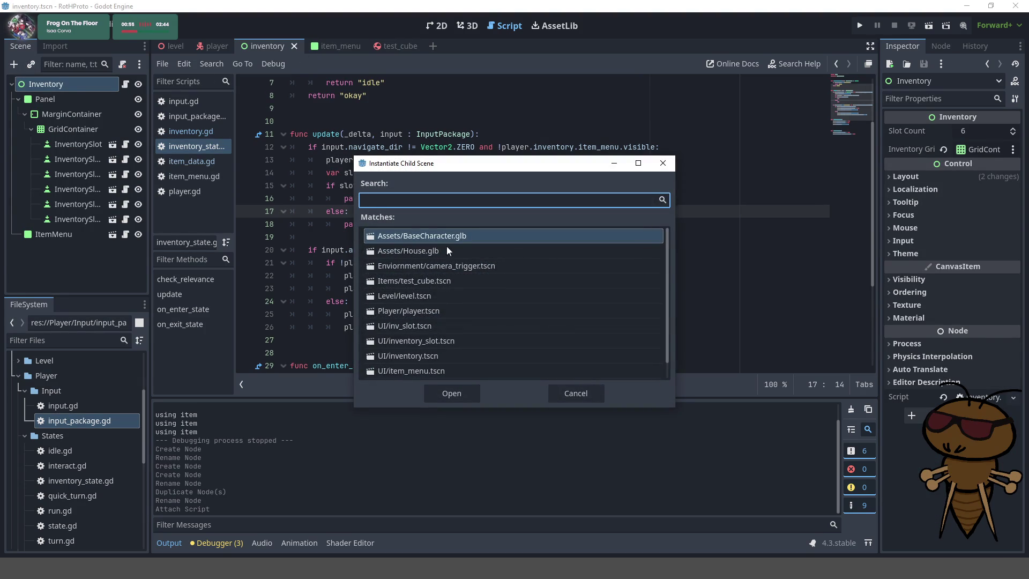
{"action": "scroll", "coordinate": [462, 271], "scroll_direction": "down", "scroll_amount": 1}
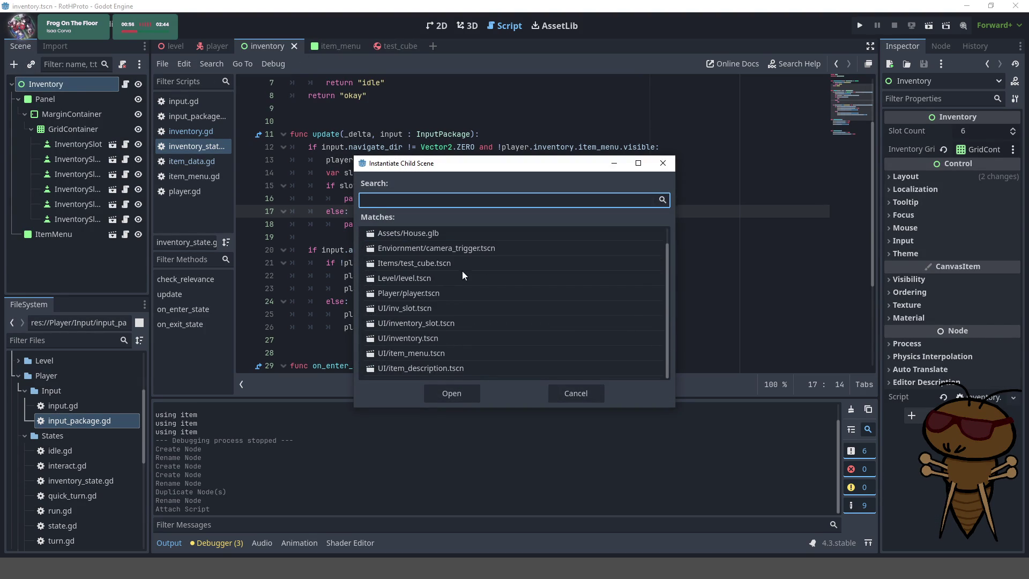
{"action": "double_click", "coordinate": [435, 368]}
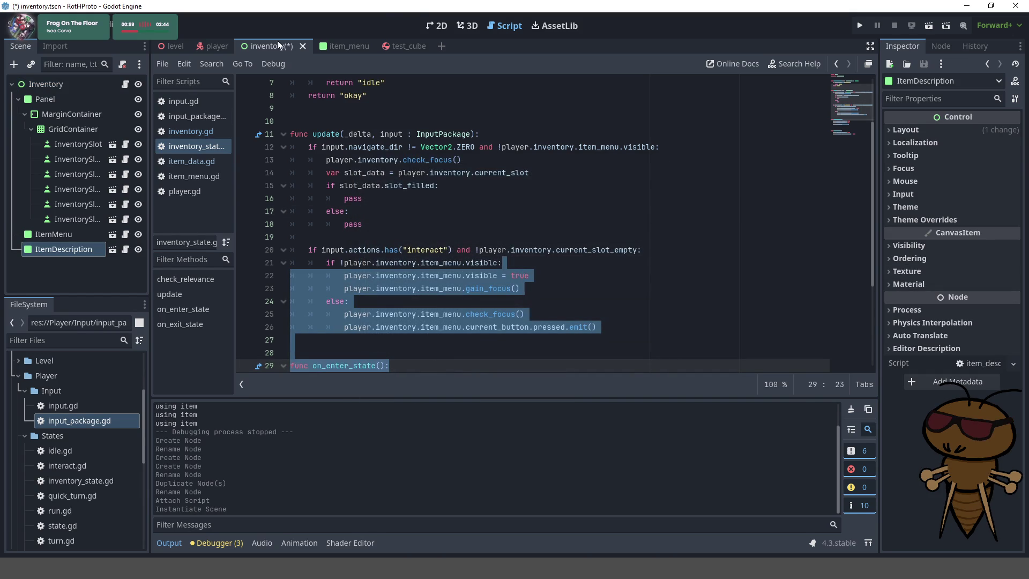
{"action": "left_click", "coordinate": [432, 28]}
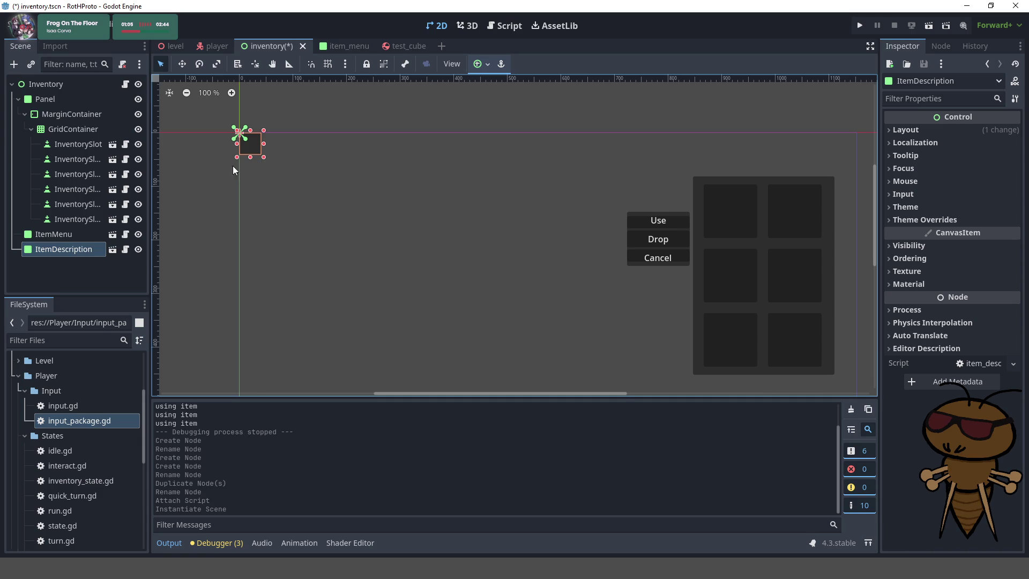
{"action": "left_click", "coordinate": [112, 250]}
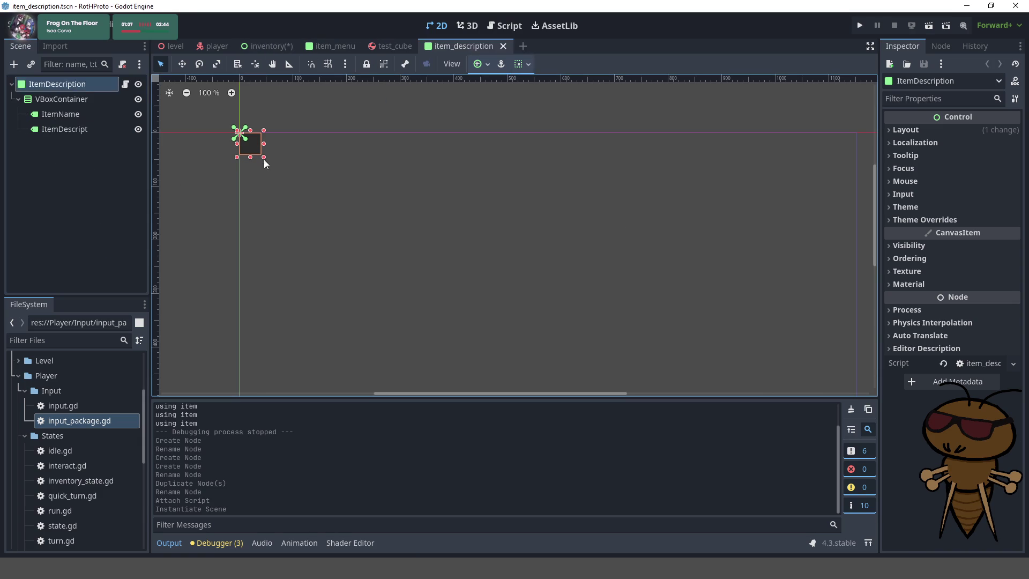
Enlarge the ItemDescription panel, give VBoxContainer the Full Rect preset, and save.
{"action": "mouse_move", "coordinate": [264, 158]}
{"action": "left_mouse_down"}
{"action": "mouse_move", "coordinate": [275, 173]}
{"action": "mouse_move", "coordinate": [309, 178]}
{"action": "left_mouse_up"}
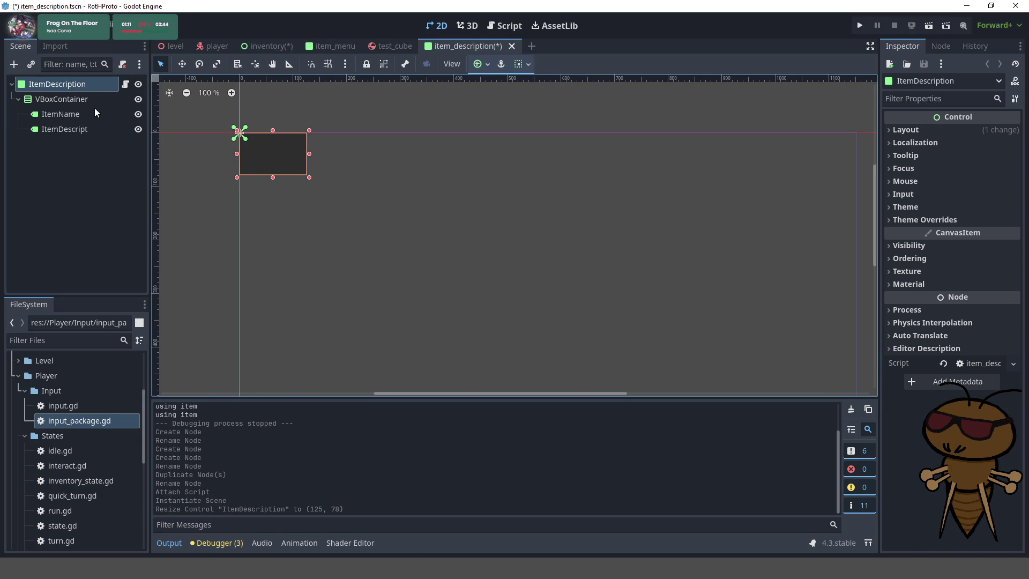
{"action": "left_click", "coordinate": [85, 100]}
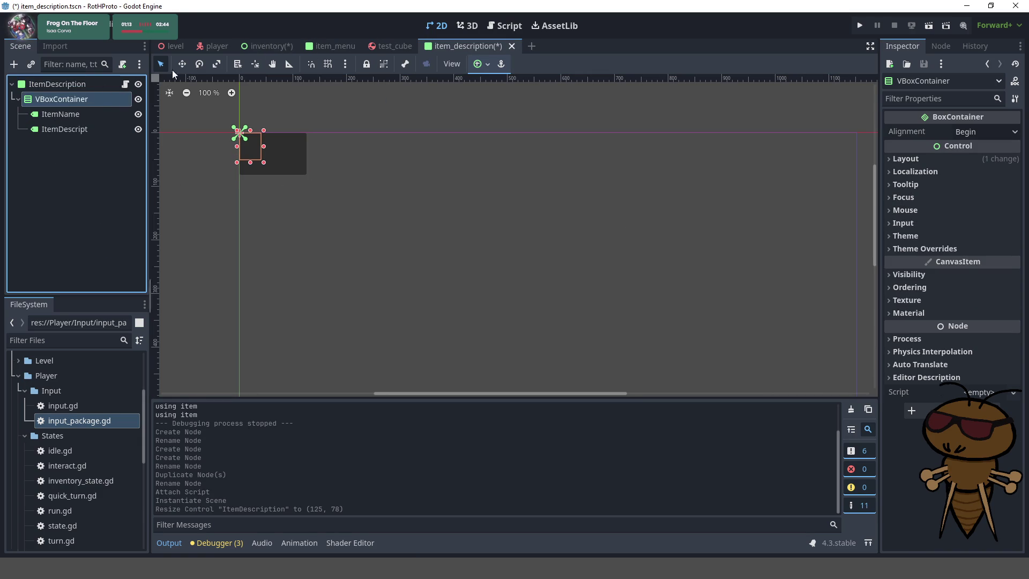
{"action": "left_click", "coordinate": [478, 64]}
{"action": "left_click", "coordinate": [540, 159]}
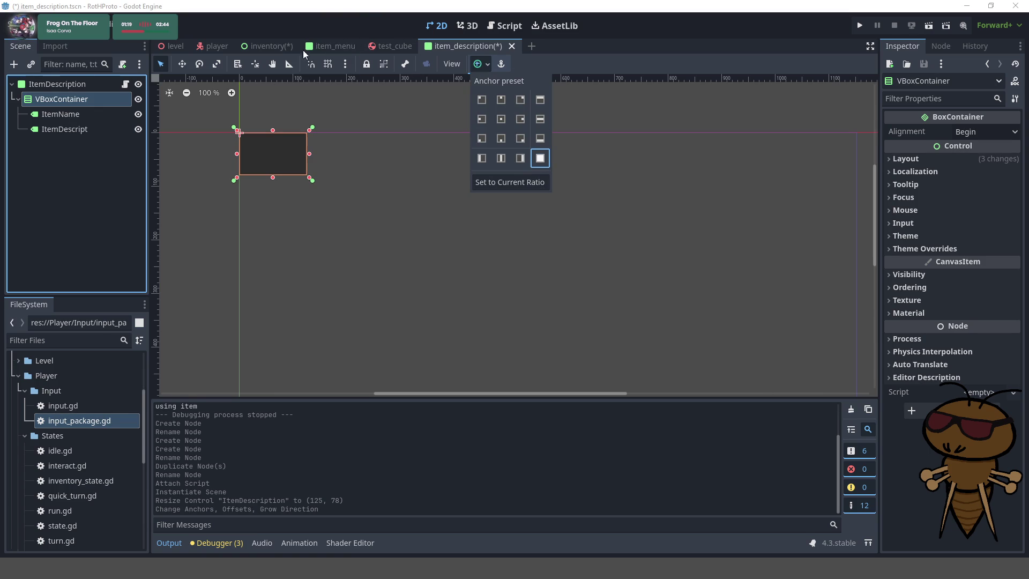
{"action": "left_click", "coordinate": [399, 189]}
{"action": "key", "text": "ctrl+s"}
In the inventory scene, move ItemDescription below the Use/Drop/Cancel menu to (712, 289).
{"action": "left_click", "coordinate": [273, 45]}
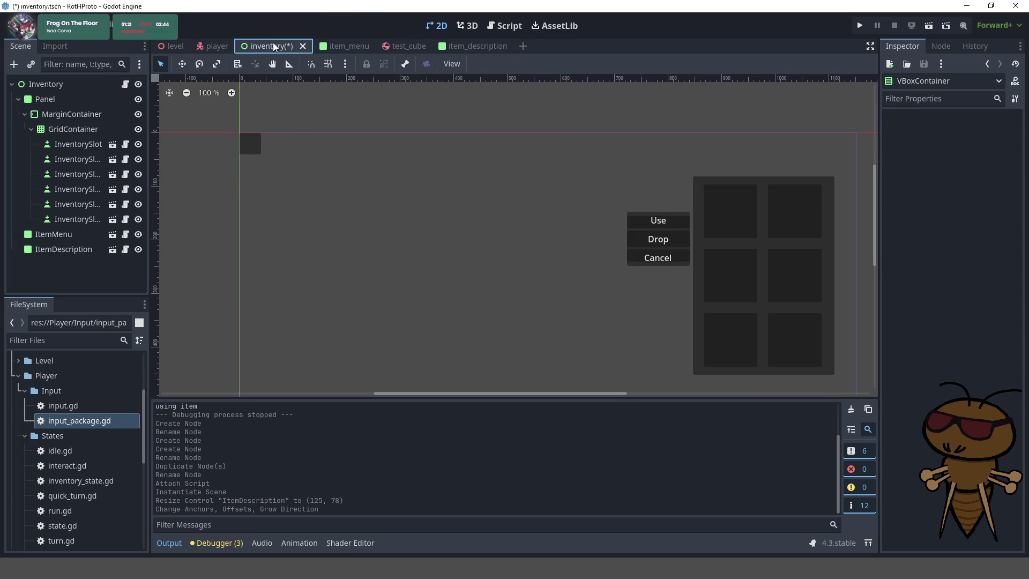
{"action": "mouse_move", "coordinate": [254, 158]}
{"action": "left_mouse_down"}
{"action": "mouse_move", "coordinate": [438, 252]}
{"action": "mouse_move", "coordinate": [629, 306]}
{"action": "mouse_move", "coordinate": [656, 303]}
{"action": "left_mouse_up"}
{"action": "left_click", "coordinate": [474, 47]}
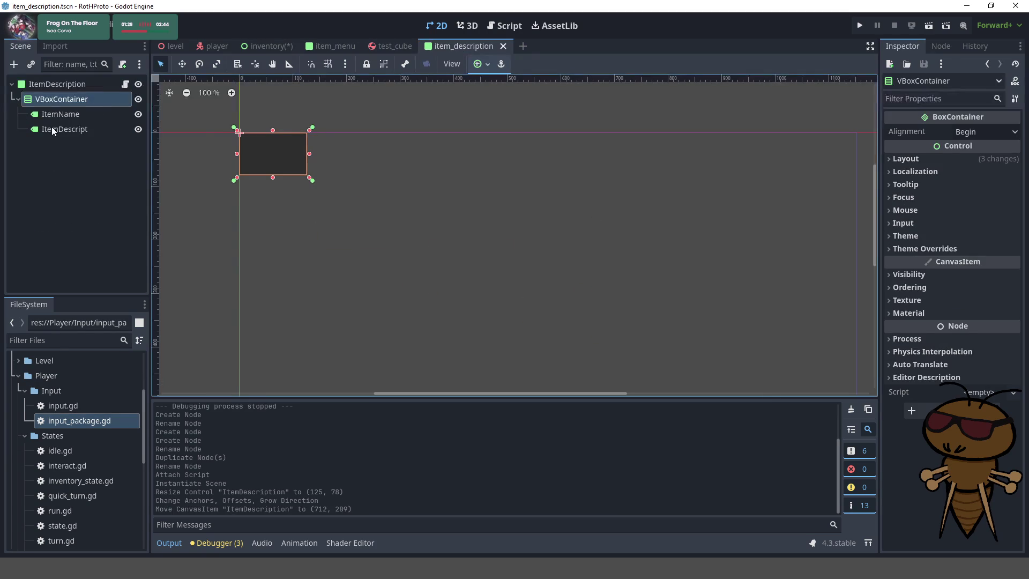
Make the ItemDescript label fill and expand vertically in its container.
{"action": "left_click", "coordinate": [59, 115]}
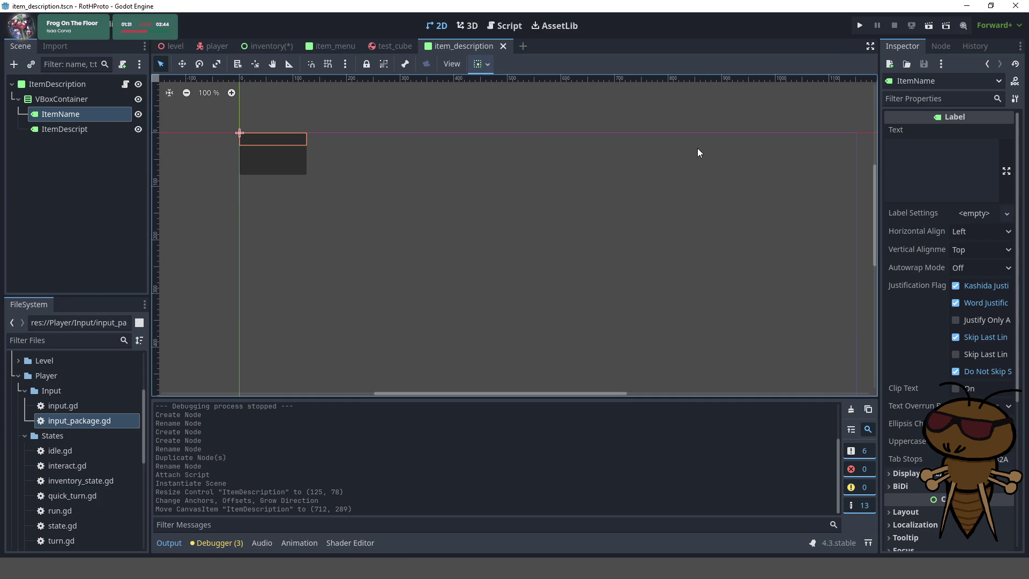
{"action": "left_click", "coordinate": [90, 130]}
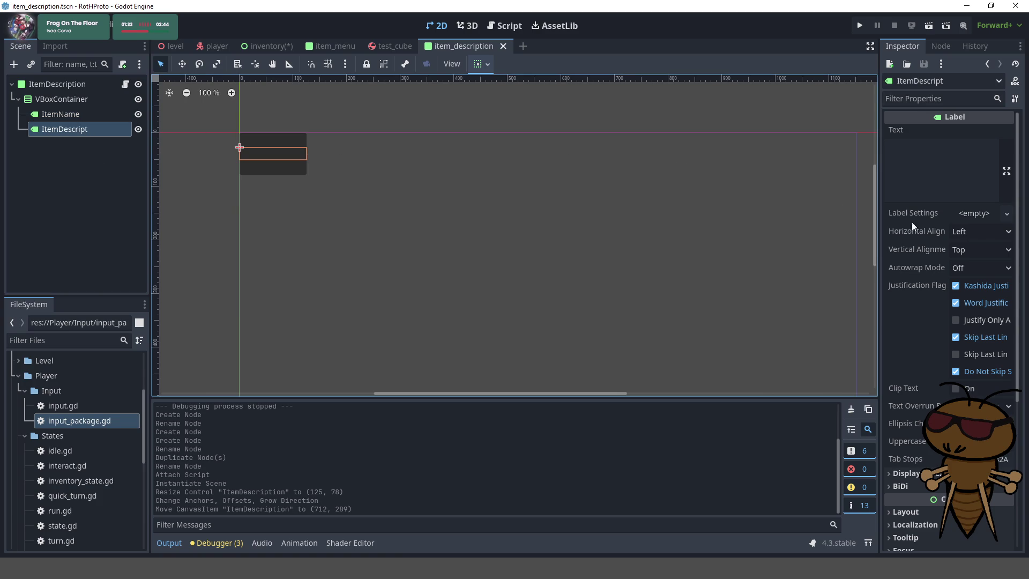
{"action": "scroll", "coordinate": [931, 397], "scroll_direction": "down", "scroll_amount": 5}
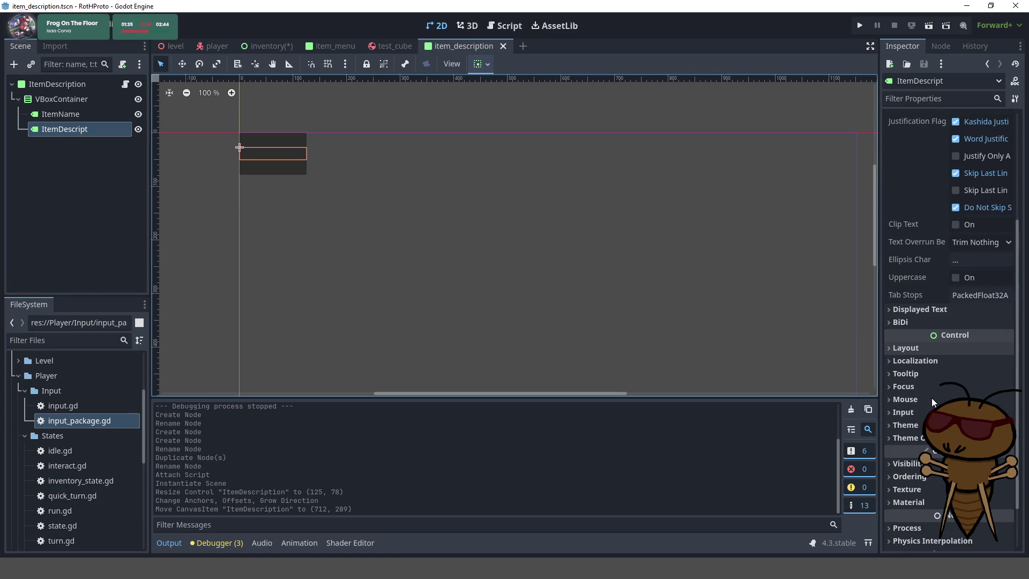
{"action": "scroll", "coordinate": [932, 398], "scroll_direction": "up", "scroll_amount": 5}
{"action": "left_click", "coordinate": [475, 69]}
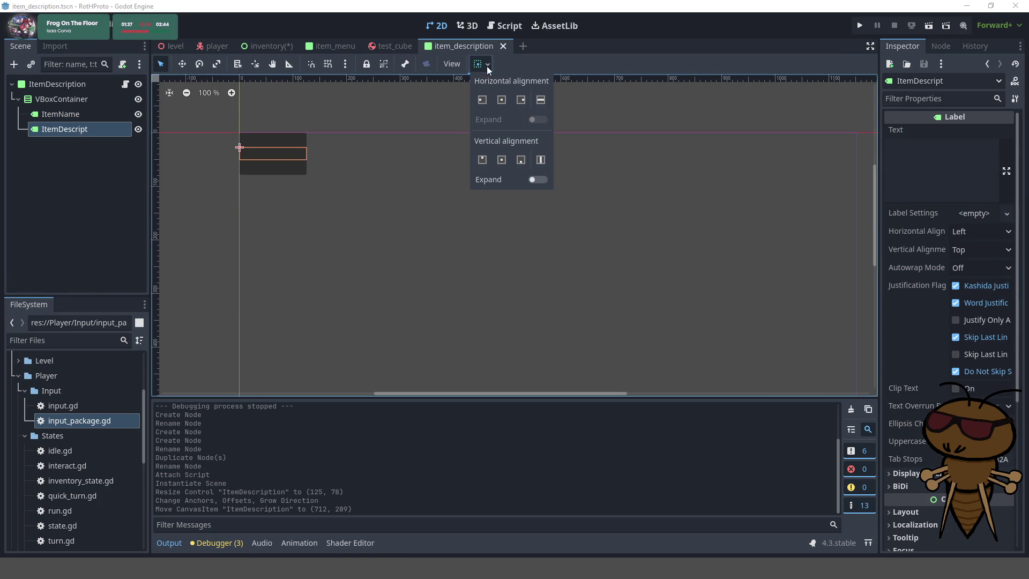
{"action": "left_click", "coordinate": [545, 161]}
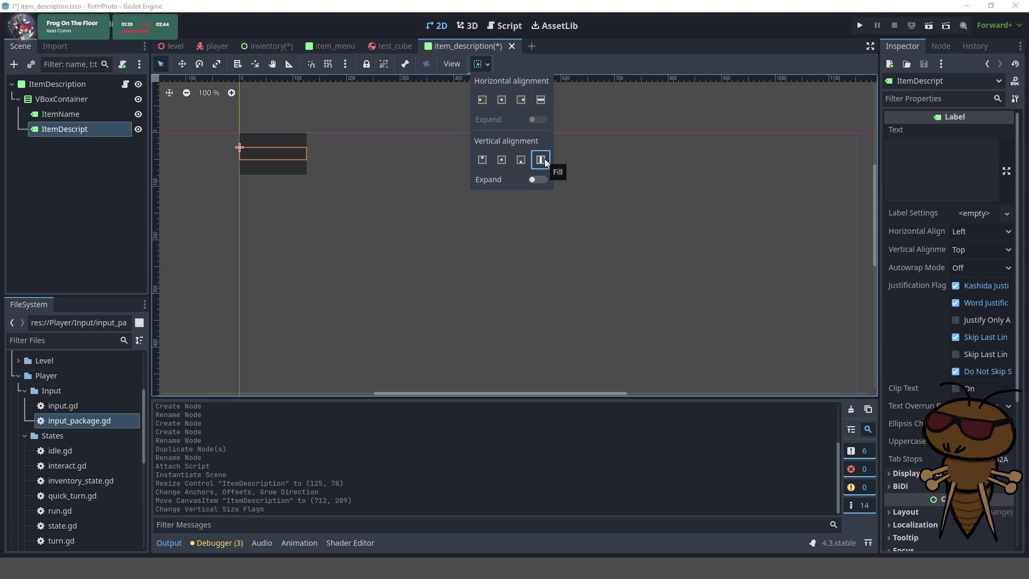
{"action": "left_click", "coordinate": [538, 179]}
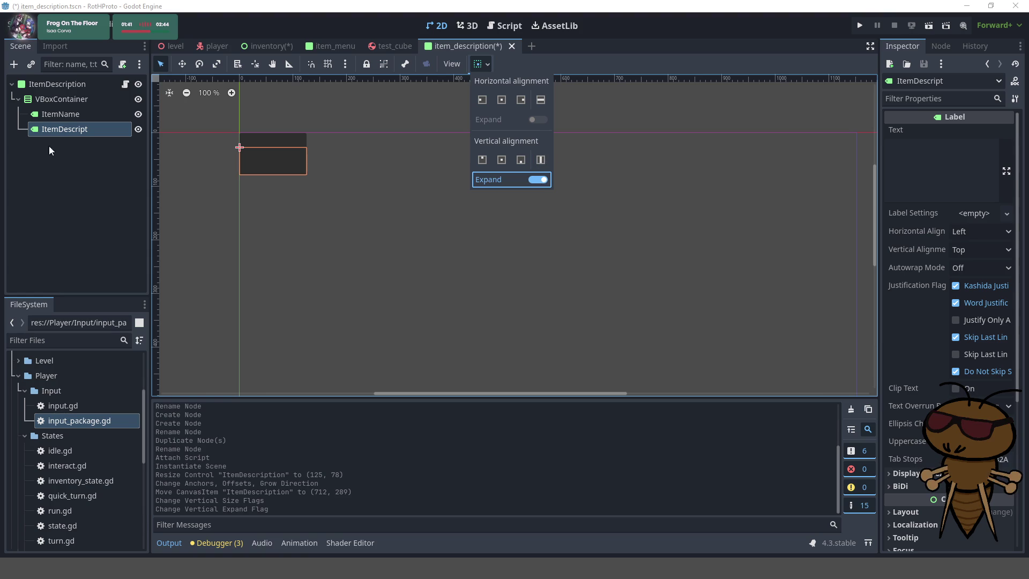
{"action": "left_click", "coordinate": [80, 127]}
Give the ItemName label the text 'Name', centred horizontally.
{"action": "left_click", "coordinate": [60, 114]}
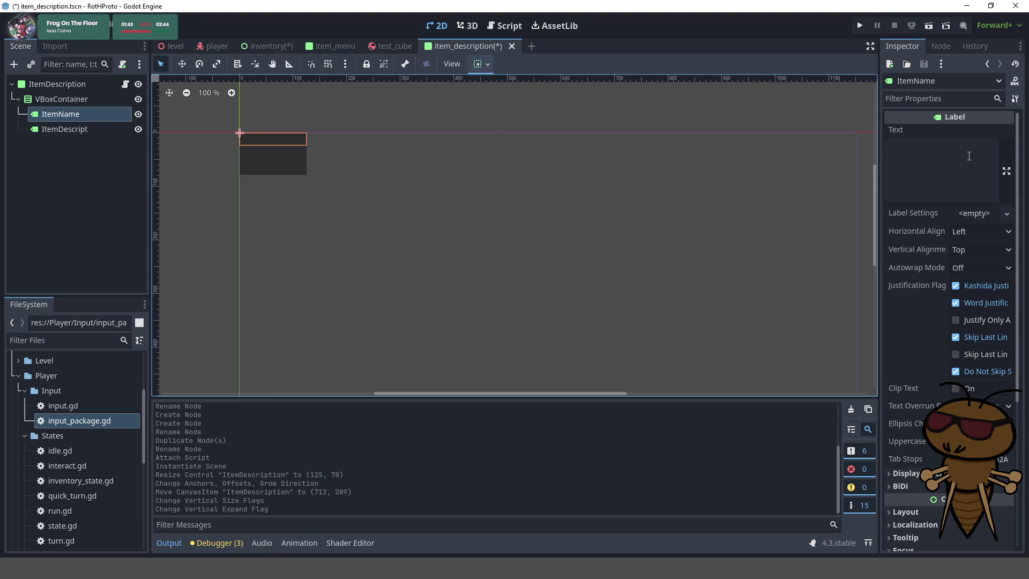
{"action": "left_click", "coordinate": [952, 148]}
{"action": "type", "text": "Name"}
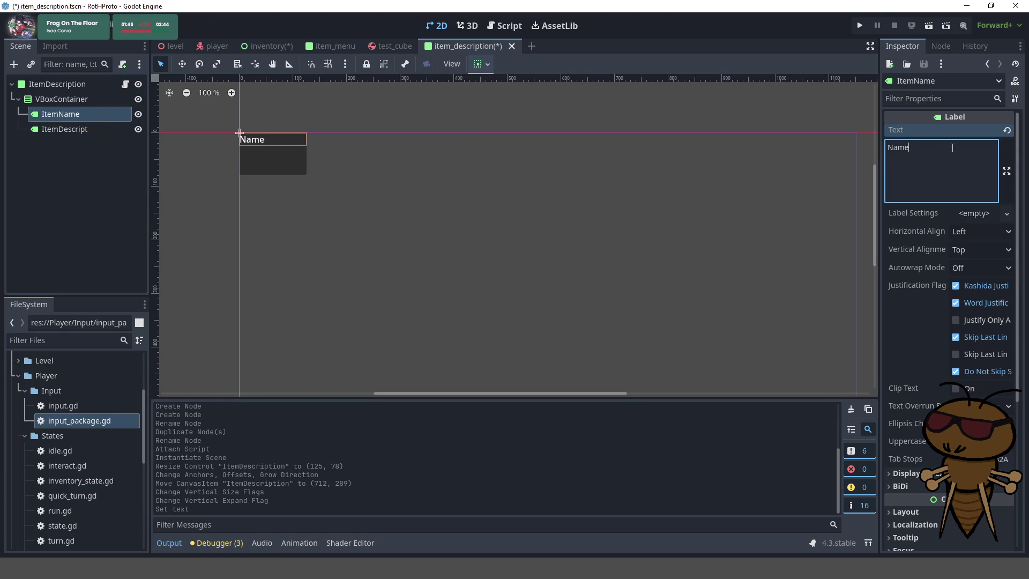
{"action": "left_click", "coordinate": [973, 231]}
{"action": "left_click", "coordinate": [970, 263]}
Give the ItemDescript label the text 'Text', centred horizontally.
{"action": "left_click", "coordinate": [53, 135]}
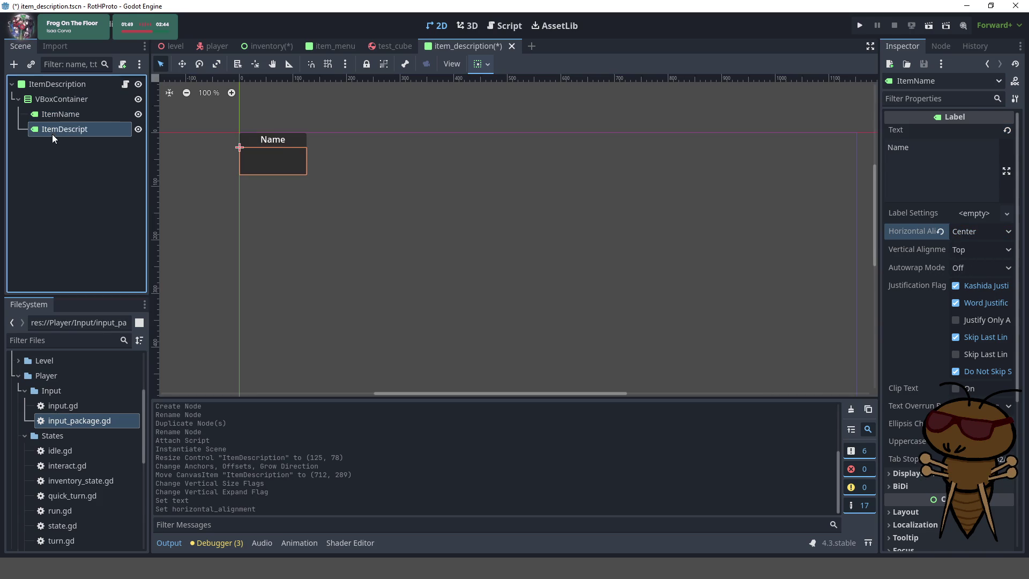
{"action": "left_click", "coordinate": [927, 158]}
{"action": "type", "text": "Text"}
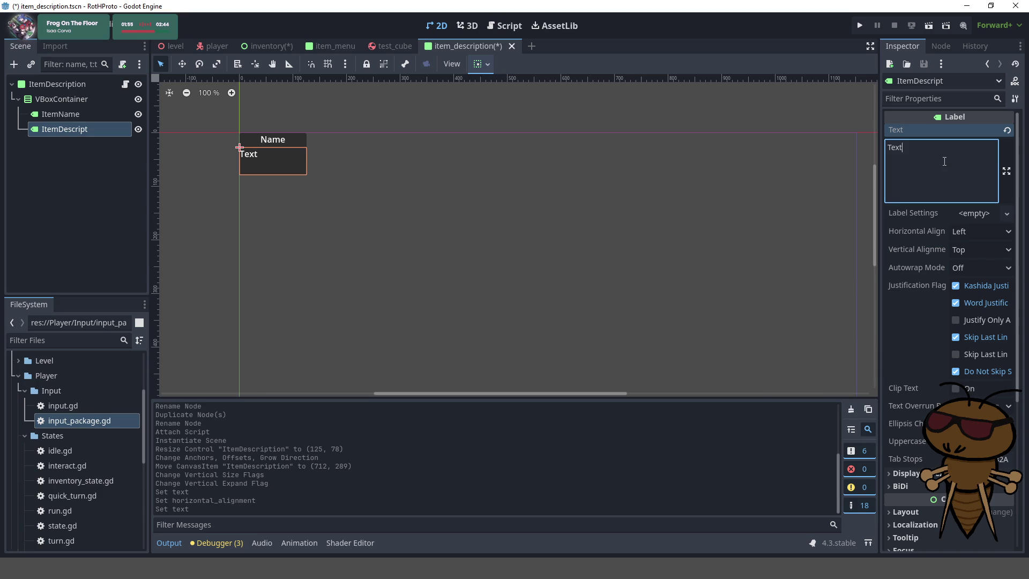
{"action": "left_click", "coordinate": [971, 229]}
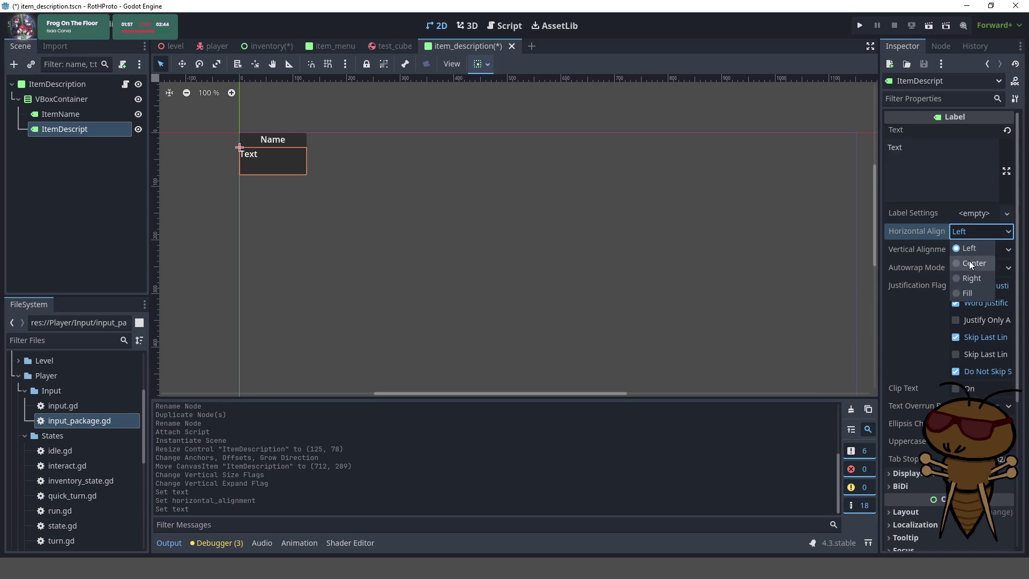
{"action": "left_click", "coordinate": [971, 263]}
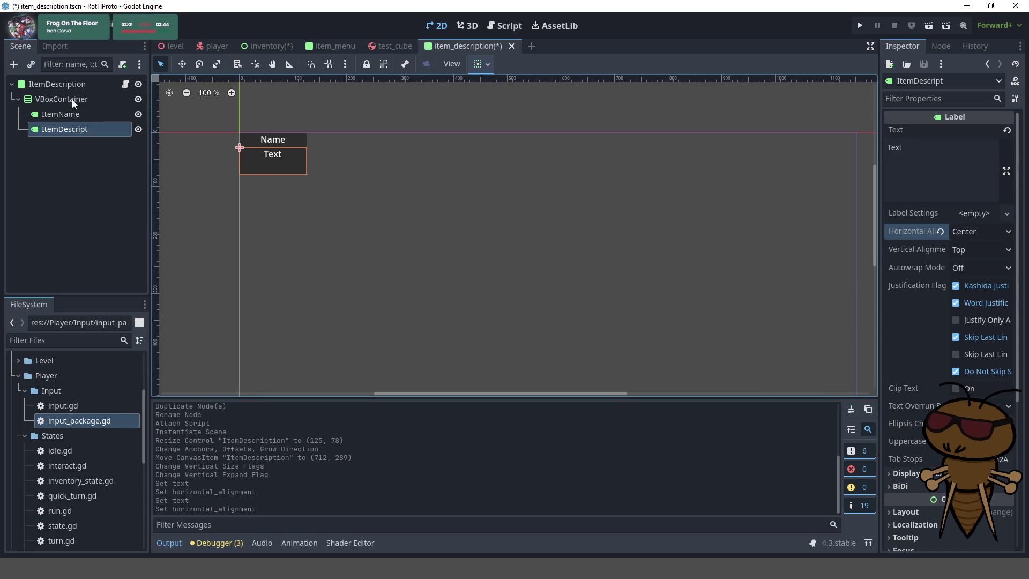
Resize the ItemDescription panel to 160×94, save it, and save the inventory scene.
{"action": "left_click", "coordinate": [69, 83]}
{"action": "left_click_drag", "start_coordinate": [306, 174], "coordinate": [328, 186]}
{"action": "key", "text": "ctrl+s"}
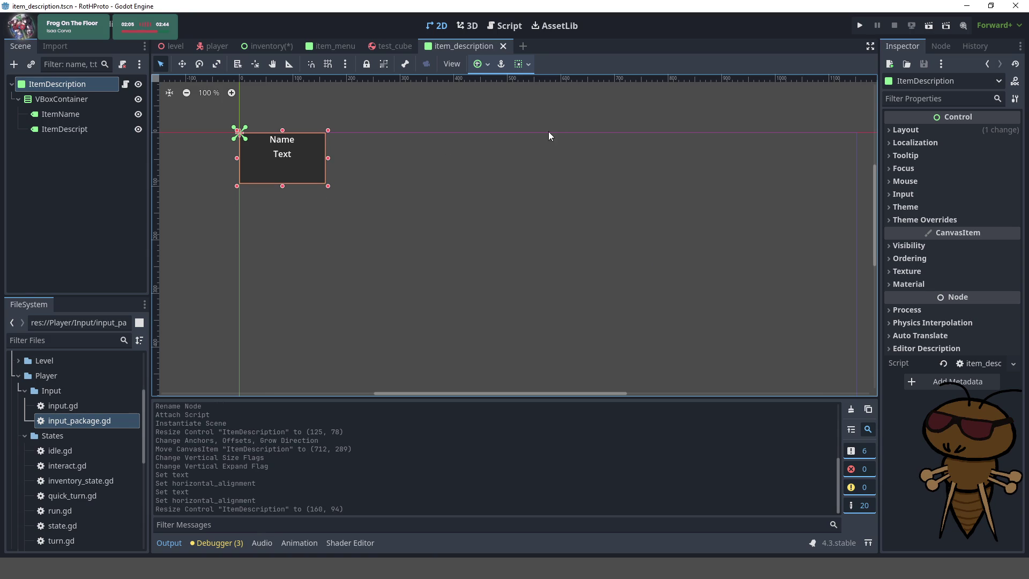
{"action": "left_click", "coordinate": [267, 46]}
{"action": "key", "text": "ctrl+s"}
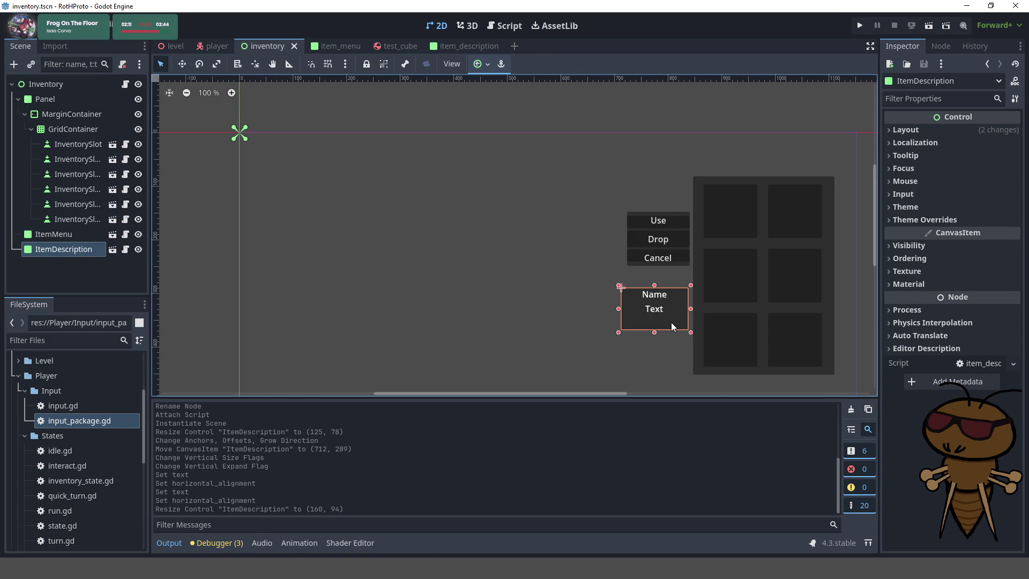
Nudge the inventory's ItemDescription right and enlarge the box in the item description scene.
{"action": "left_click_drag", "start_coordinate": [658, 308], "coordinate": [659, 315]}
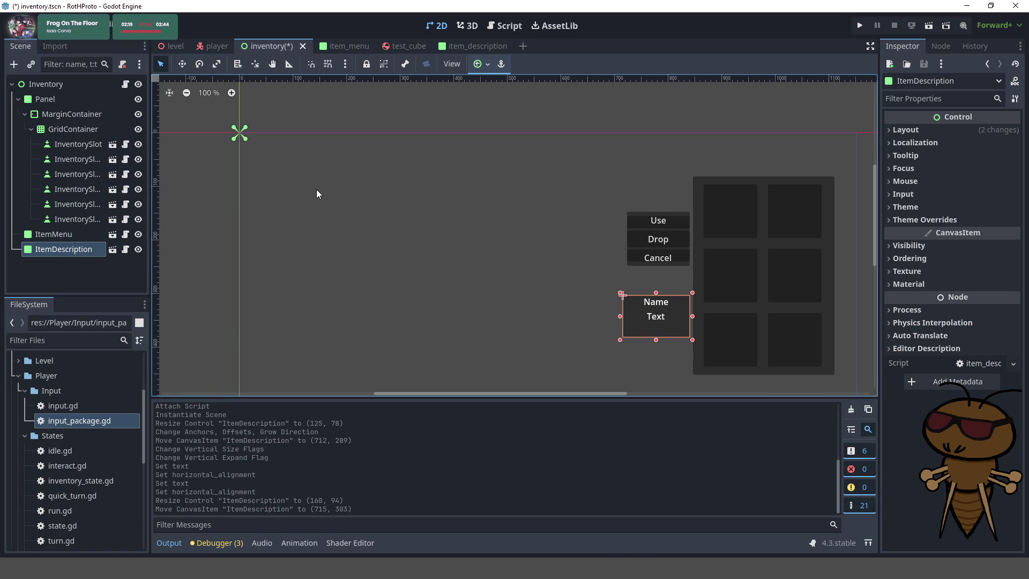
{"action": "left_click", "coordinate": [468, 46]}
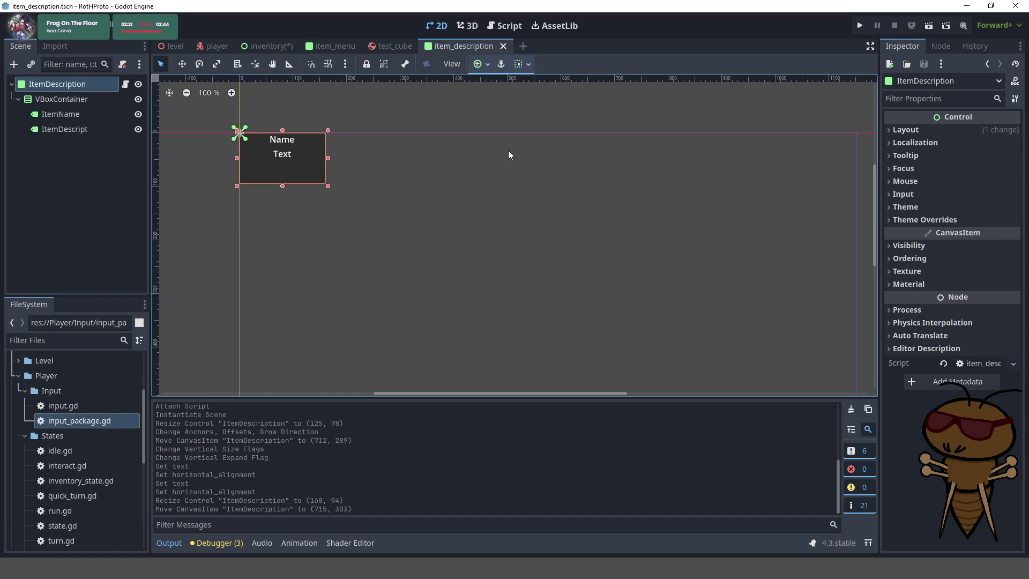
{"action": "left_click_drag", "start_coordinate": [330, 188], "coordinate": [353, 201]}
{"action": "left_click", "coordinate": [432, 178]}
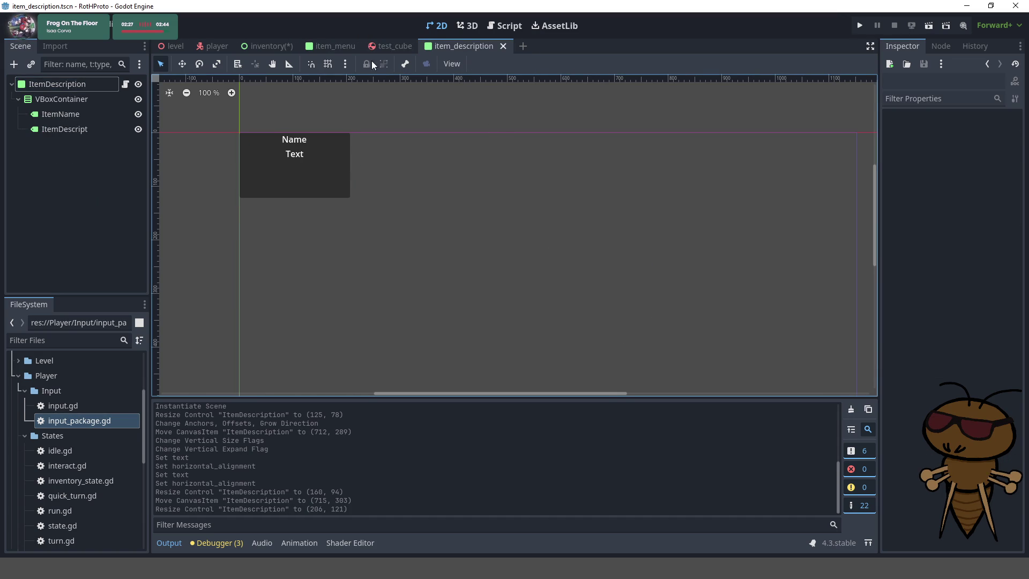
Resize the inventory's ItemDescription instance to 162×108 using its Layout properties, and save.
{"action": "left_click", "coordinate": [265, 46]}
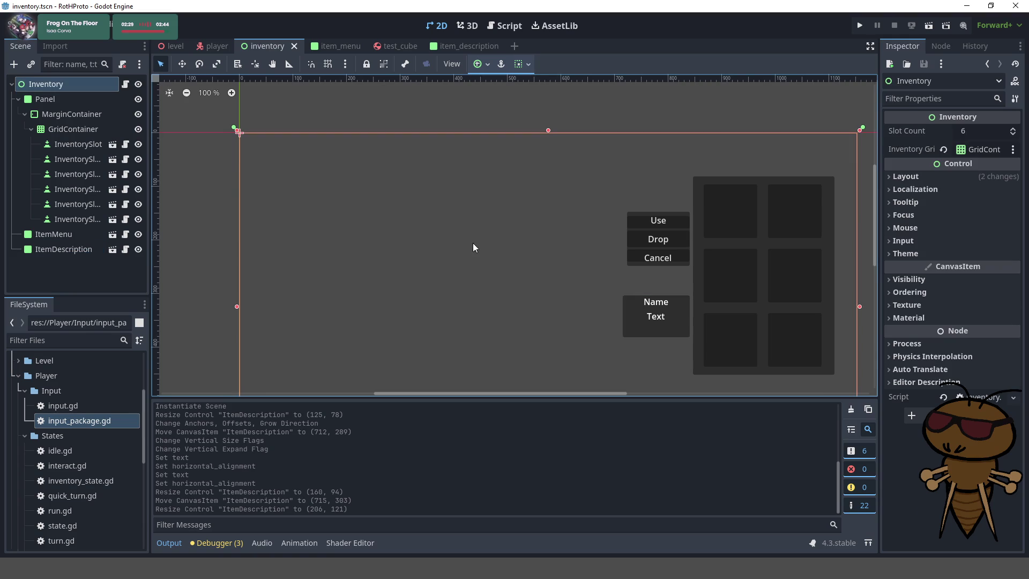
{"action": "left_click", "coordinate": [66, 249]}
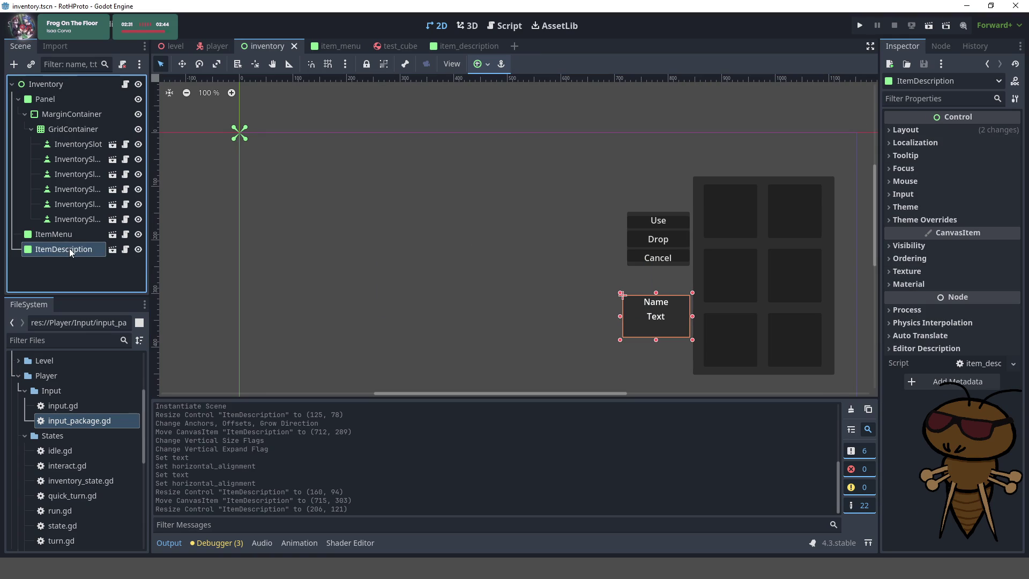
{"action": "left_click", "coordinate": [905, 130]}
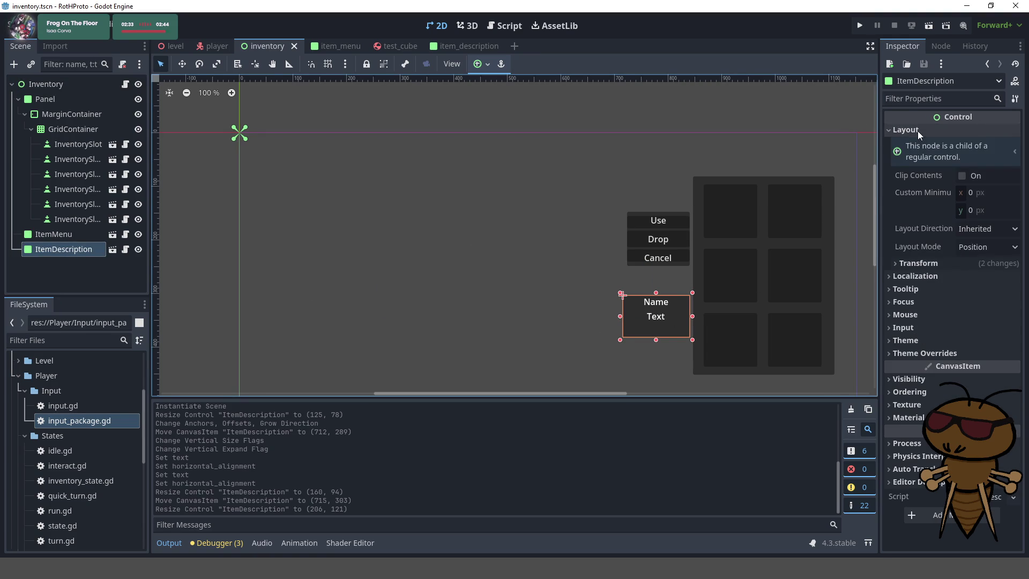
{"action": "left_click_drag", "start_coordinate": [622, 342], "coordinate": [601, 357]}
{"action": "key", "text": "ctrl+s"}
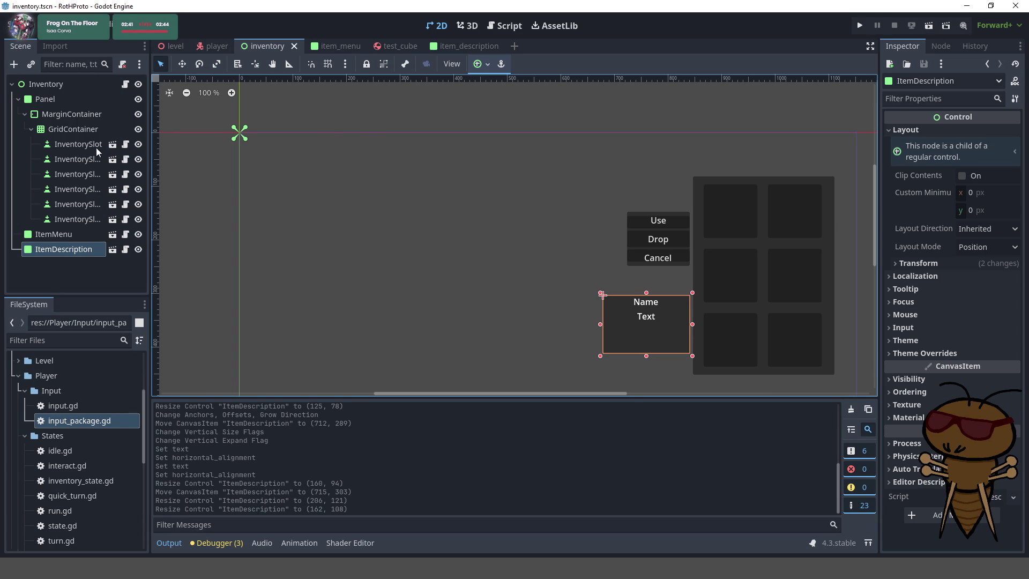
Show inventory_state.gd in the script editor and put the pass placeholder on line 16 under slot_filled.
{"action": "left_click", "coordinate": [505, 26]}
{"action": "left_click", "coordinate": [566, 240]}
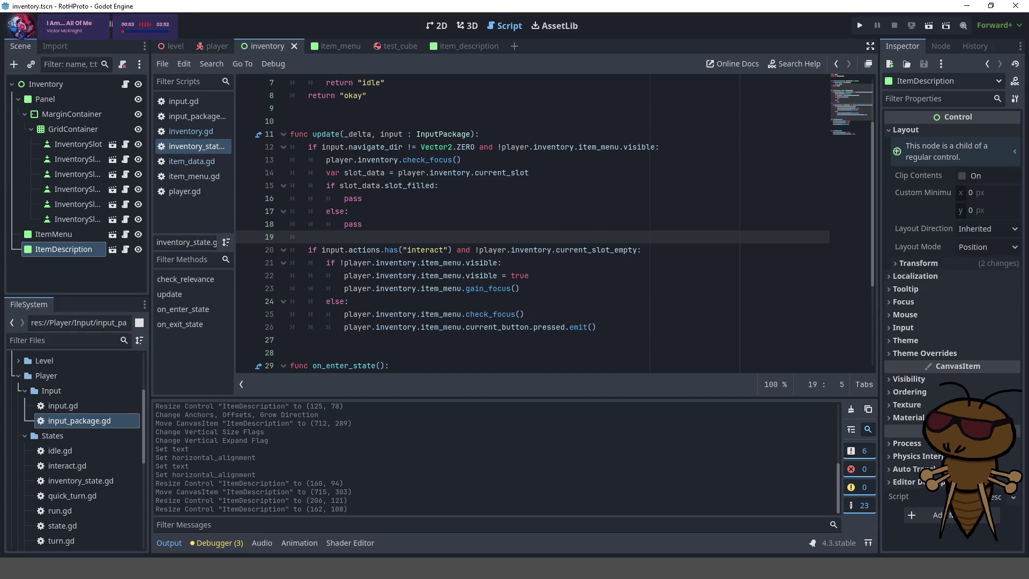
{"action": "scroll", "coordinate": [563, 221], "scroll_direction": "up", "scroll_amount": 2}
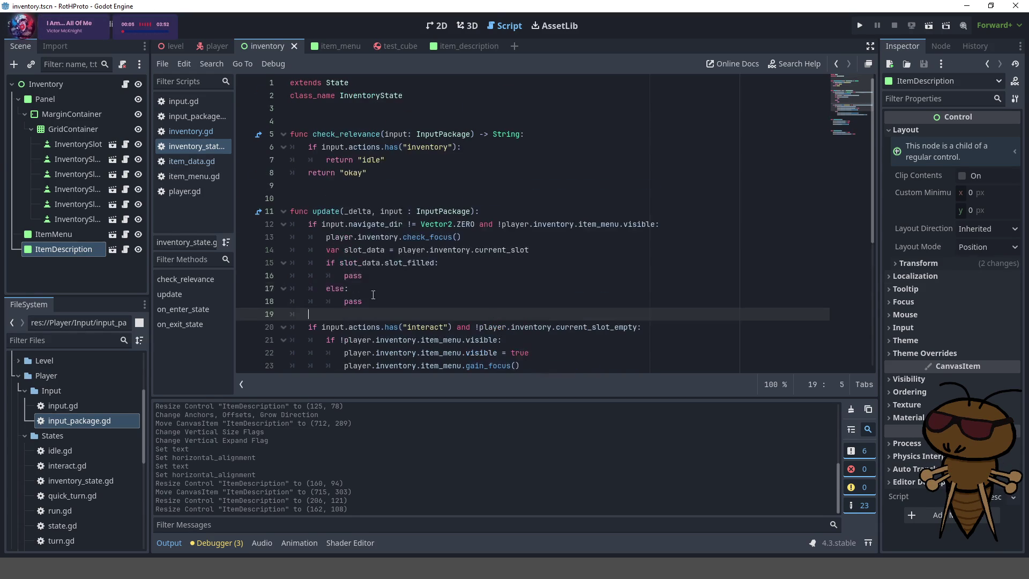
{"action": "left_click", "coordinate": [380, 277]}
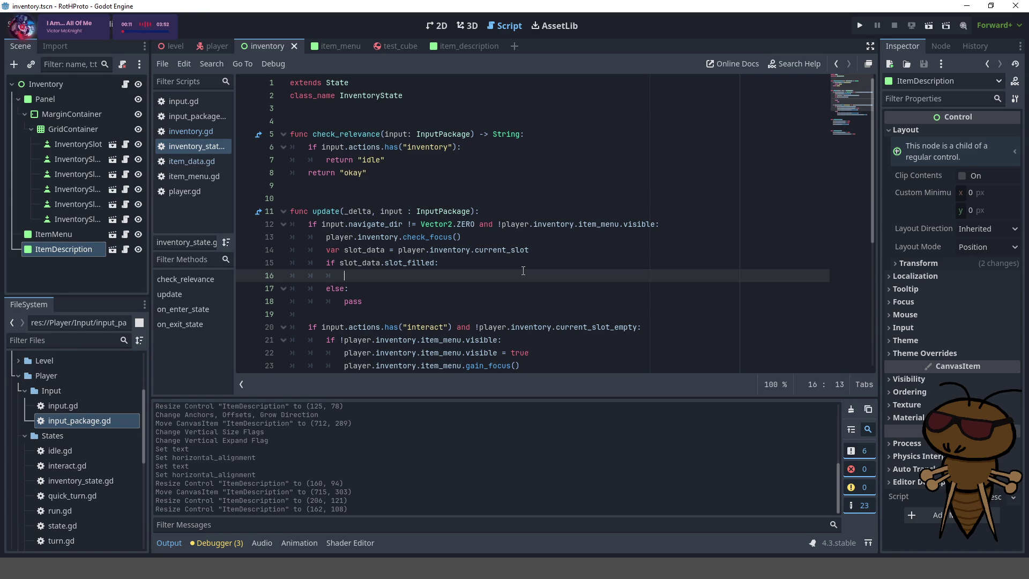
{"action": "type", "text": "pass"}
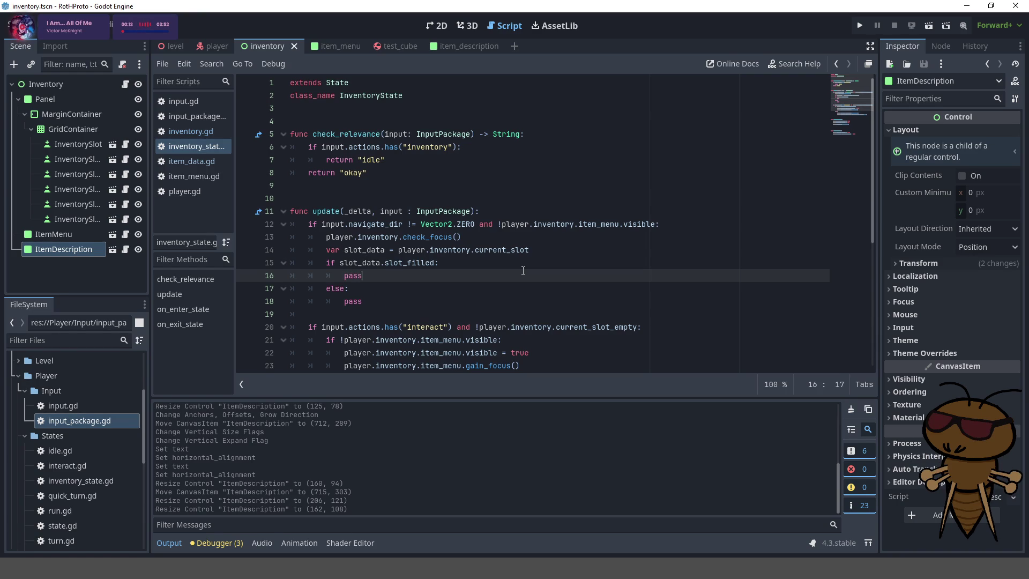
{"action": "left_click", "coordinate": [124, 85]}
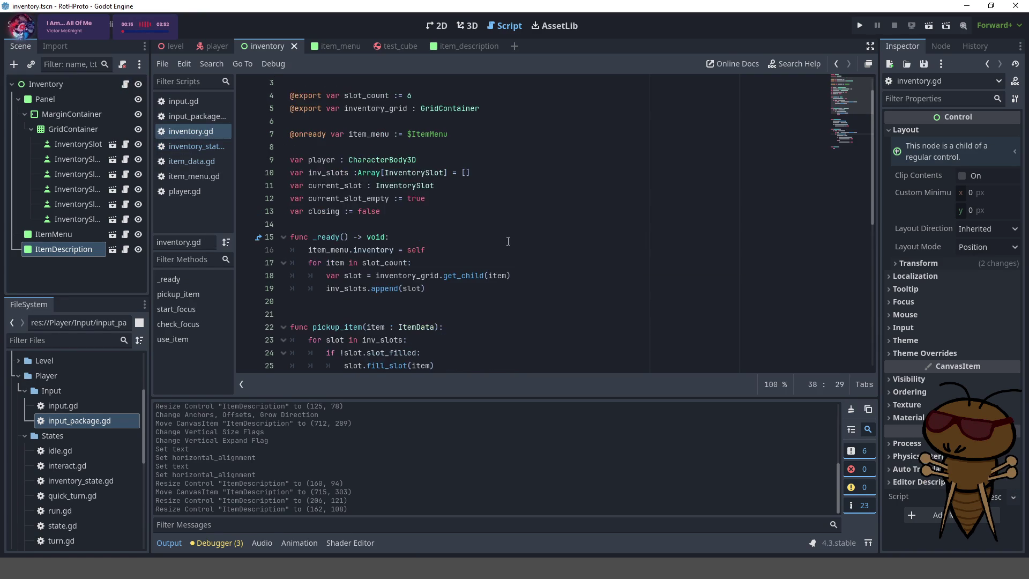
{"action": "left_click", "coordinate": [472, 160]}
{"action": "key", "text": "Return"}
{"action": "type", "text": "@on"}
{"action": "key", "text": "Return"}
{"action": "type", "text": "var item"}
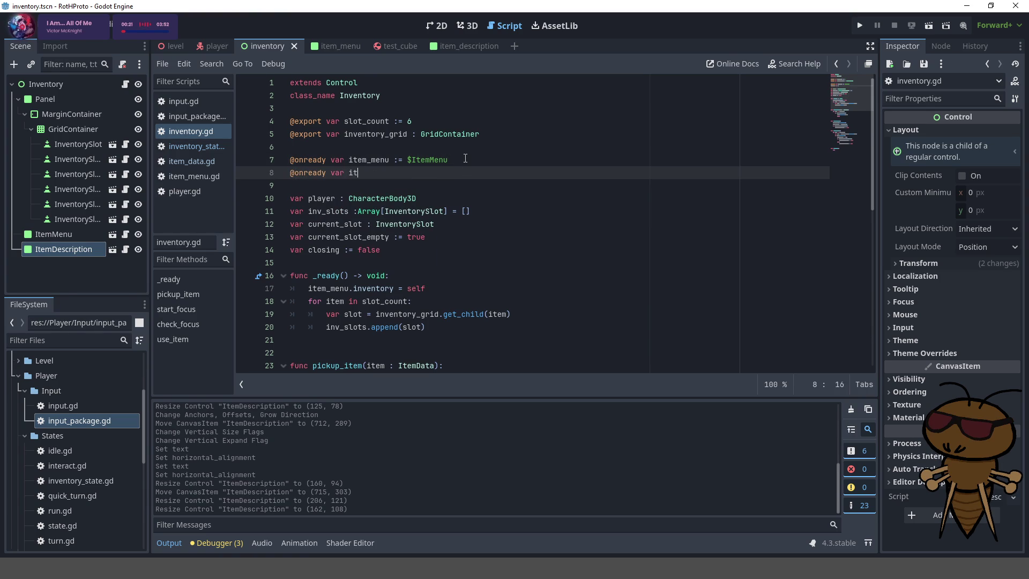
{"action": "type", "text": "_descript :"}
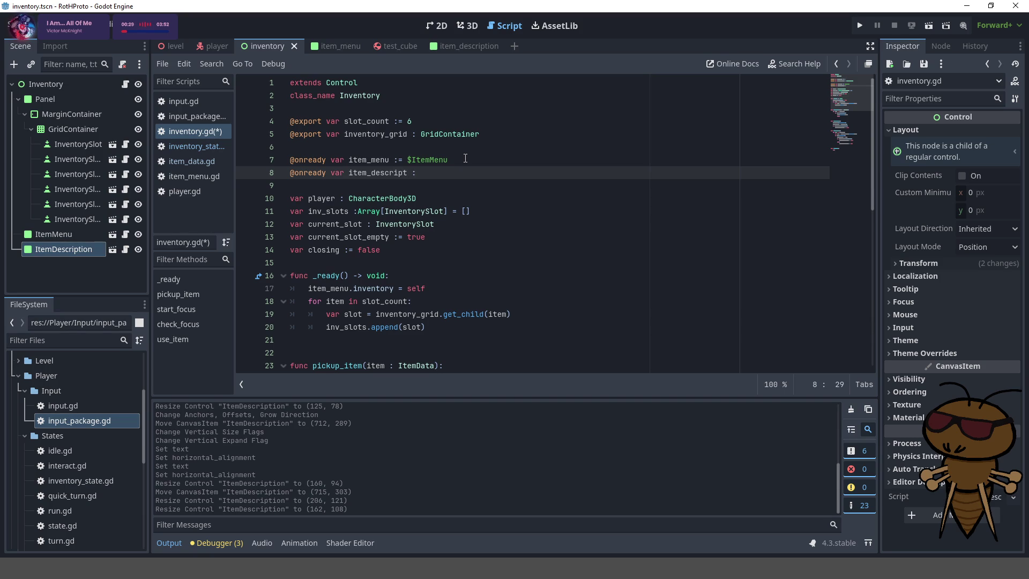
{"action": "type", "text": "= %"}
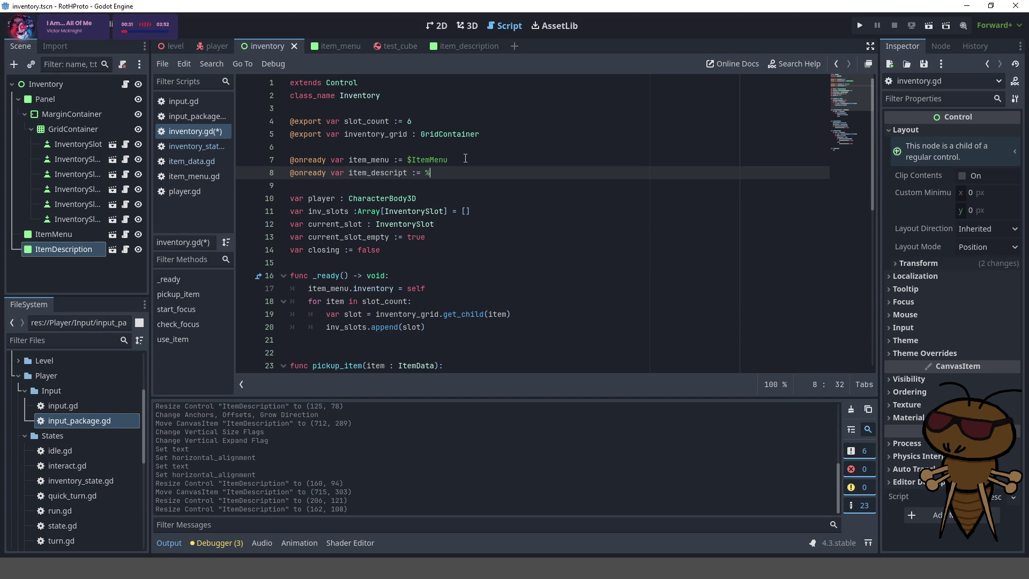
{"action": "type", "text": "$Ite"}
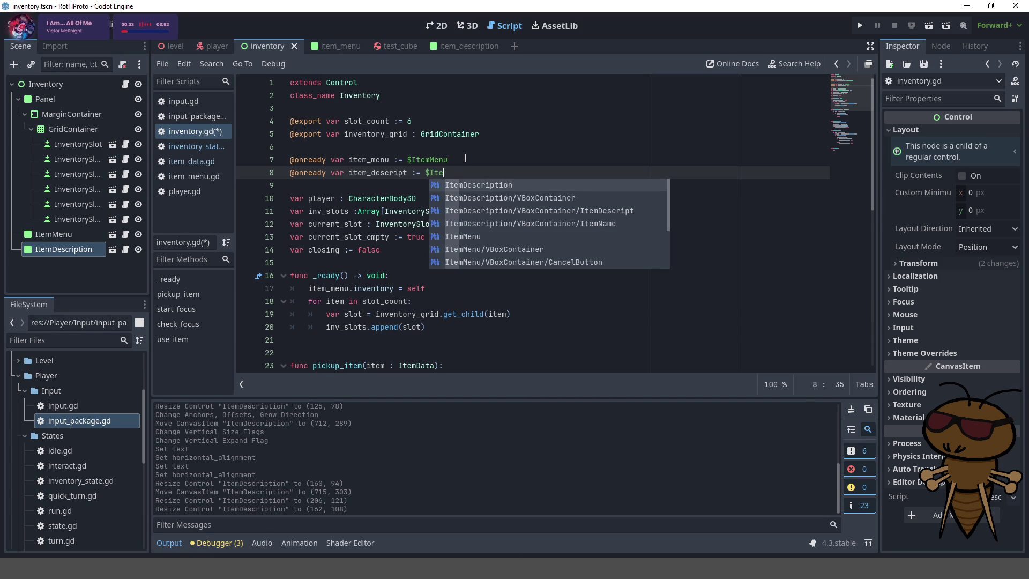
{"action": "key", "text": "Return"}
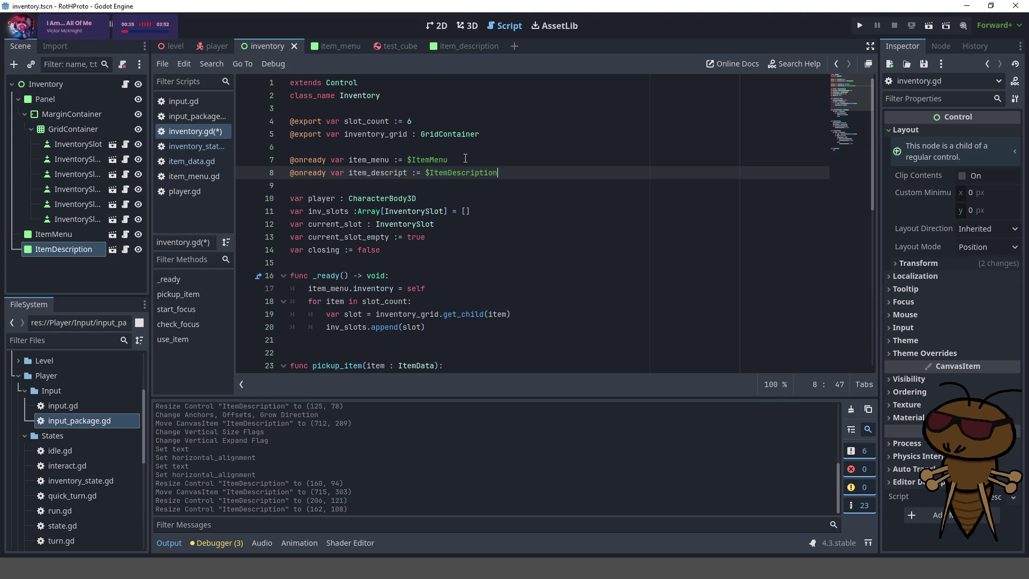
{"action": "key", "text": "ctrl+s"}
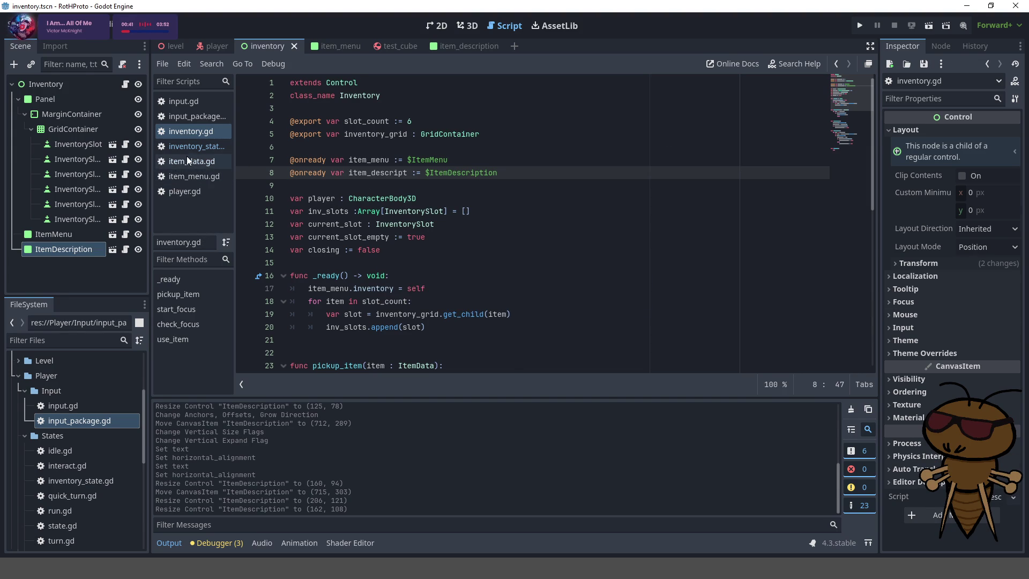
Replace pass on line 16 with player.inventory.item_description.set_labels(slot_data.slot_data.item_name, slot_data.info).
{"action": "left_click", "coordinate": [194, 145]}
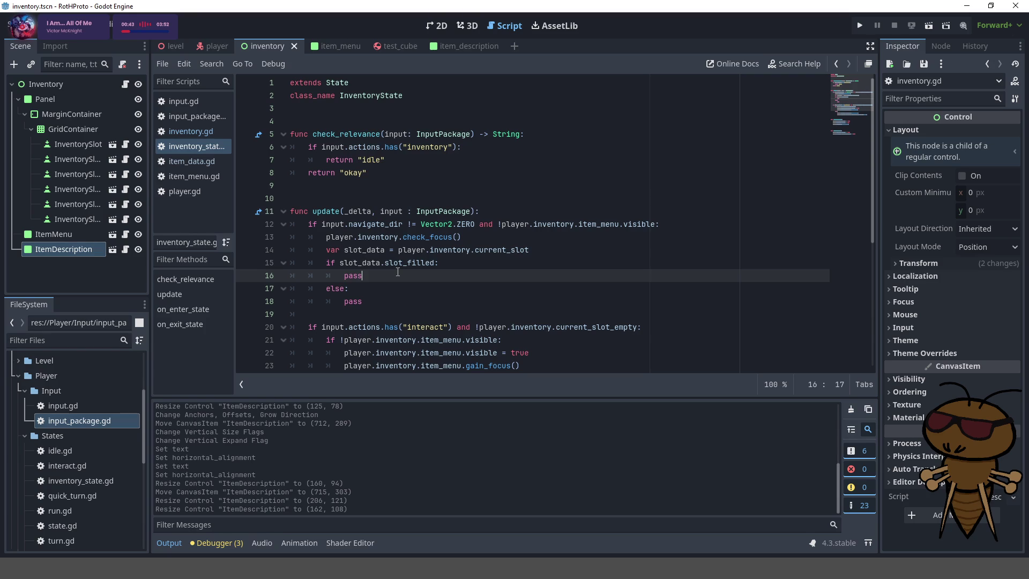
{"action": "key", "text": "BackSpace"}
{"action": "key", "text": "BackSpace"}
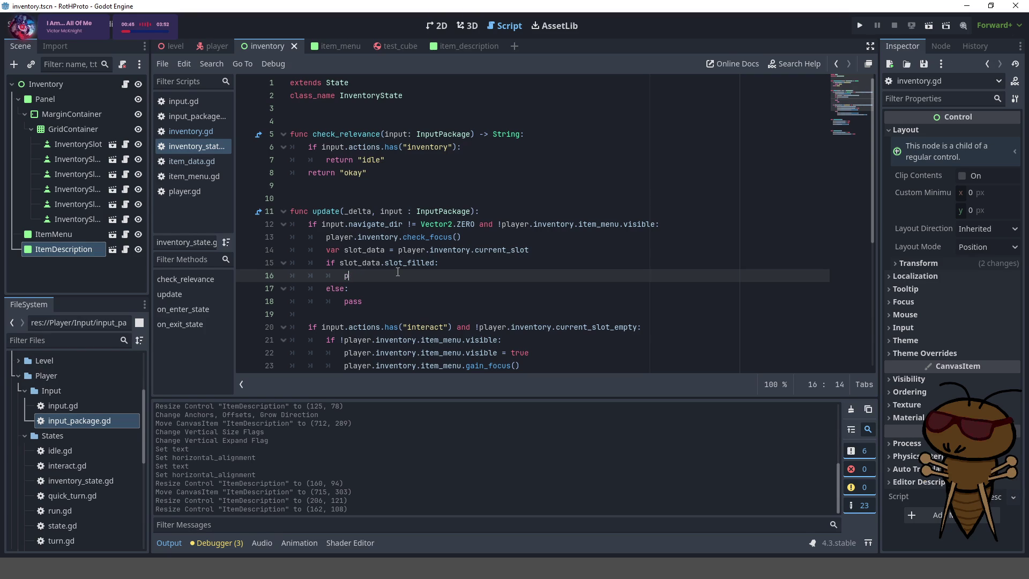
{"action": "type", "text": "layer"}
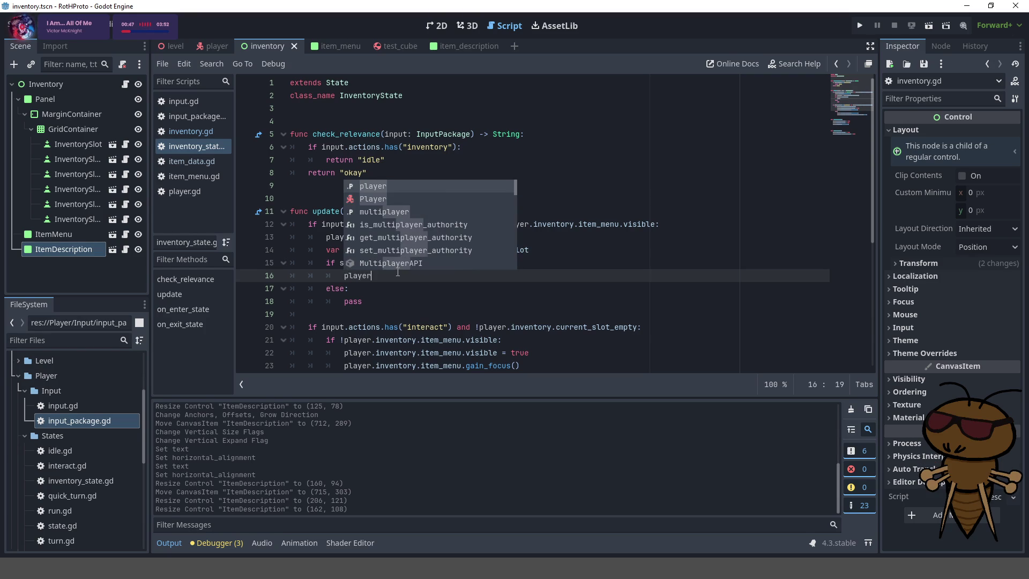
{"action": "type", "text": ".inve"}
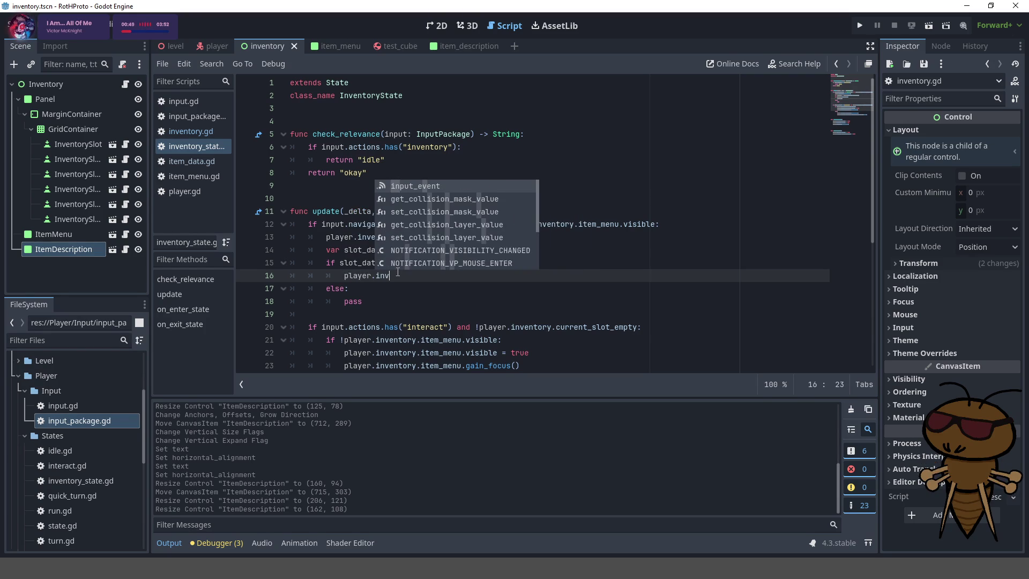
{"action": "type", "text": "ntory"}
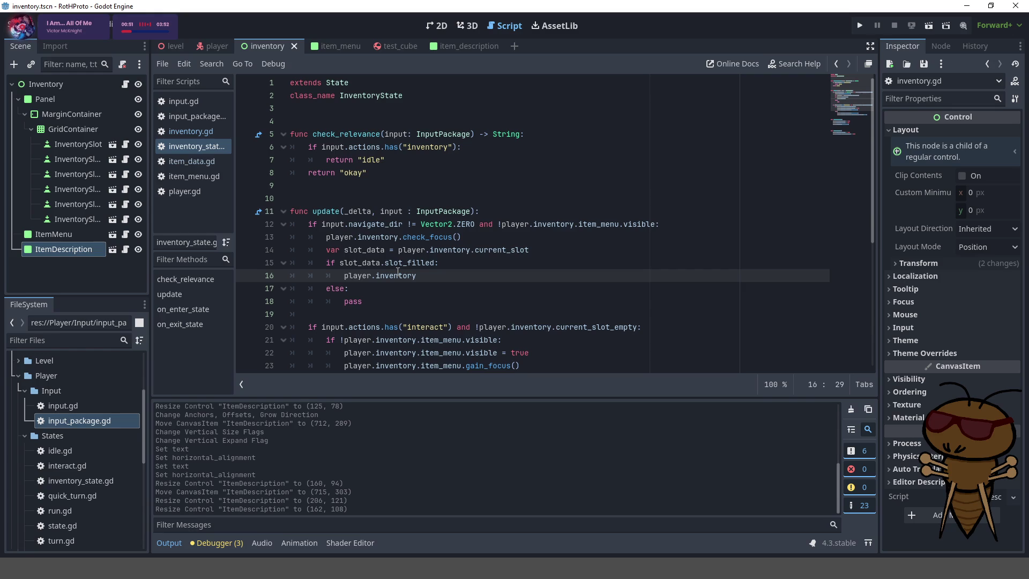
{"action": "type", "text": ".item_des"}
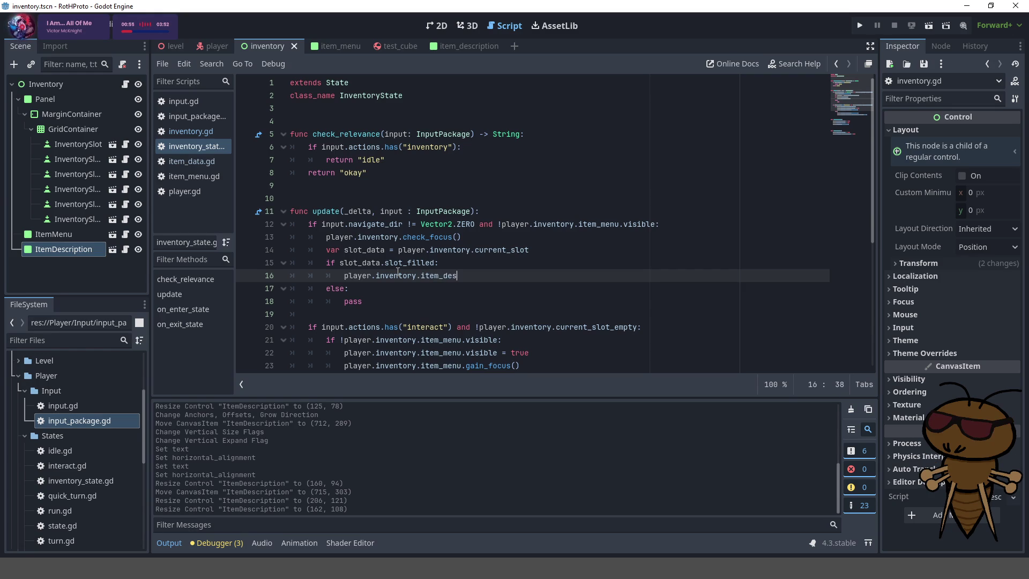
{"action": "type", "text": "ription"}
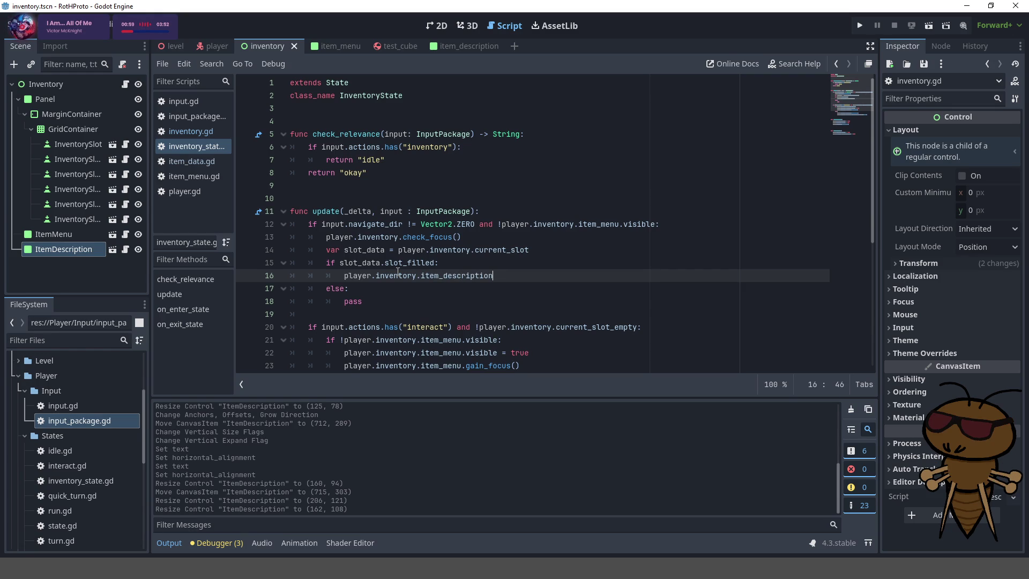
{"action": "type", "text": " ."}
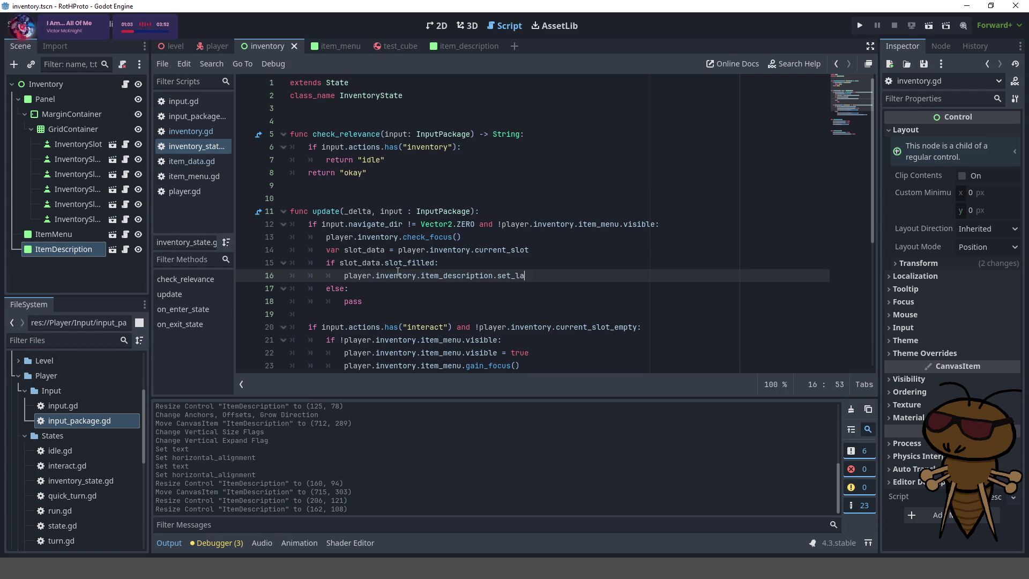
{"action": "type", "text": "bel"}
{"action": "type", "text": "("}
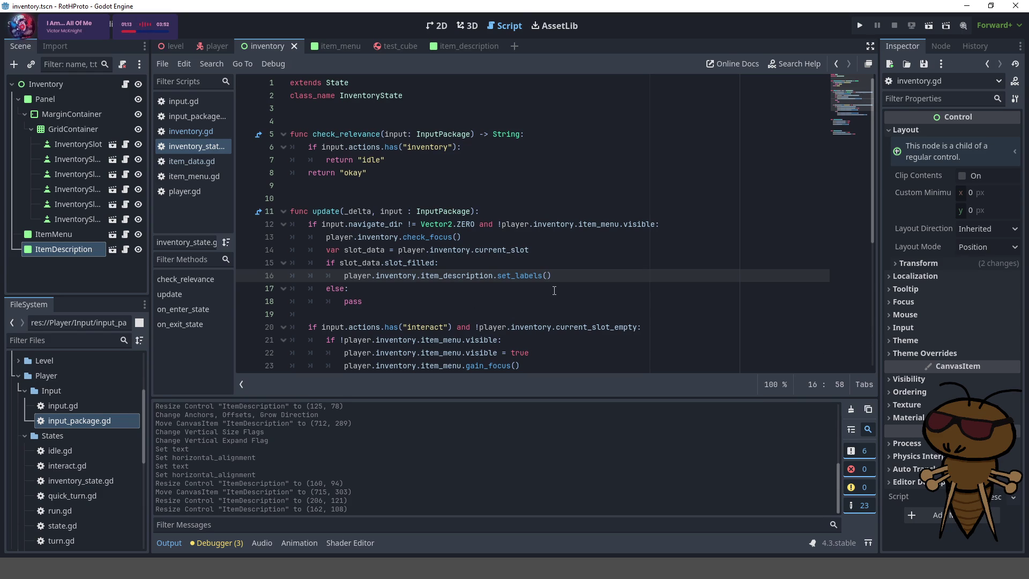
{"action": "type", "text": "slot"}
{"action": "key", "text": "Return"}
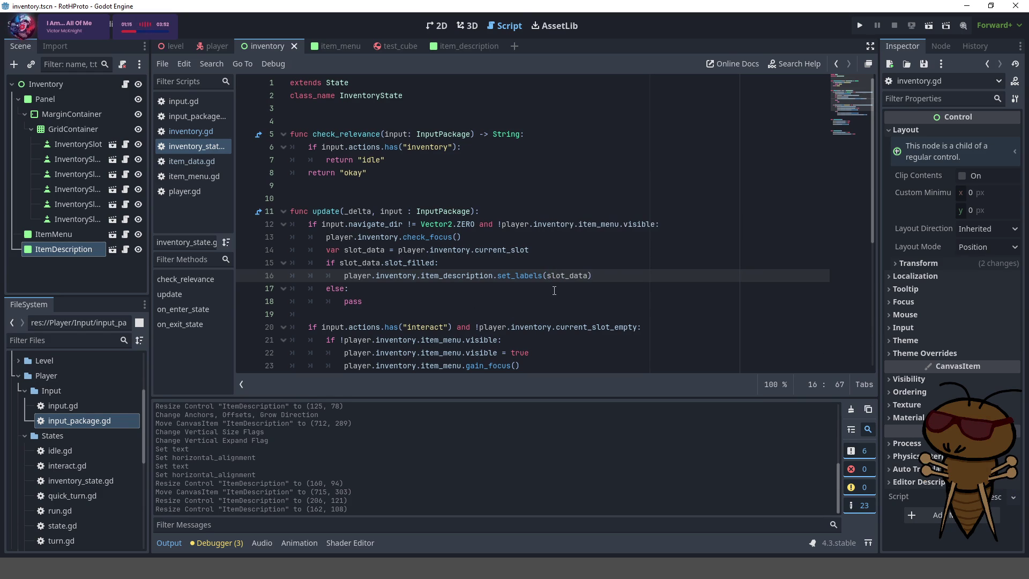
{"action": "type", "text": ".d"}
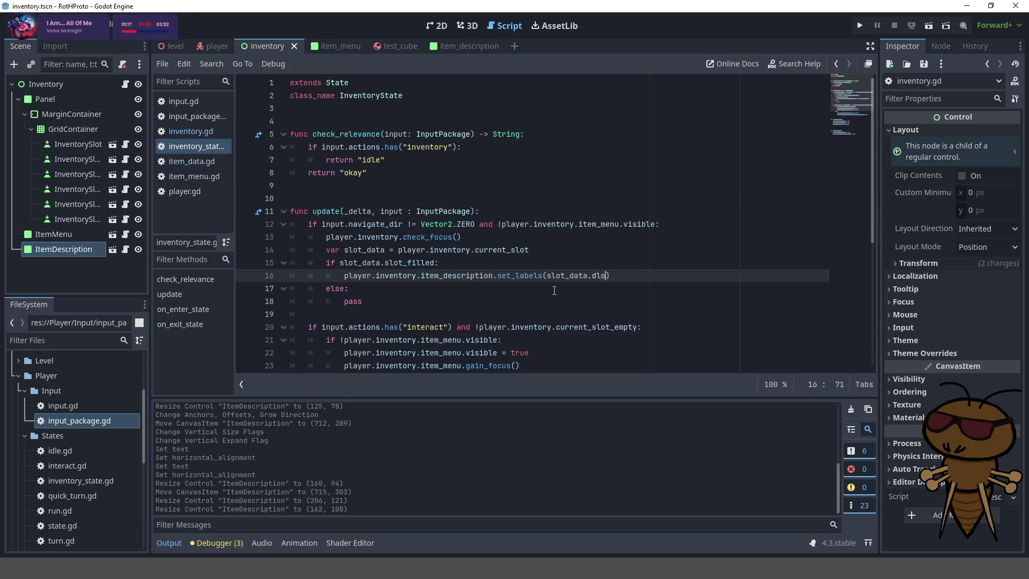
{"action": "key", "text": "BackSpace"}
{"action": "type", "text": "sloe"}
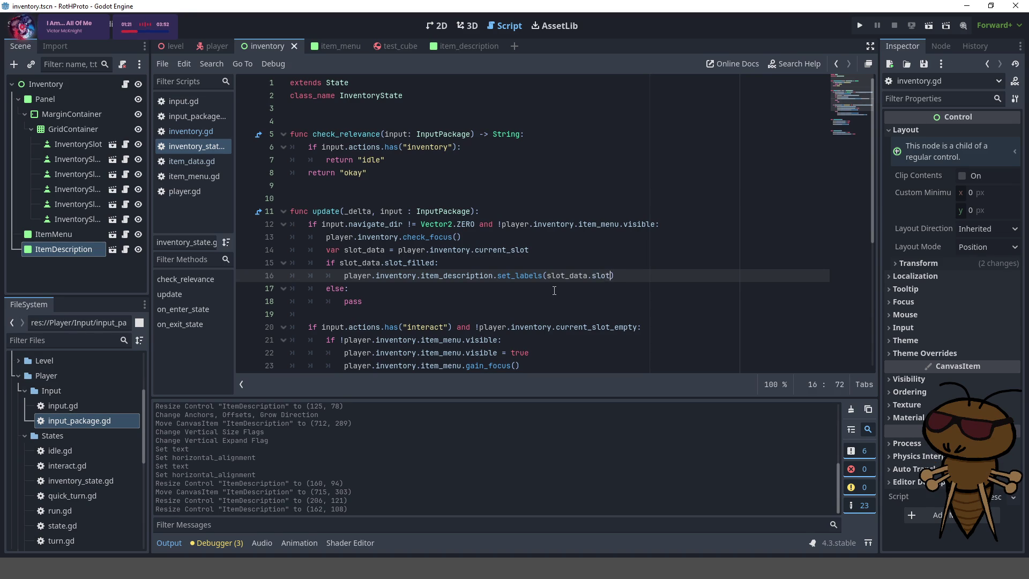
{"action": "type", "text": "rt"}
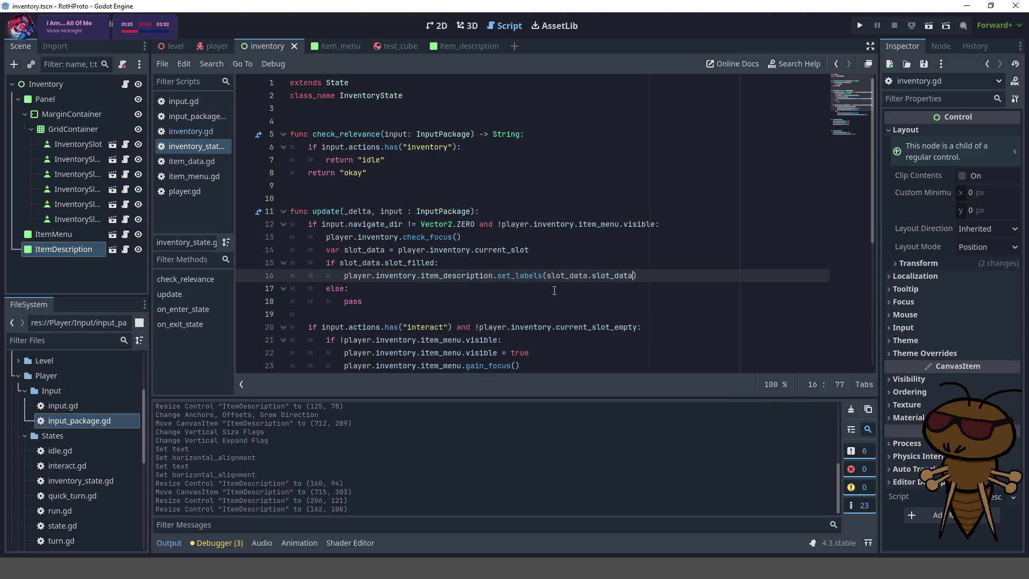
{"action": "type", "text": ".item"}
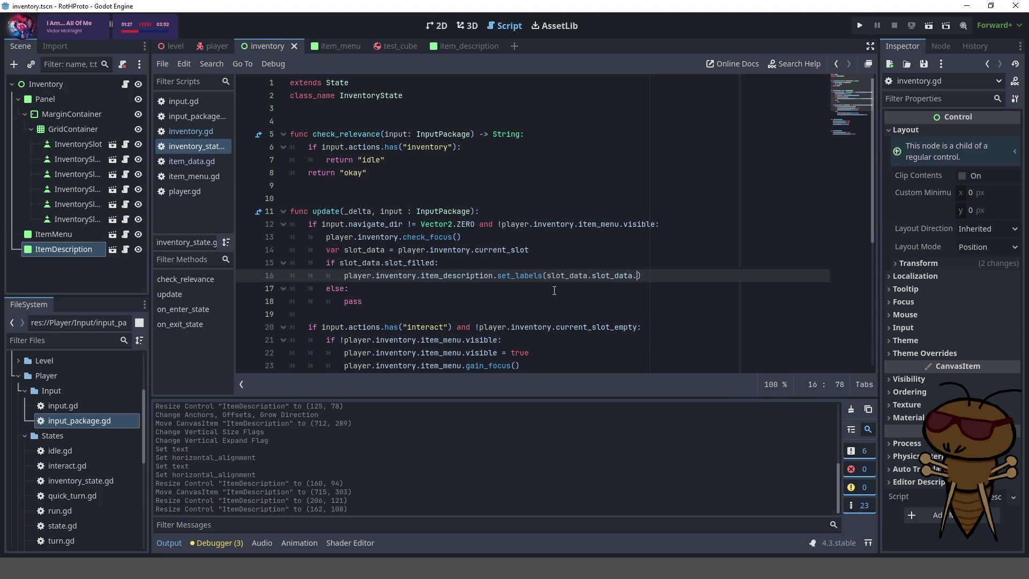
{"action": "type", "text": "_name"}
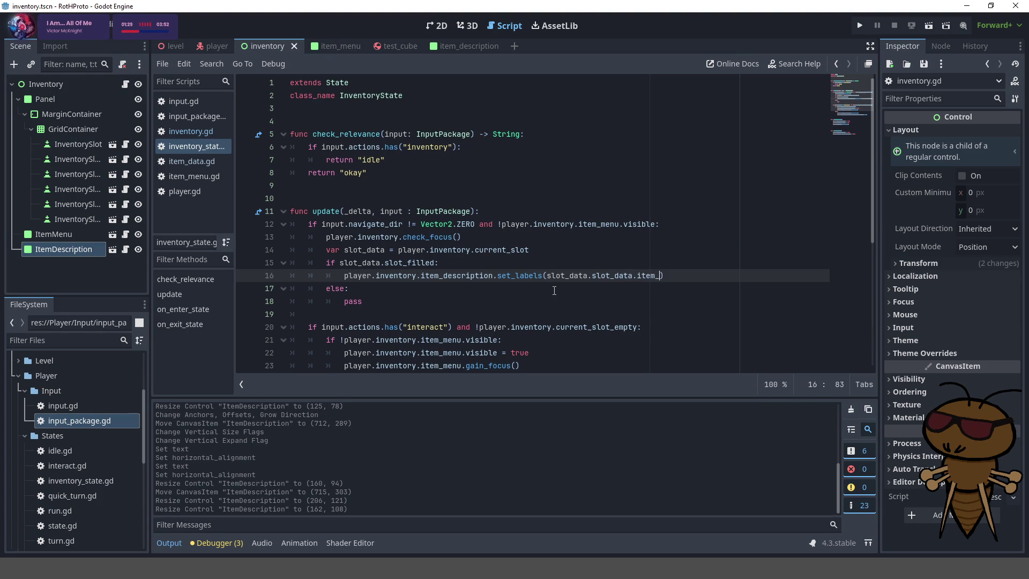
{"action": "type", "text": ", "}
{"action": "type", "text": "slo"}
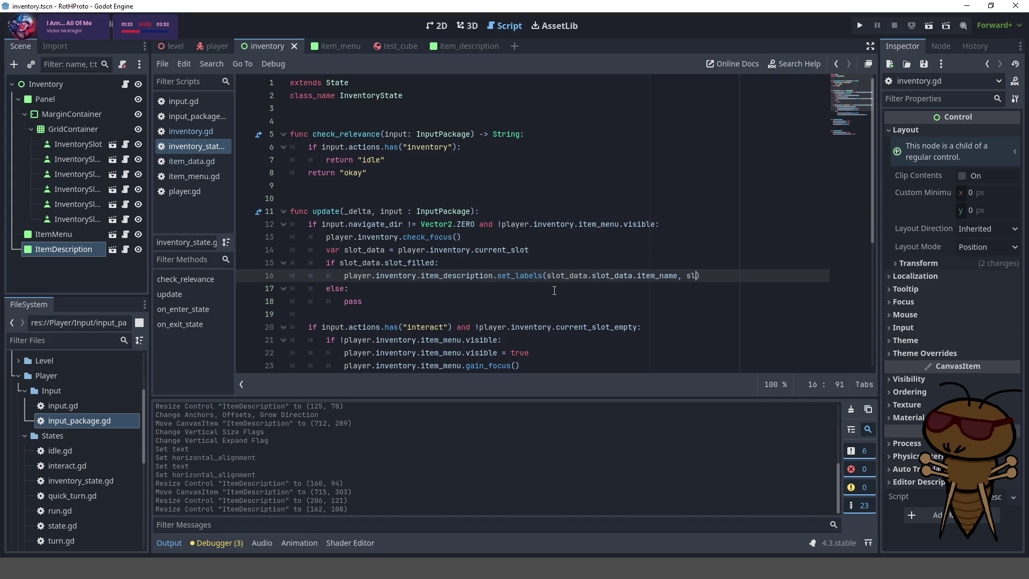
{"action": "key", "text": "Return"}
{"action": "type", "text": ".info"}
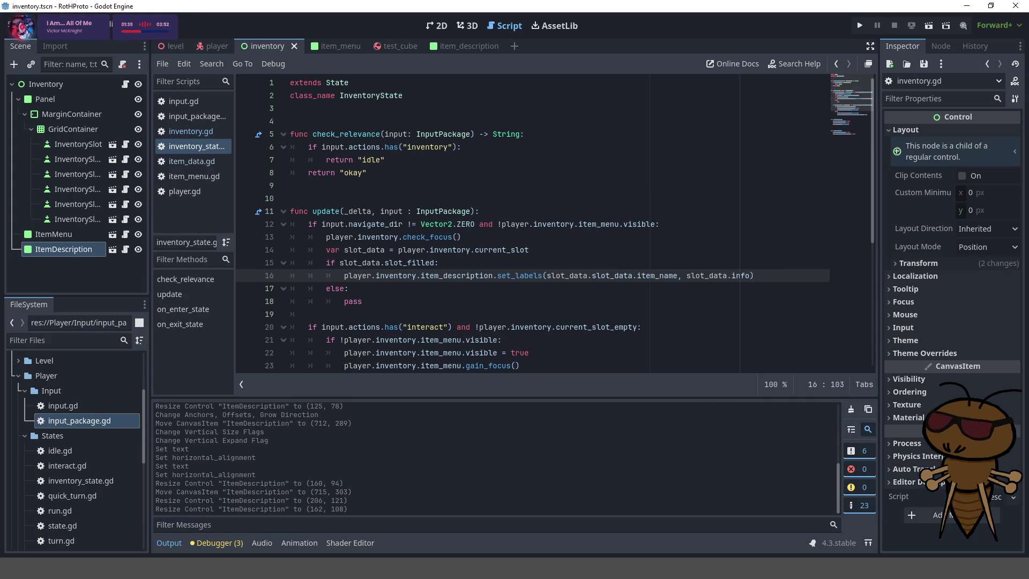
{"action": "mouse_move", "coordinate": [363, 301]}
{"action": "left_mouse_down"}
{"action": "mouse_move", "coordinate": [343, 301]}
{"action": "mouse_move", "coordinate": [346, 276]}
{"action": "mouse_move", "coordinate": [795, 281]}
{"action": "left_mouse_up"}
{"action": "key", "text": "ctrl+c"}
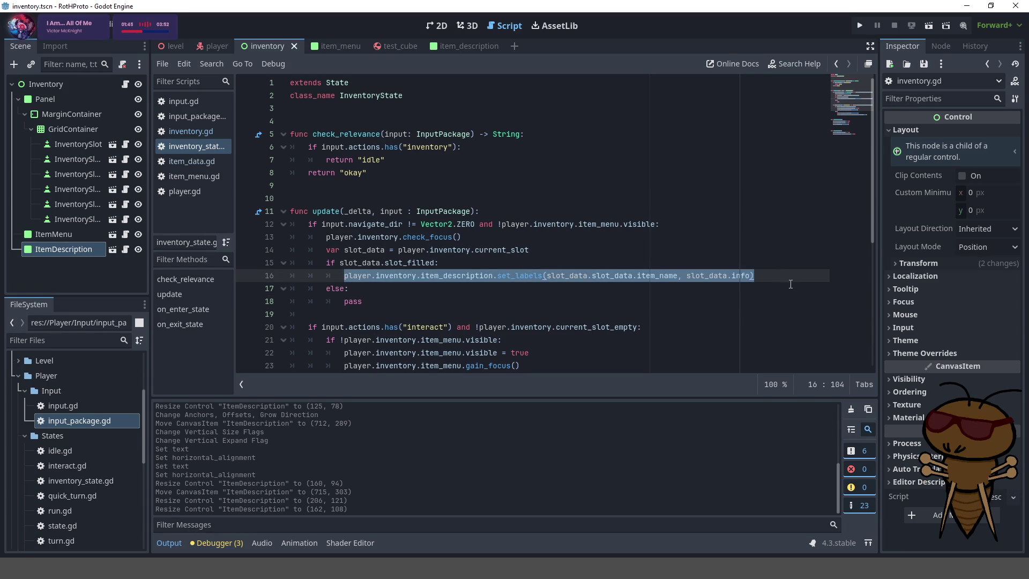
Replace pass on line 18 with the copied set_labels call, using "", "" as its arguments.
{"action": "left_click", "coordinate": [375, 314]}
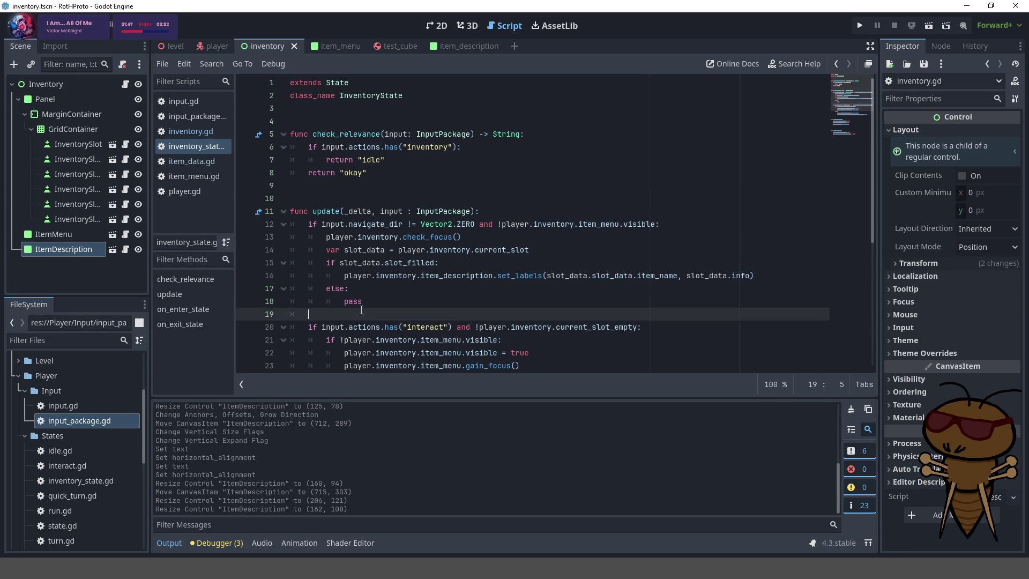
{"action": "left_click_drag", "start_coordinate": [344, 301], "coordinate": [363, 301]}
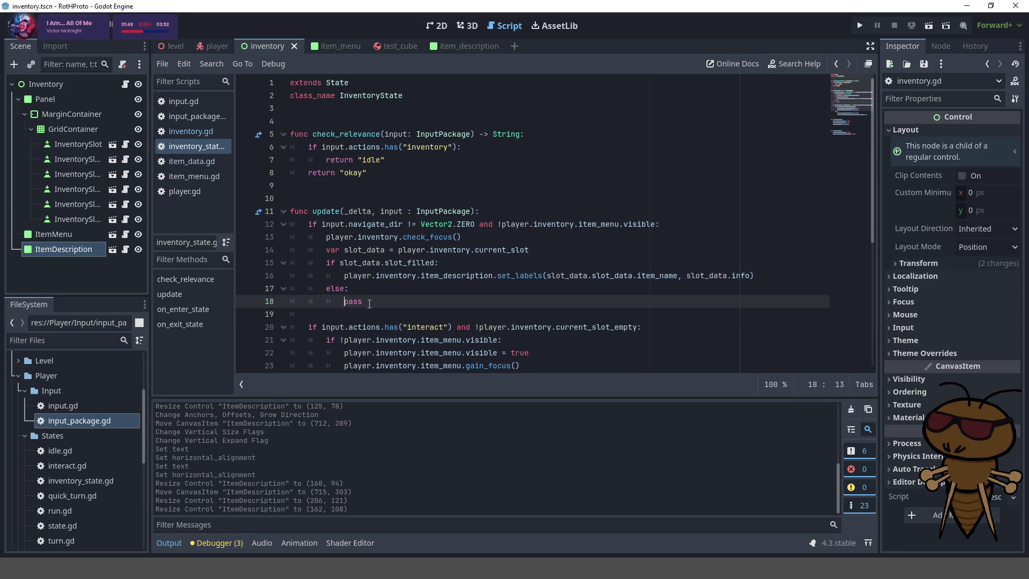
{"action": "key", "text": "ctrl+v"}
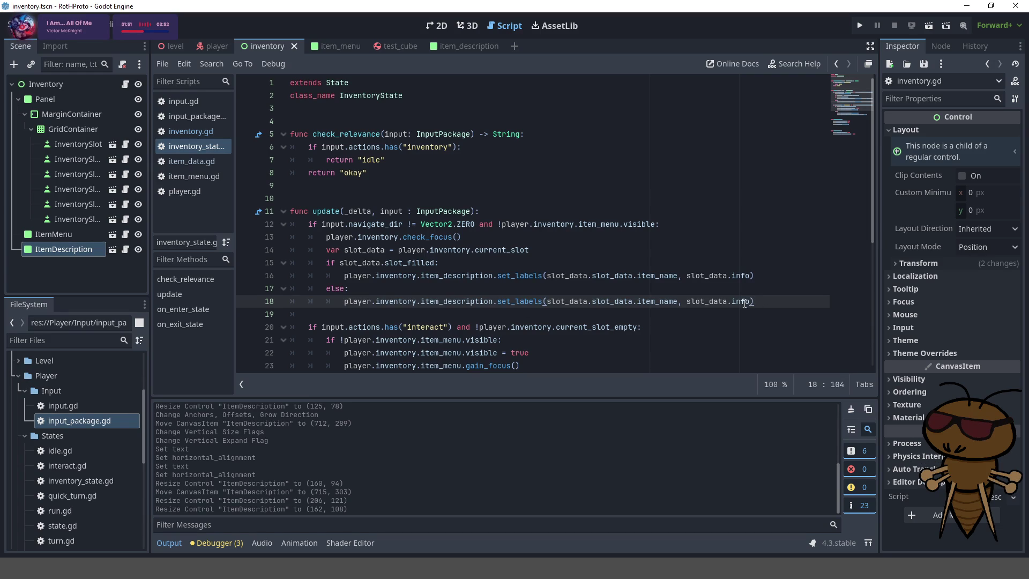
{"action": "left_click_drag", "start_coordinate": [749, 301], "coordinate": [546, 301]}
{"action": "type", "text": "\""}
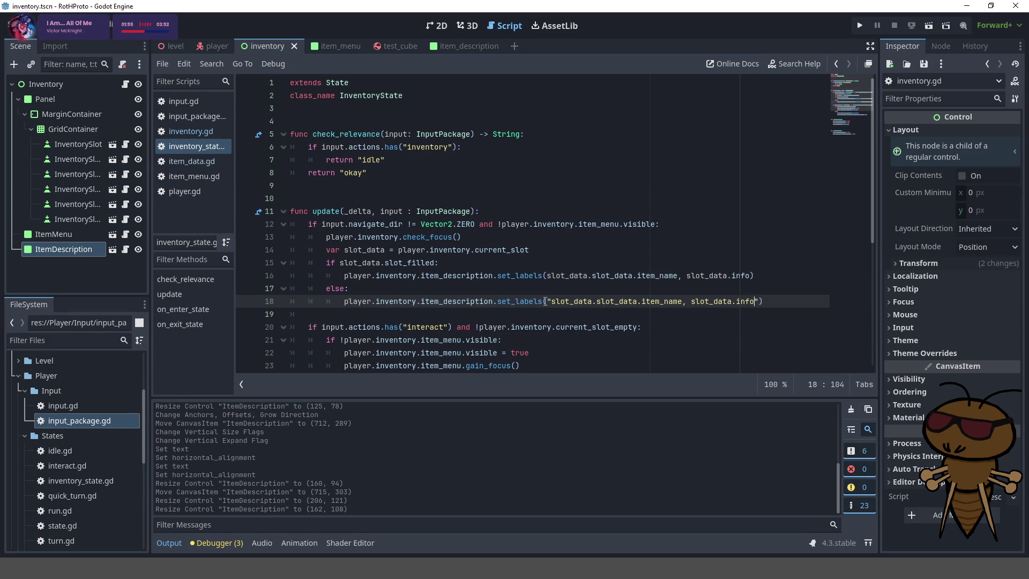
{"action": "key", "text": "BackSpace"}
{"action": "key", "text": "BackSpace"}
{"action": "key", "text": "BackSpace"}
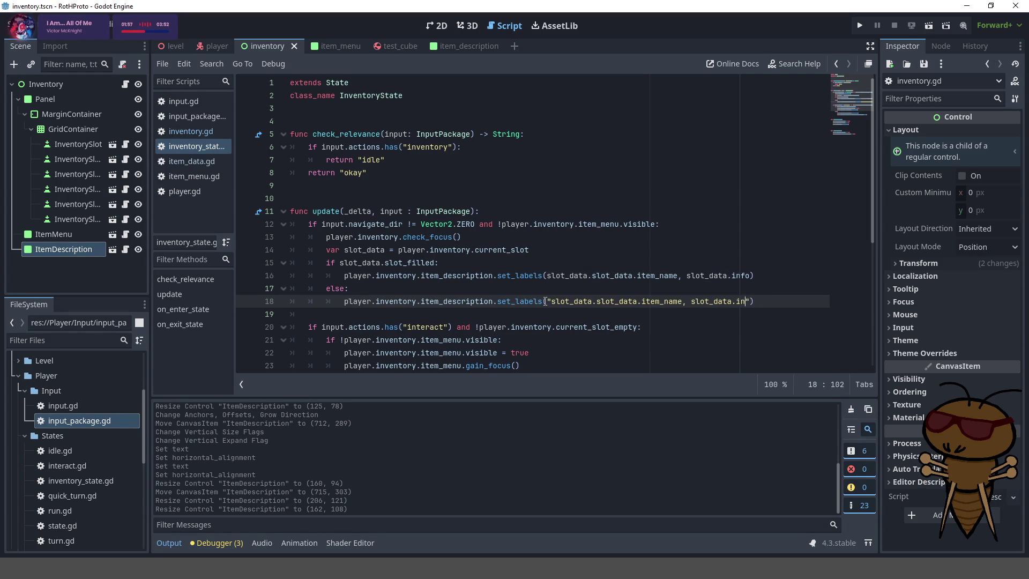
{"action": "key", "text": "BackSpace"}
{"action": "key", "text": "BackSpace"}
{"action": "key", "text": "BackSpace"}
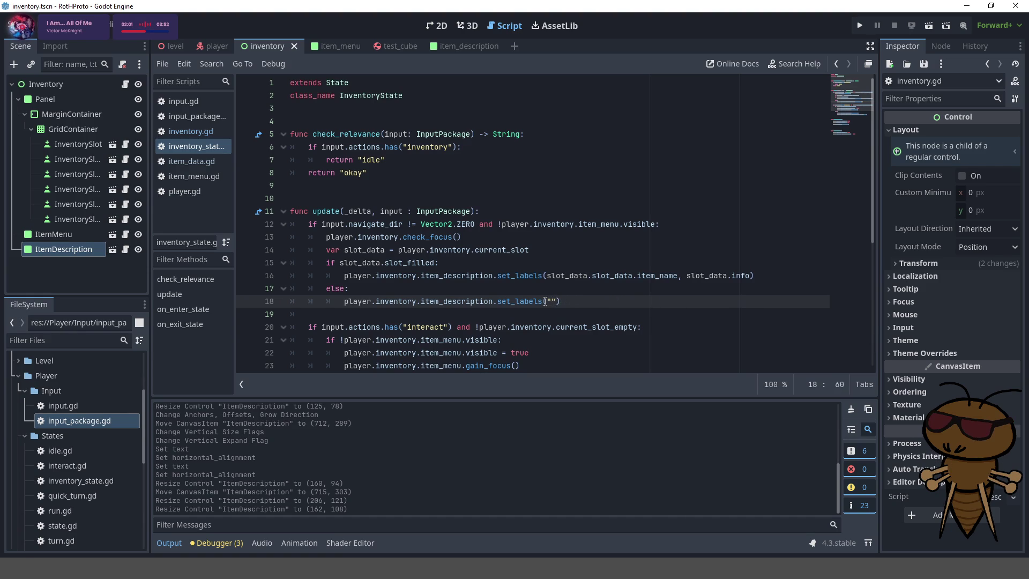
{"action": "type", "text": ", \""}
{"action": "left_click", "coordinate": [563, 292]}
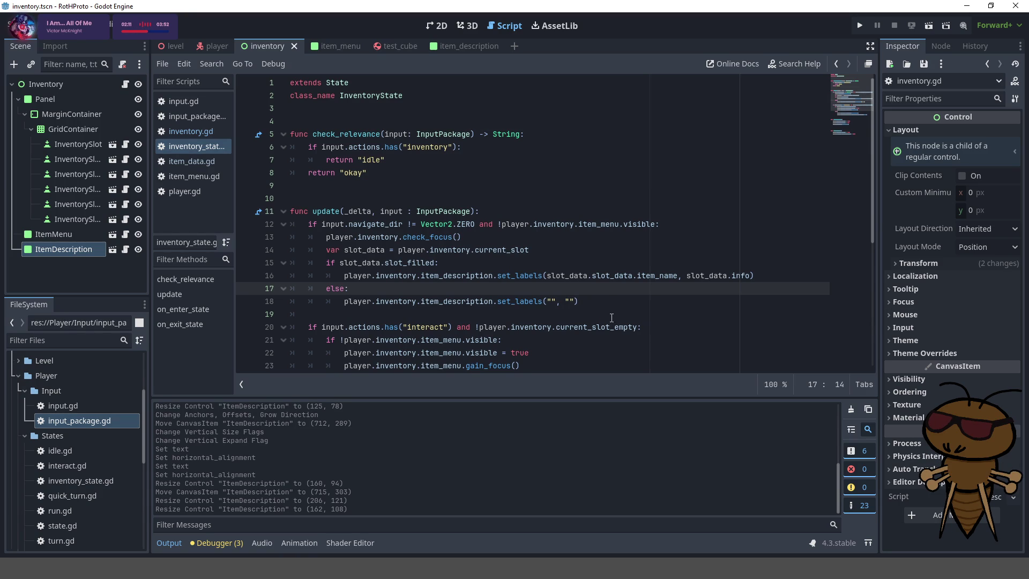
{"action": "scroll", "coordinate": [630, 322], "scroll_direction": "down", "scroll_amount": 2}
{"action": "scroll", "coordinate": [630, 322], "scroll_direction": "down", "scroll_amount": 4}
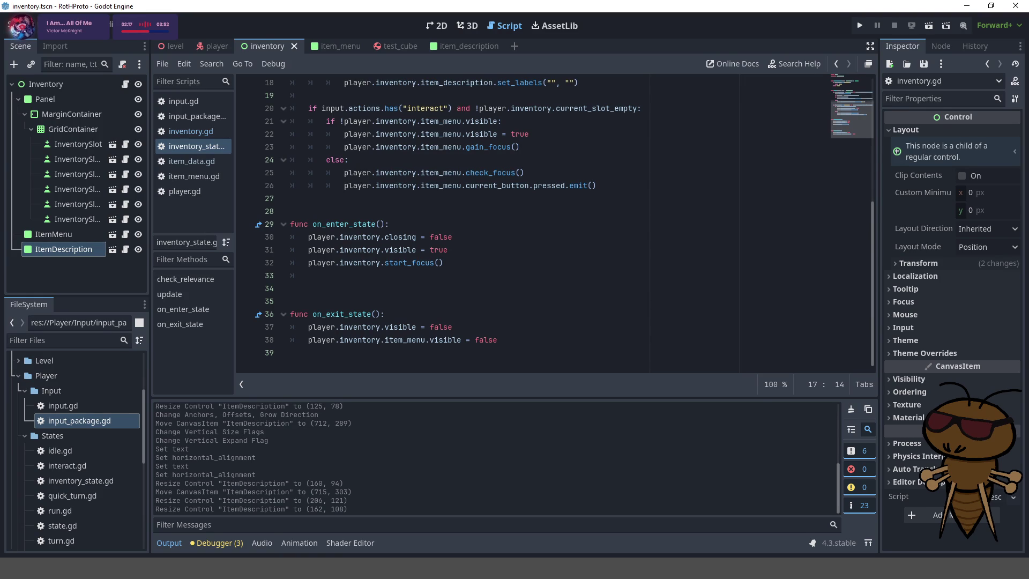
Copy the slot_data lookup and if/else set_labels block into on_enter_state.
{"action": "scroll", "coordinate": [474, 212], "scroll_direction": "up", "scroll_amount": 4}
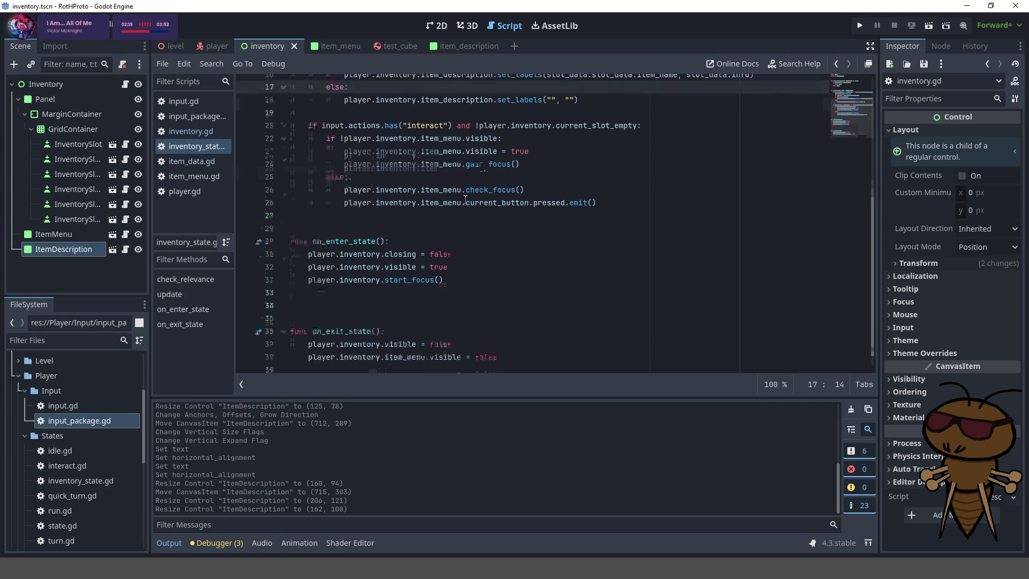
{"action": "mouse_move", "coordinate": [325, 185]}
{"action": "left_mouse_down"}
{"action": "mouse_move", "coordinate": [391, 200]}
{"action": "mouse_move", "coordinate": [353, 225]}
{"action": "mouse_move", "coordinate": [588, 232]}
{"action": "left_mouse_up"}
{"action": "key", "text": "ctrl+c"}
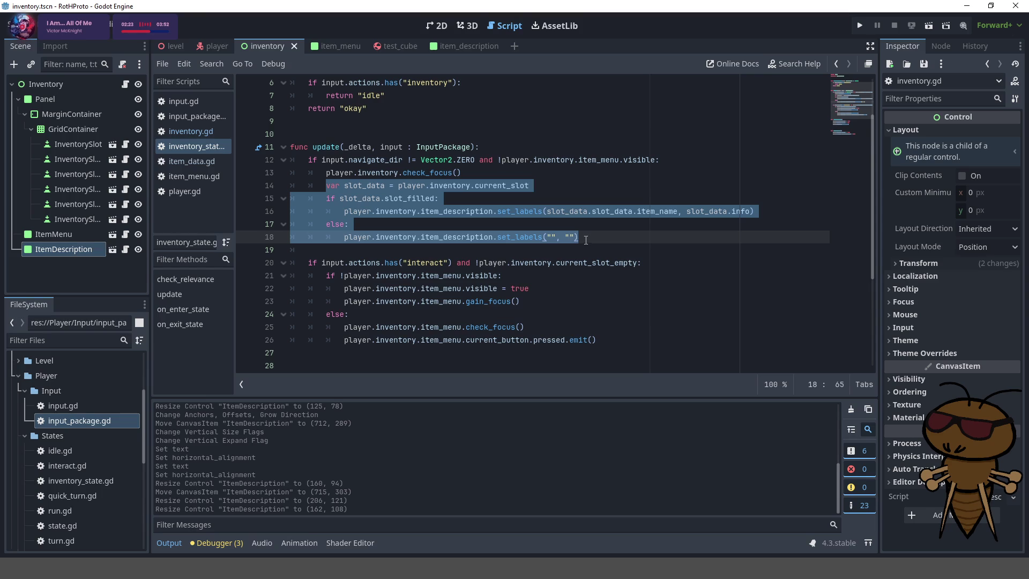
{"action": "scroll", "coordinate": [482, 241], "scroll_direction": "down", "scroll_amount": 4}
{"action": "left_click", "coordinate": [378, 275]}
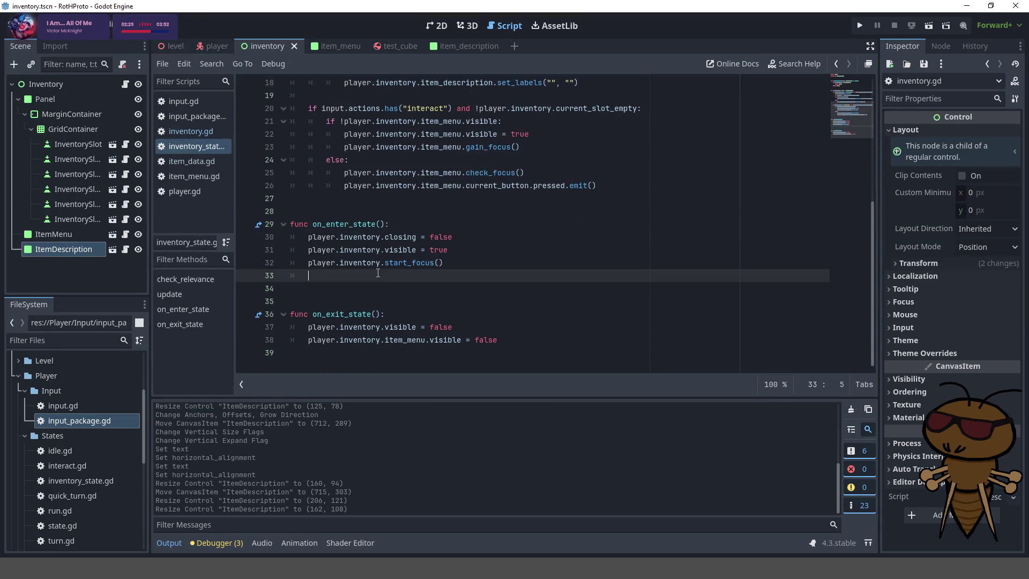
{"action": "key", "text": "ctrl+v"}
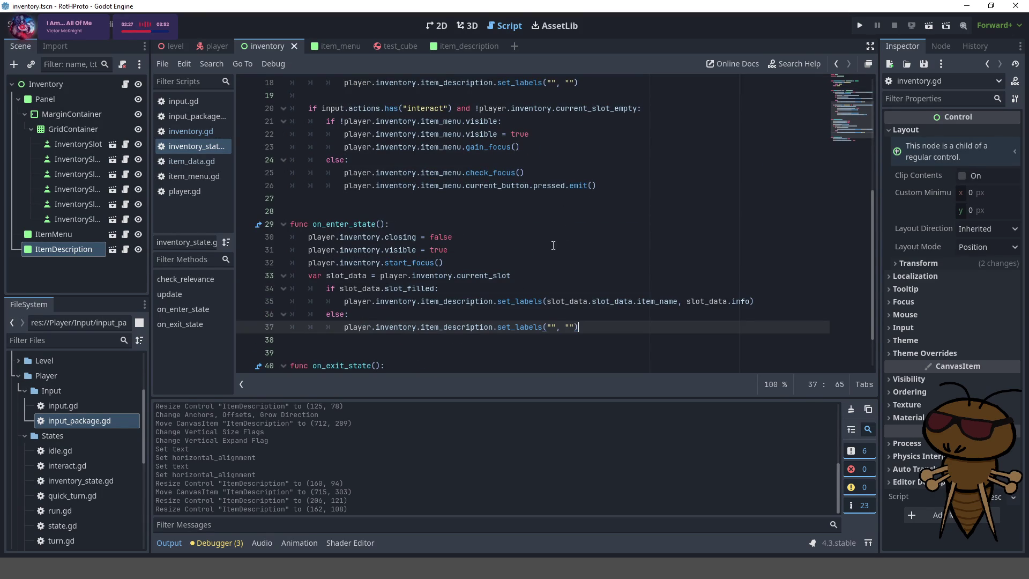
De-indent the pasted block one level to clear the error, then return to the level scene.
{"action": "left_click_drag", "start_coordinate": [578, 326], "coordinate": [326, 288]}
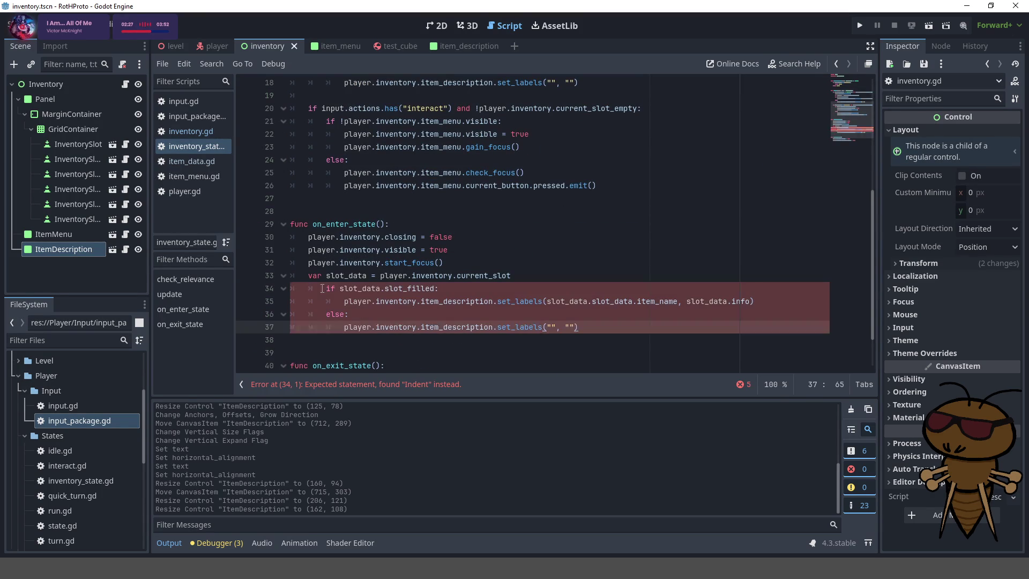
{"action": "key", "text": "shift+Tab"}
{"action": "key", "text": "Down"}
{"action": "key", "text": "shift+Tab"}
{"action": "key", "text": "Down"}
{"action": "key", "text": "shift+Tab"}
{"action": "left_click", "coordinate": [344, 326]}
{"action": "key", "text": "shift+Tab"}
{"action": "left_click", "coordinate": [543, 249]}
{"action": "scroll", "coordinate": [522, 283], "scroll_direction": "down", "scroll_amount": 1}
{"action": "scroll", "coordinate": [523, 283], "scroll_direction": "down", "scroll_amount": 1}
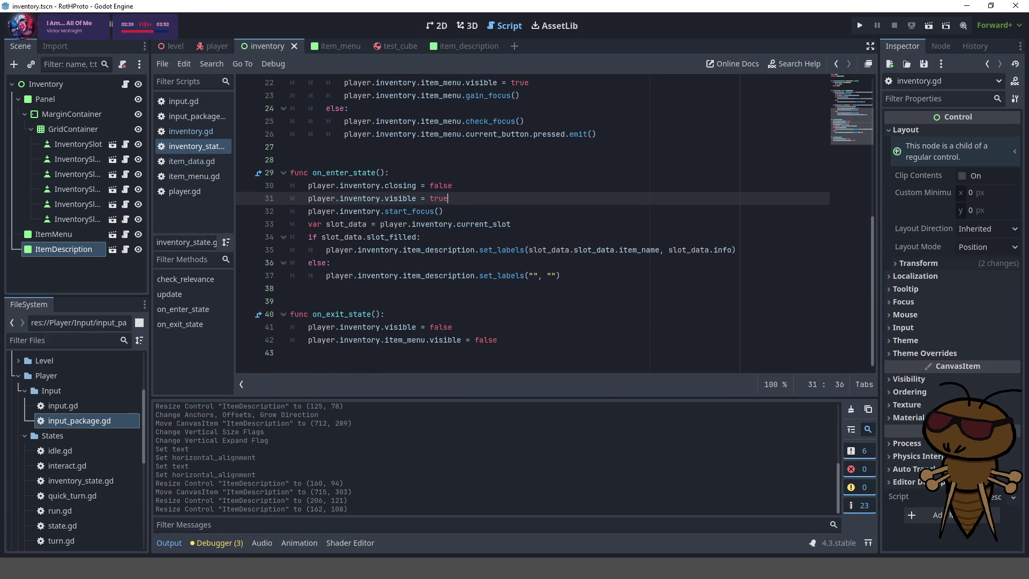
{"action": "mouse_move", "coordinate": [220, 49]}
{"action": "left_click", "coordinate": [167, 45]}
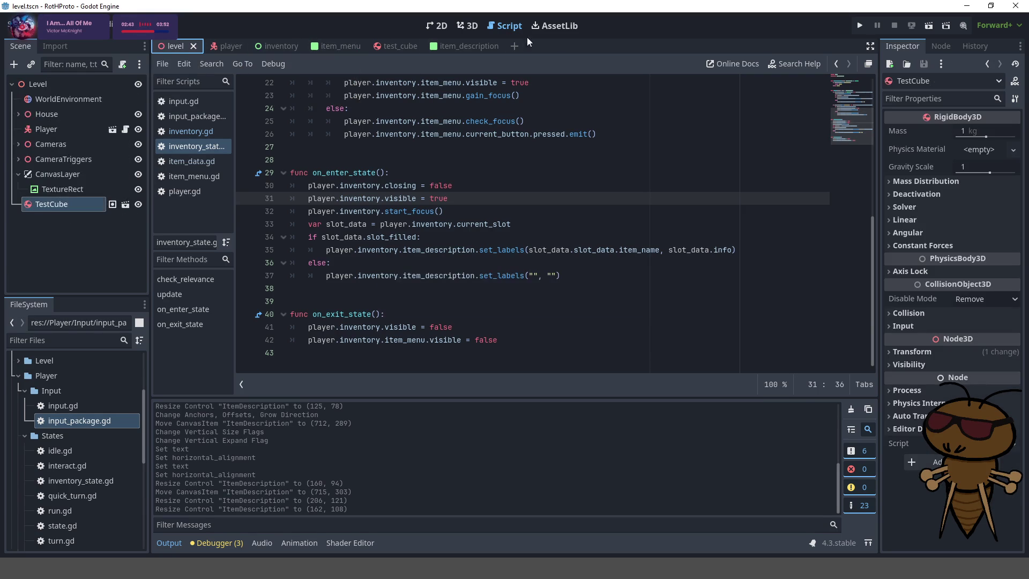
Test-run the level, inspect the item_description access error on line 35, and stop debugging.
{"action": "left_click", "coordinate": [929, 27]}
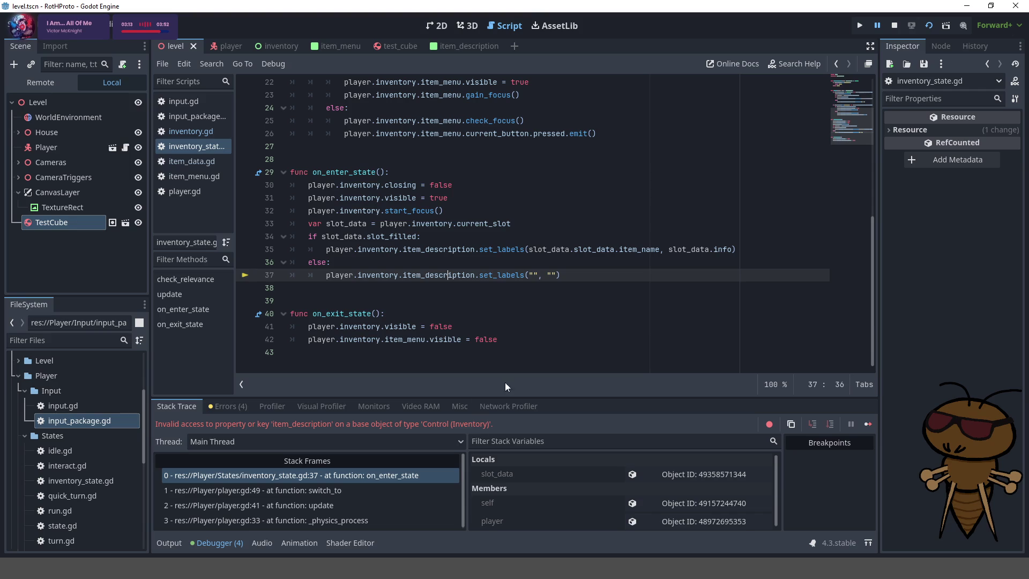
{"action": "left_click", "coordinate": [490, 250]}
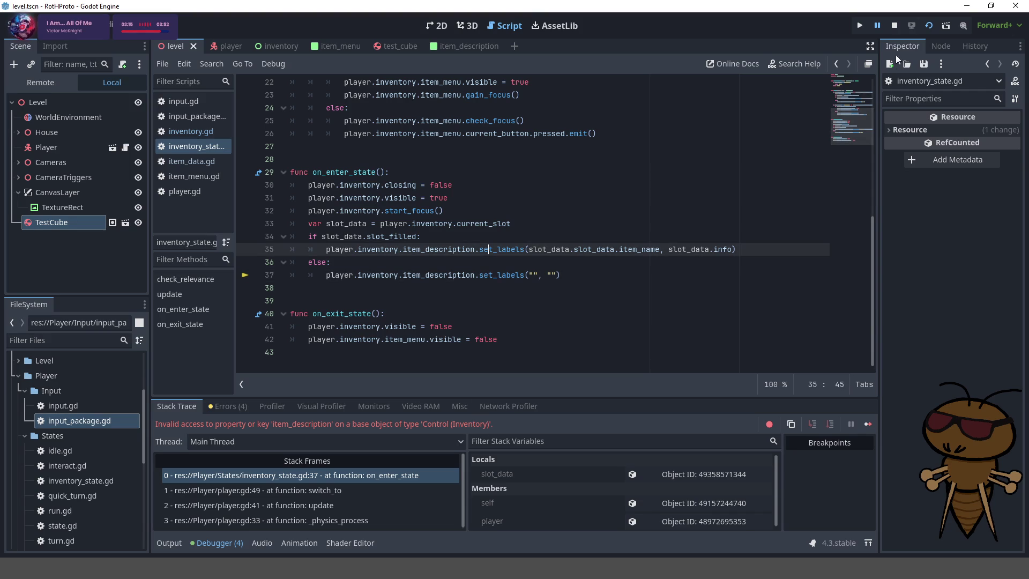
{"action": "left_click", "coordinate": [893, 26]}
{"action": "left_click", "coordinate": [484, 224]}
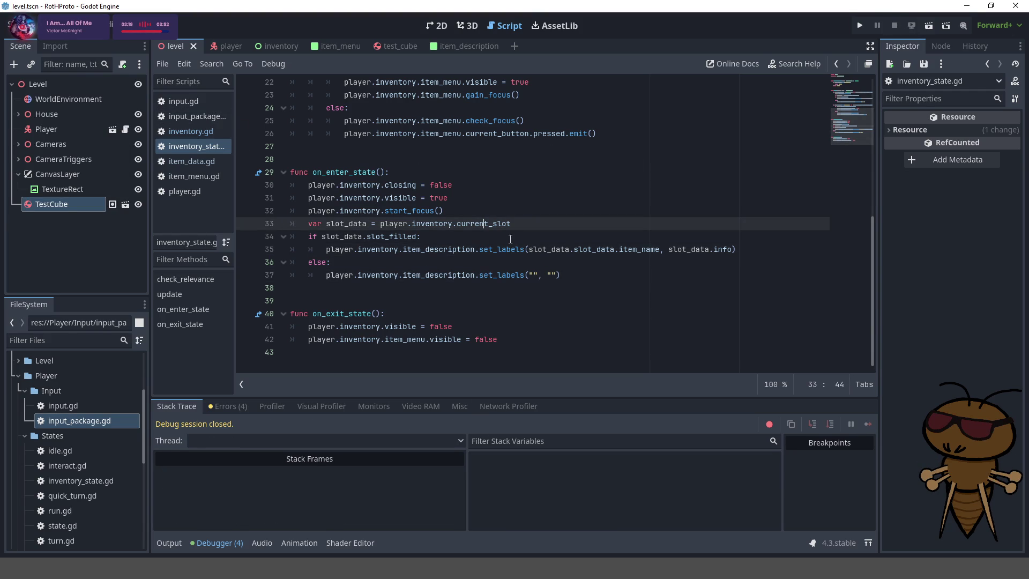
{"action": "left_click", "coordinate": [178, 134]}
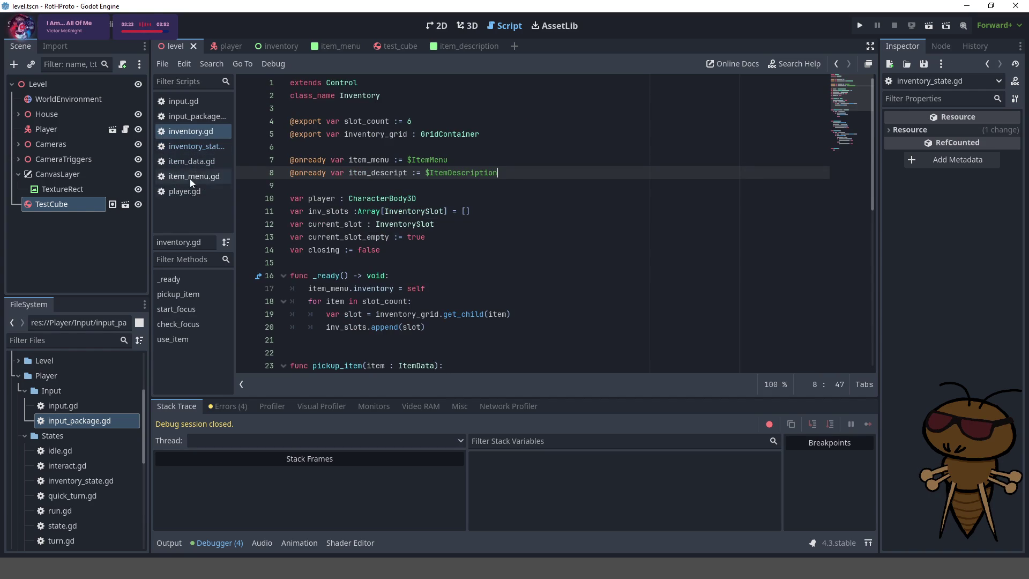
Rename item_description to item_descript on lines 16, 18, 35 and 37 of inventory_state.gd.
{"action": "left_click", "coordinate": [197, 149]}
{"action": "left_click", "coordinate": [475, 275]}
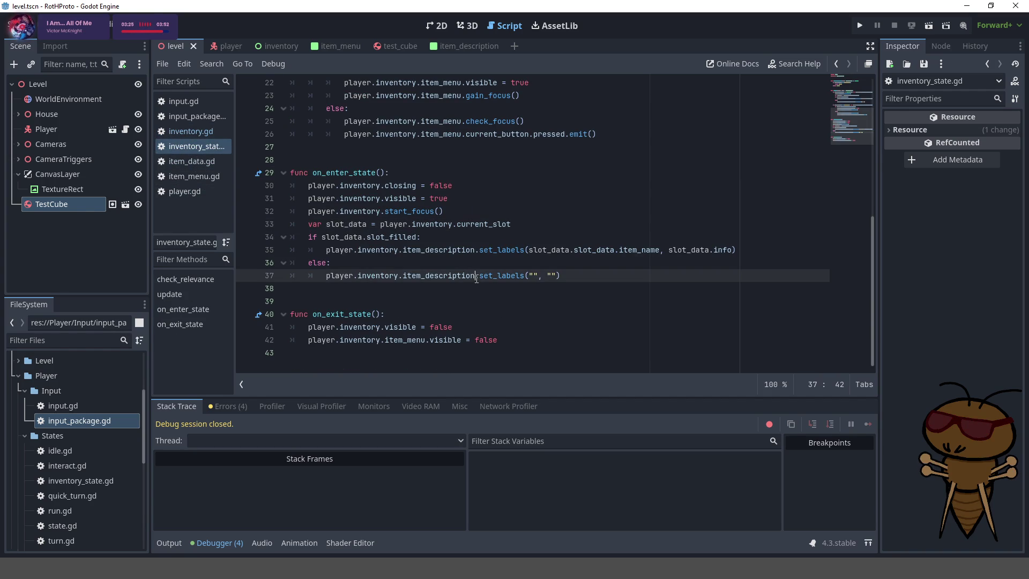
{"action": "key", "text": "BackSpace"}
{"action": "key", "text": "BackSpace"}
{"action": "key", "text": "BackSpace"}
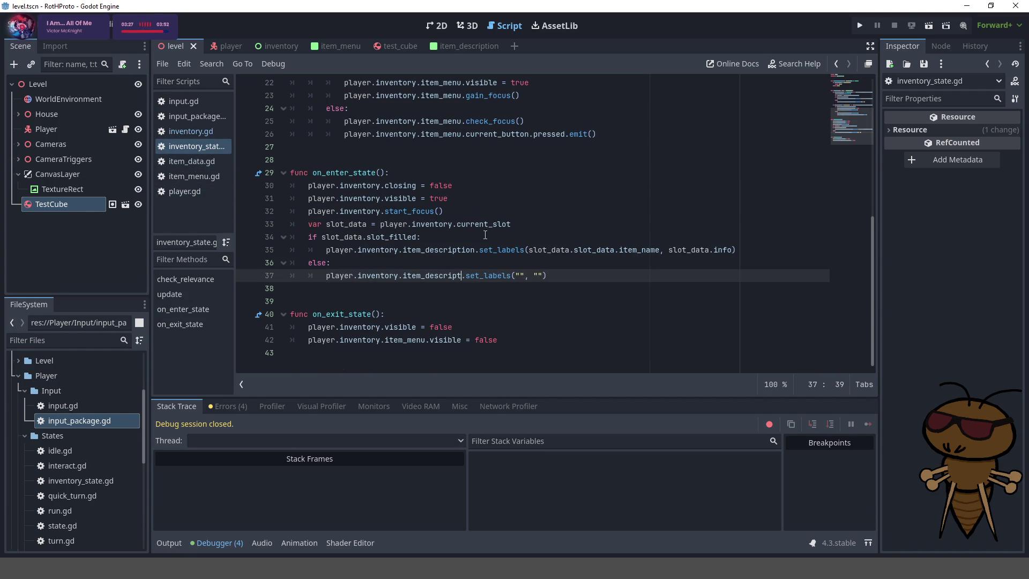
{"action": "left_click", "coordinate": [477, 250]}
{"action": "key", "text": "BackSpace"}
{"action": "key", "text": "BackSpace"}
{"action": "key", "text": "BackSpace"}
{"action": "scroll", "coordinate": [477, 256], "scroll_direction": "up", "scroll_amount": 5}
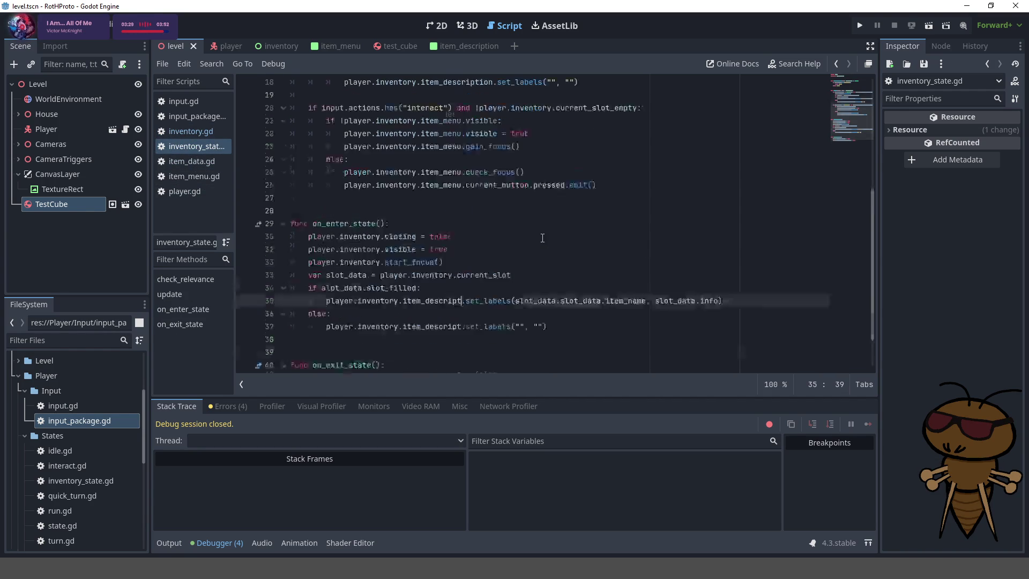
{"action": "left_click", "coordinate": [495, 224]}
{"action": "key", "text": "BackSpace"}
{"action": "key", "text": "BackSpace"}
{"action": "key", "text": "BackSpace"}
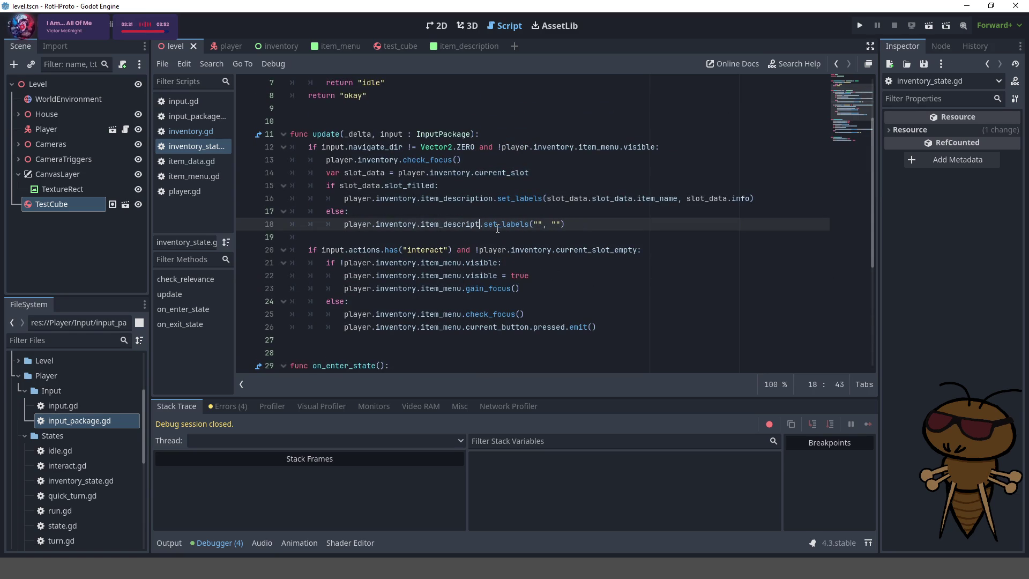
{"action": "left_click", "coordinate": [496, 199]}
{"action": "key", "text": "BackSpace"}
{"action": "key", "text": "BackSpace"}
{"action": "key", "text": "BackSpace"}
{"action": "left_click", "coordinate": [611, 173]}
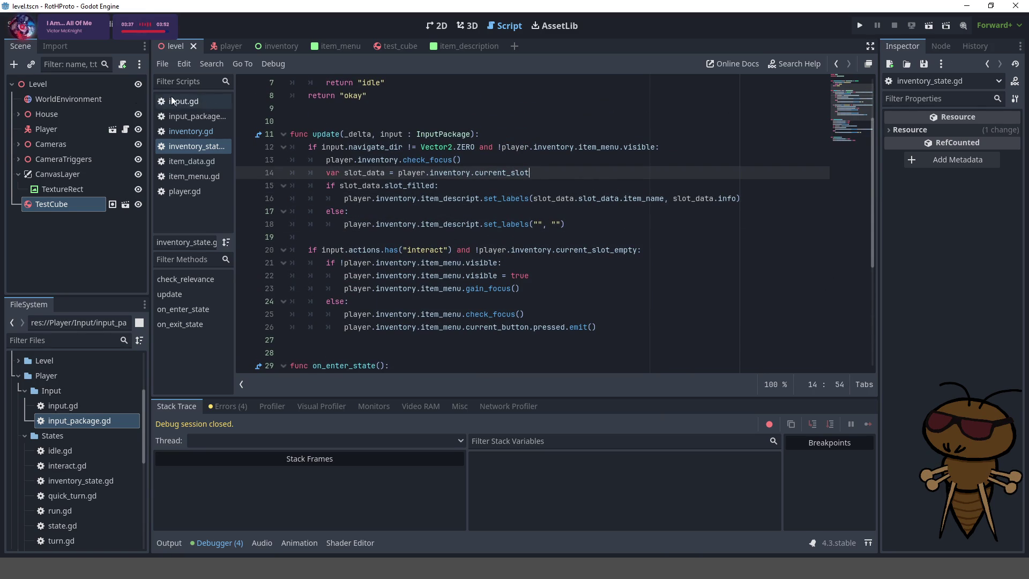
Hide the Inventory and ItemMenu nodes in the inventory scene, save it, and return to level.
{"action": "left_click", "coordinate": [217, 46]}
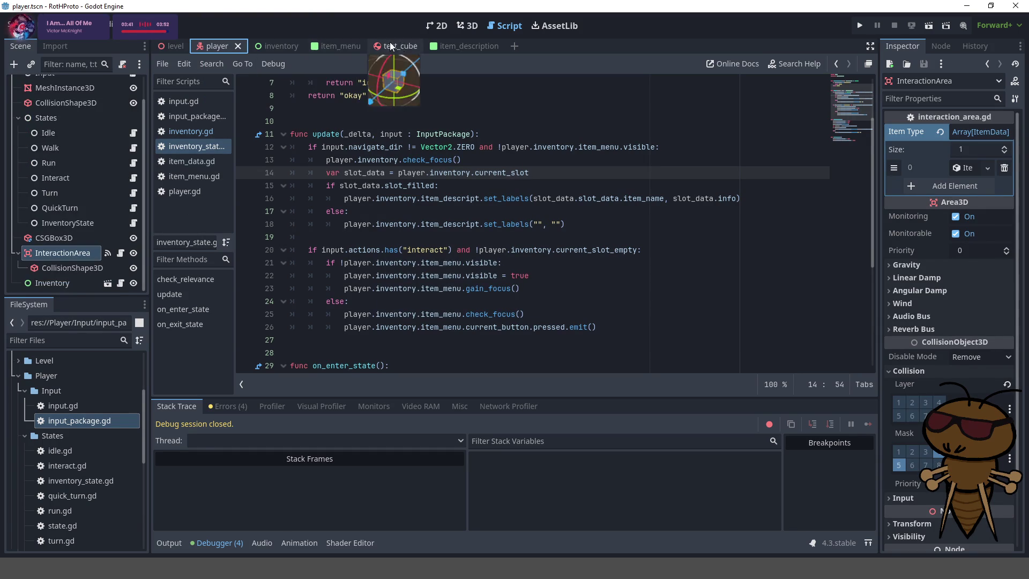
{"action": "left_click", "coordinate": [269, 45]}
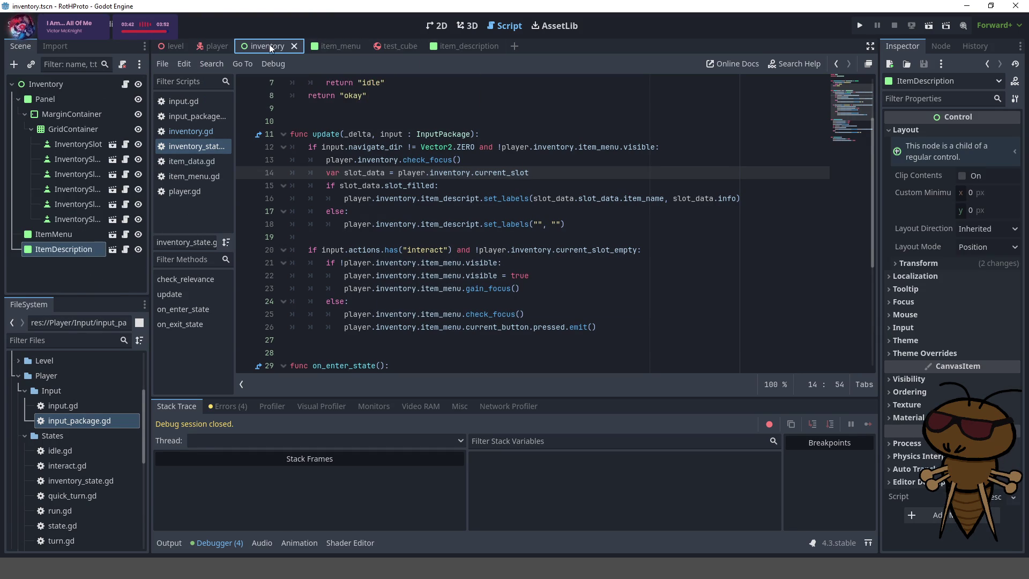
{"action": "left_click", "coordinate": [138, 84]}
{"action": "left_click", "coordinate": [138, 235]}
{"action": "left_click", "coordinate": [470, 172]}
{"action": "key", "text": "ctrl+s"}
{"action": "mouse_move", "coordinate": [212, 52]}
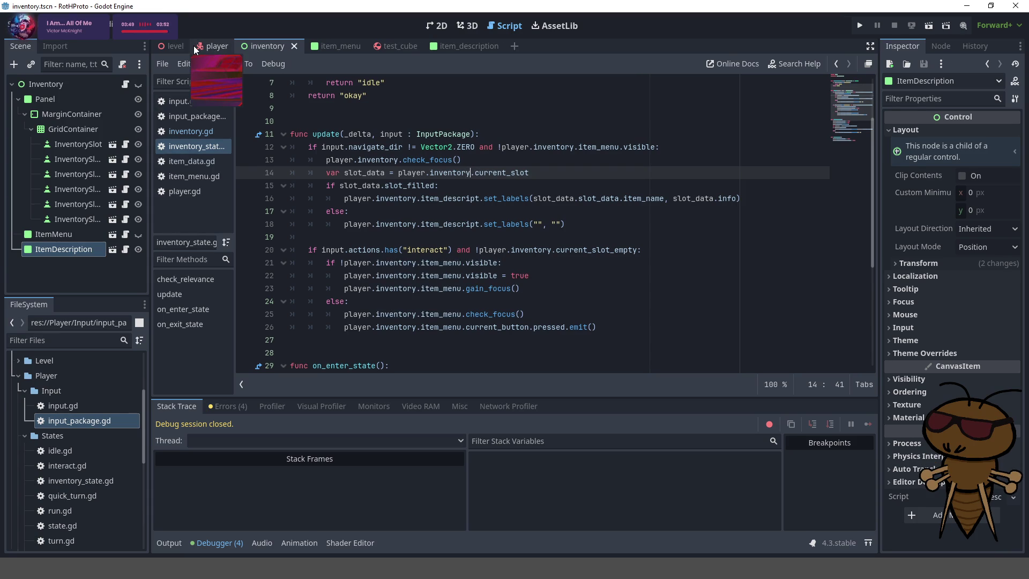
{"action": "left_click", "coordinate": [170, 41]}
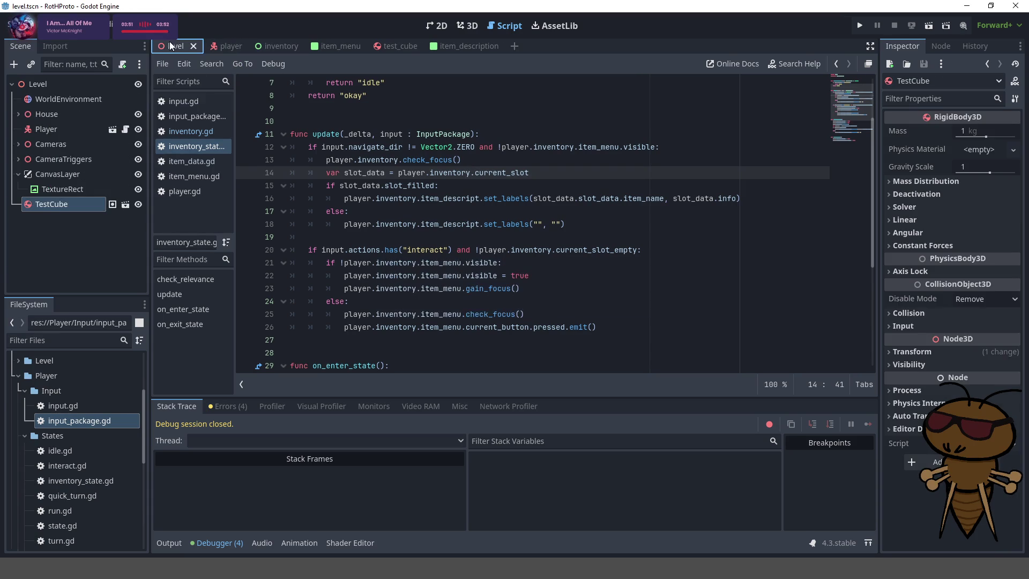
{"action": "left_click", "coordinate": [927, 27]}
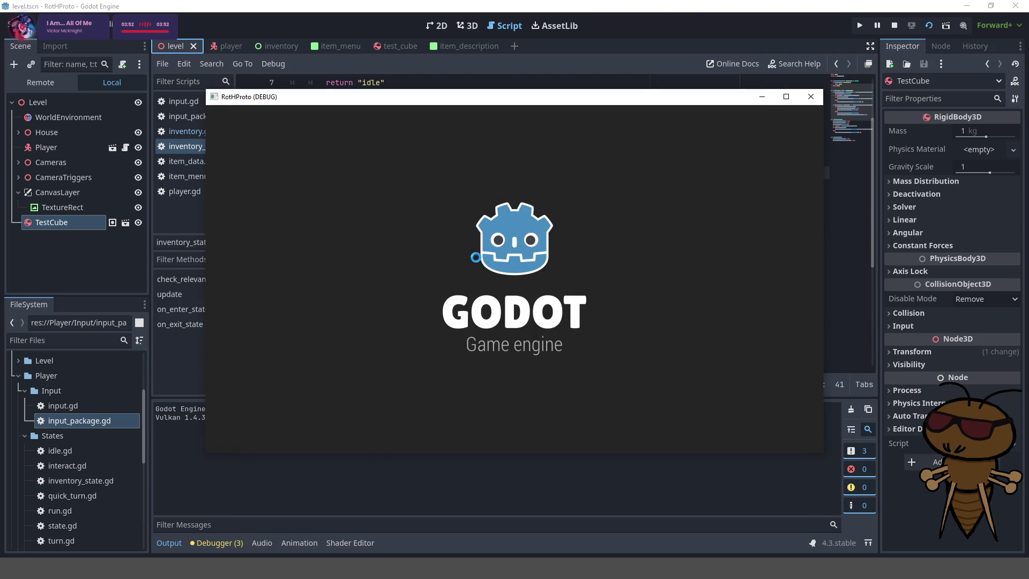
{"action": "key", "text": "i"}
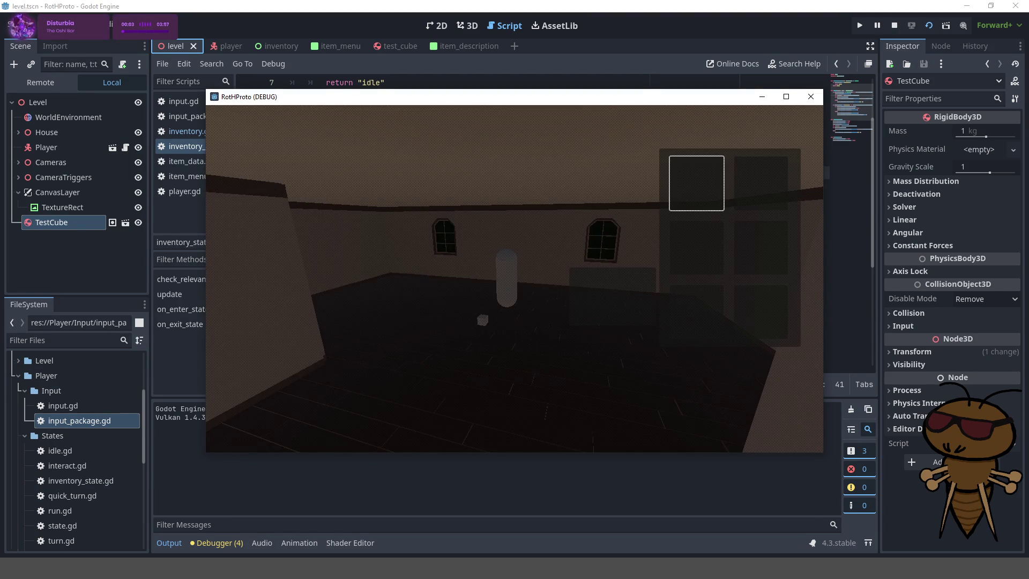
{"action": "key", "text": "Down"}
{"action": "key", "text": "Down"}
{"action": "key", "text": "Right"}
{"action": "key", "text": "Up"}
{"action": "key", "text": "Up"}
{"action": "key", "text": "Up"}
{"action": "key", "text": "i"}
{"action": "key", "text": "Down"}
{"action": "key", "text": "Down"}
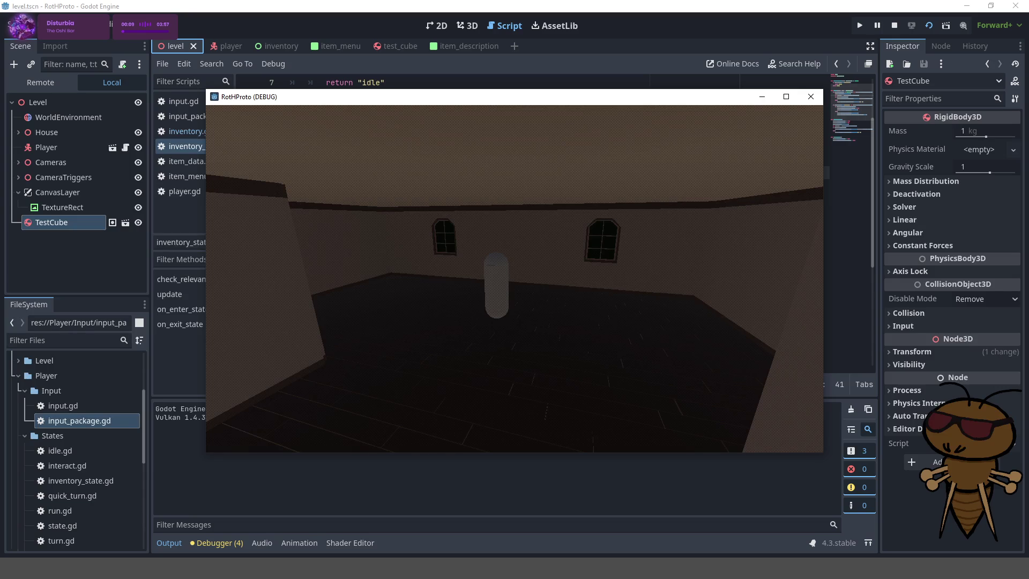
{"action": "key", "text": "i"}
{"action": "key", "text": "Down"}
{"action": "key", "text": "Down"}
{"action": "key", "text": "Up"}
{"action": "key", "text": "Up"}
{"action": "key", "text": "Return"}
{"action": "key", "text": "Up"}
{"action": "key", "text": "Return"}
{"action": "key", "text": "Right"}
{"action": "key", "text": "Down"}
{"action": "key", "text": "Right"}
{"action": "key", "text": "Right"}
{"action": "key", "text": "Up"}
{"action": "key", "text": "Up"}
{"action": "key", "text": "Left"}
{"action": "key", "text": "Return"}
{"action": "key", "text": "Return"}
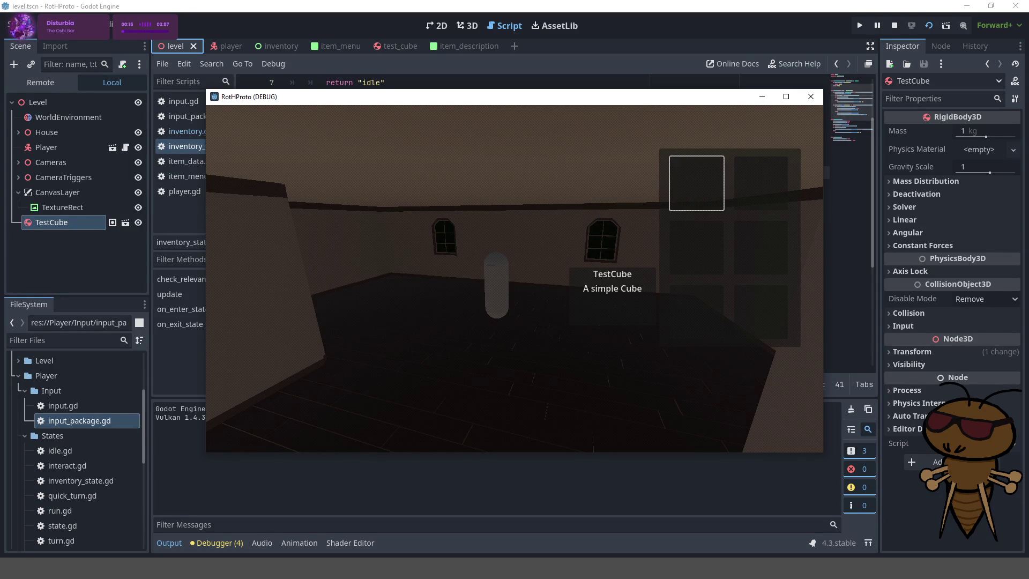
{"action": "key", "text": "Down"}
{"action": "key", "text": "Up"}
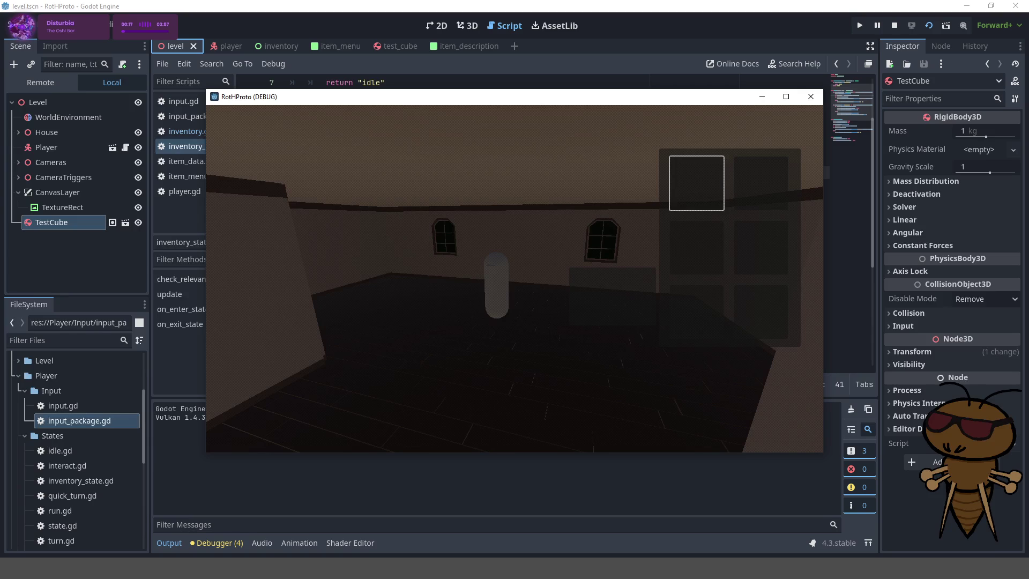
{"action": "key", "text": "Escape"}
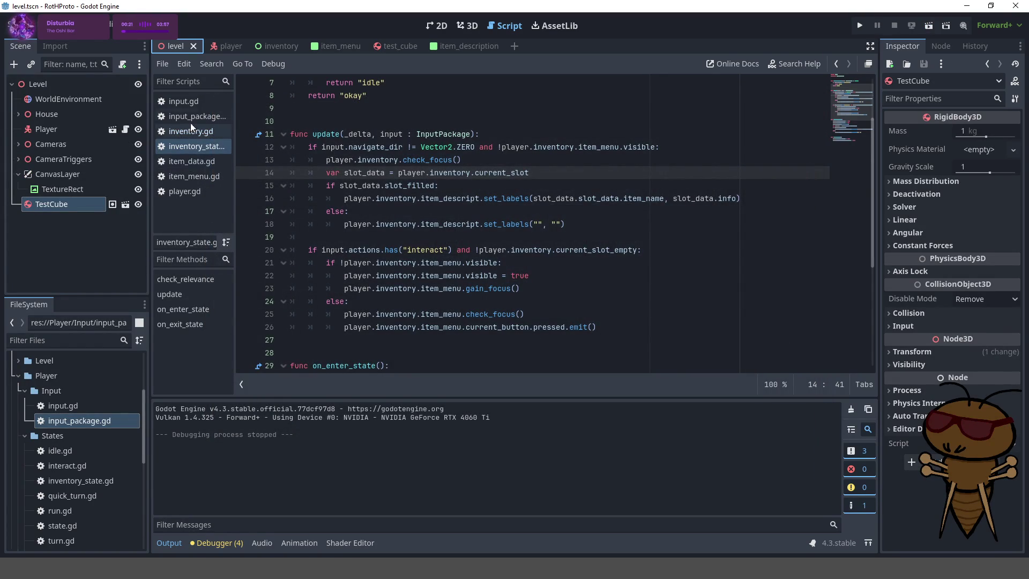
{"action": "left_click", "coordinate": [189, 173]}
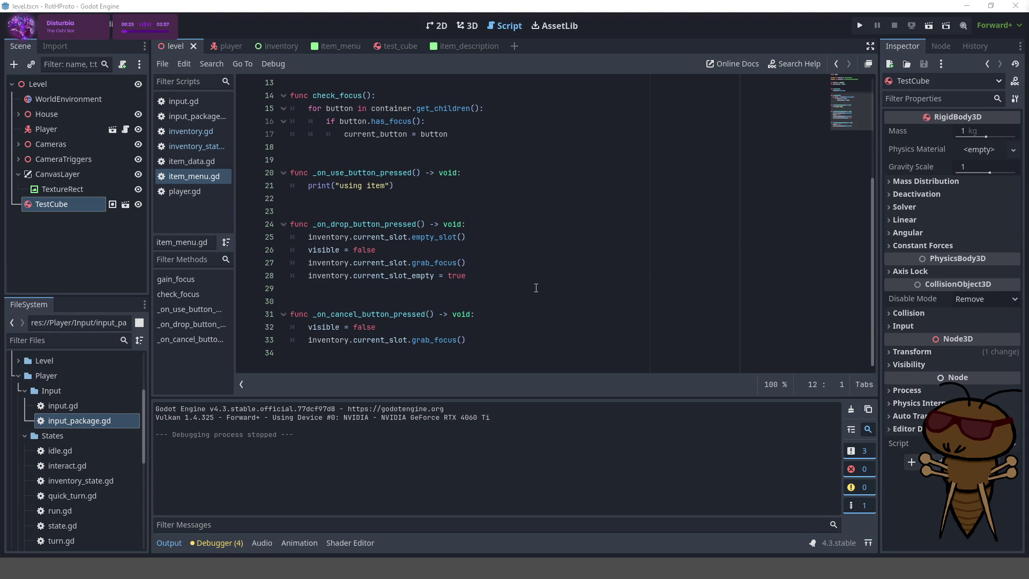
Add inventory.item_descript.set_labels("", "") after line 27 of the drop handler and save item_menu.gd.
{"action": "left_click", "coordinate": [516, 271]}
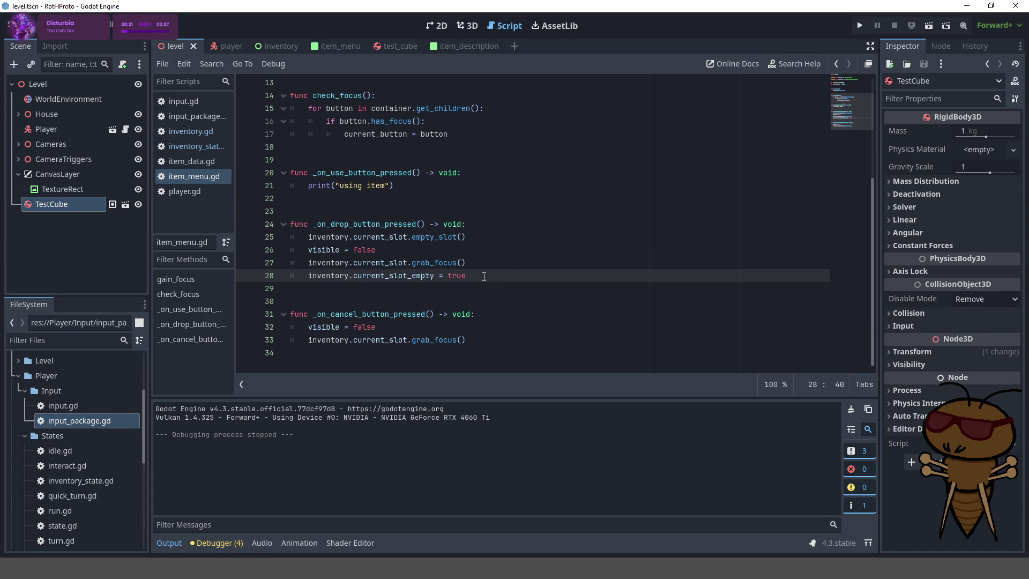
{"action": "left_click", "coordinate": [494, 262]}
{"action": "key", "text": "Return"}
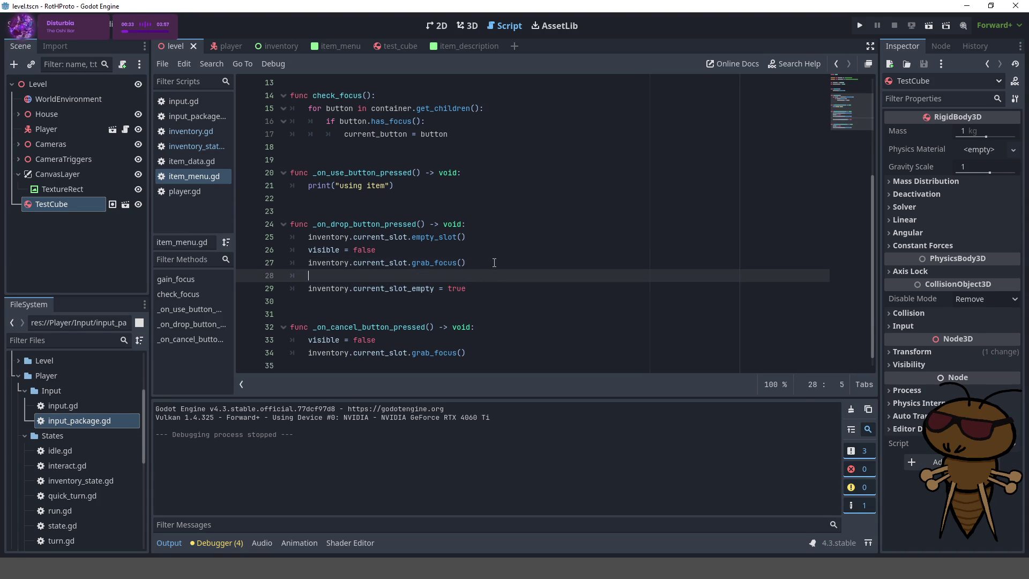
{"action": "type", "text": "inve"}
{"action": "key", "text": "Return"}
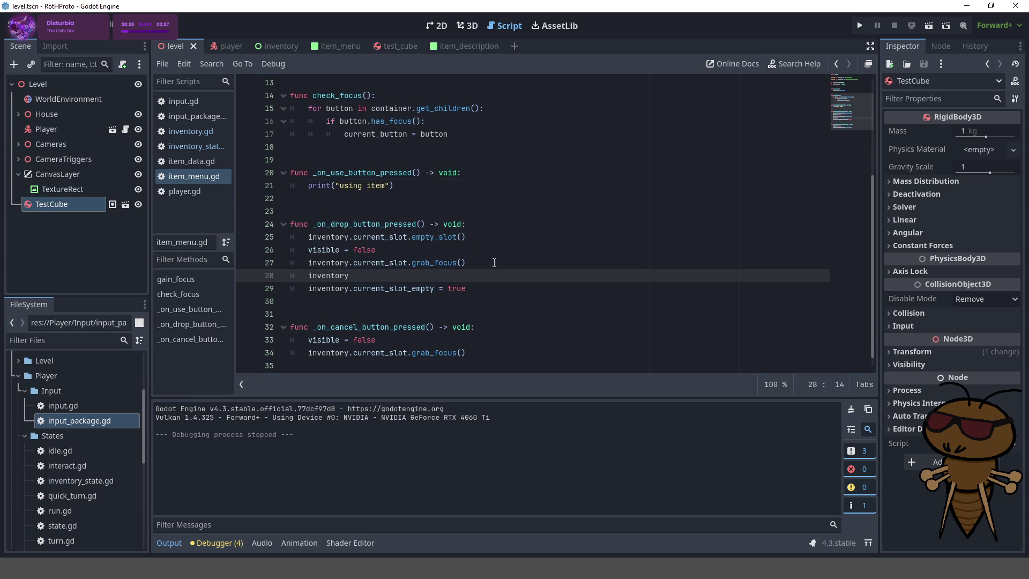
{"action": "type", "text": "item_descript"}
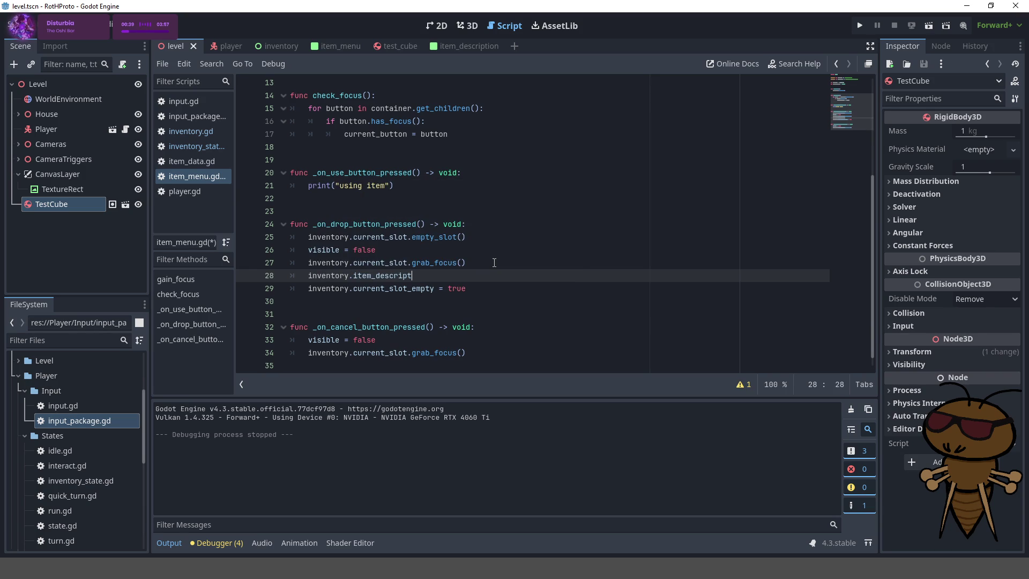
{"action": "type", "text": ".set"}
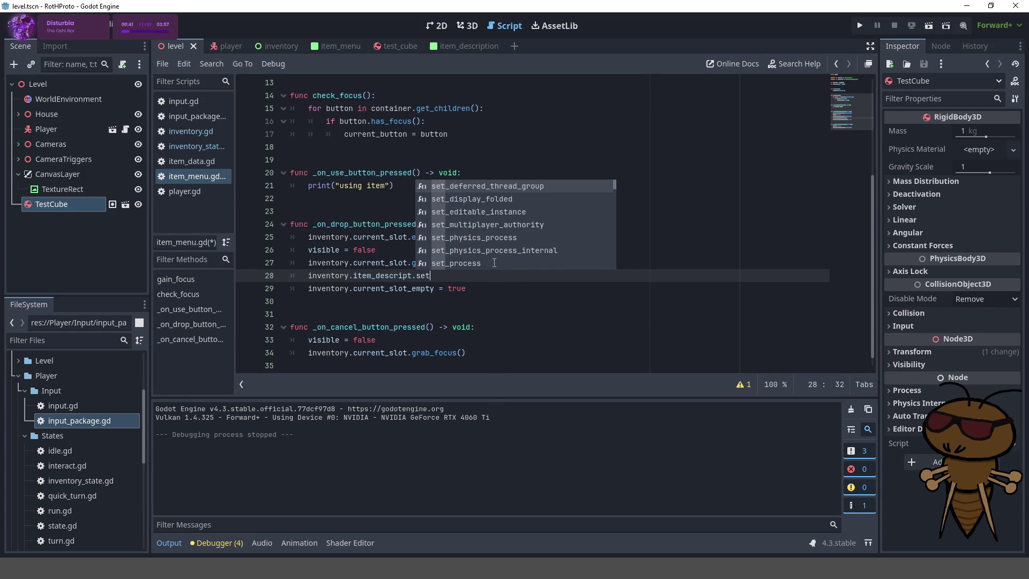
{"action": "type", "text": "_labels"}
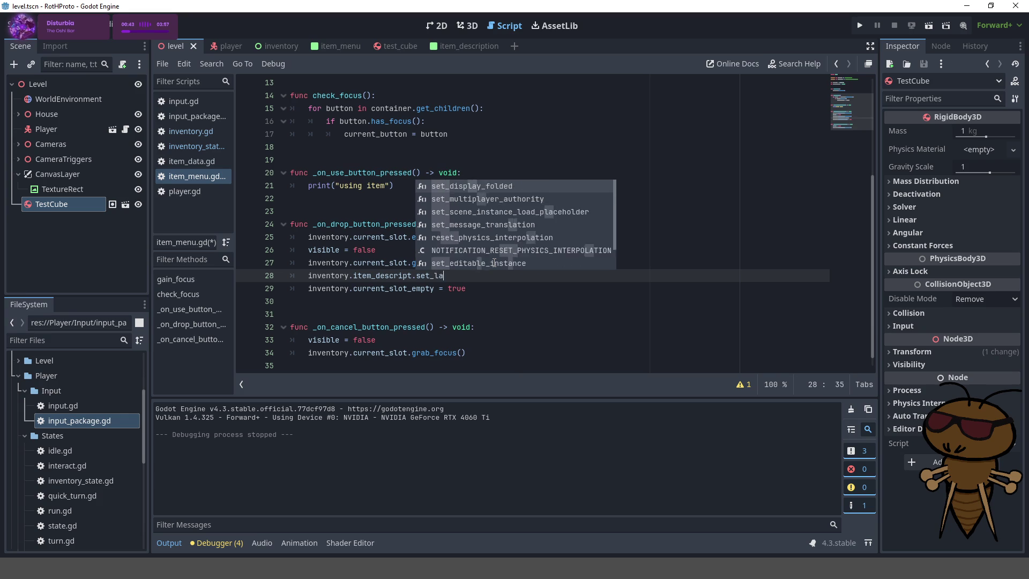
{"action": "type", "text": "("}
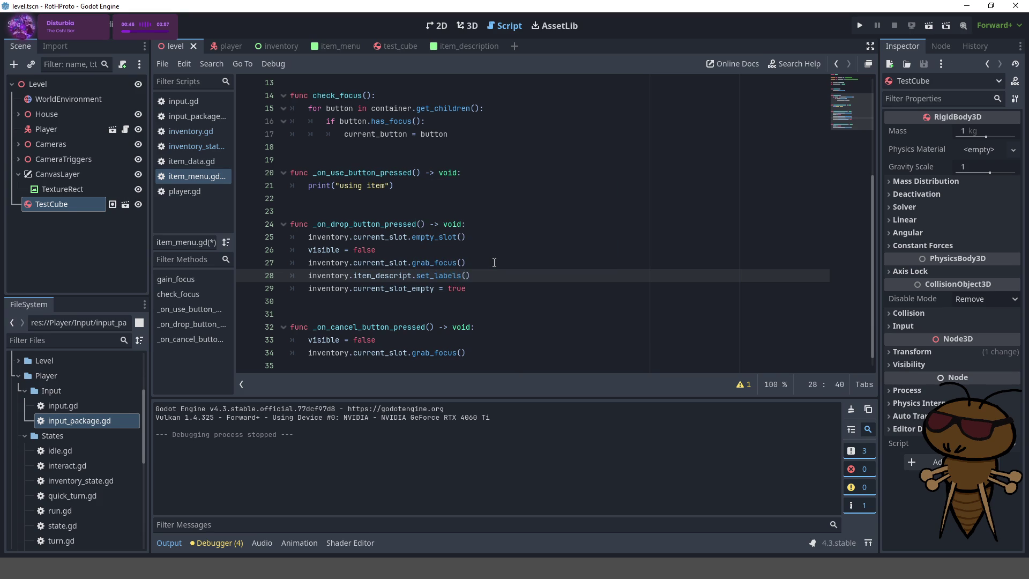
{"action": "type", "text": "\"\","}
{"action": "left_click", "coordinate": [494, 263]}
{"action": "key", "text": "ctrl+s"}
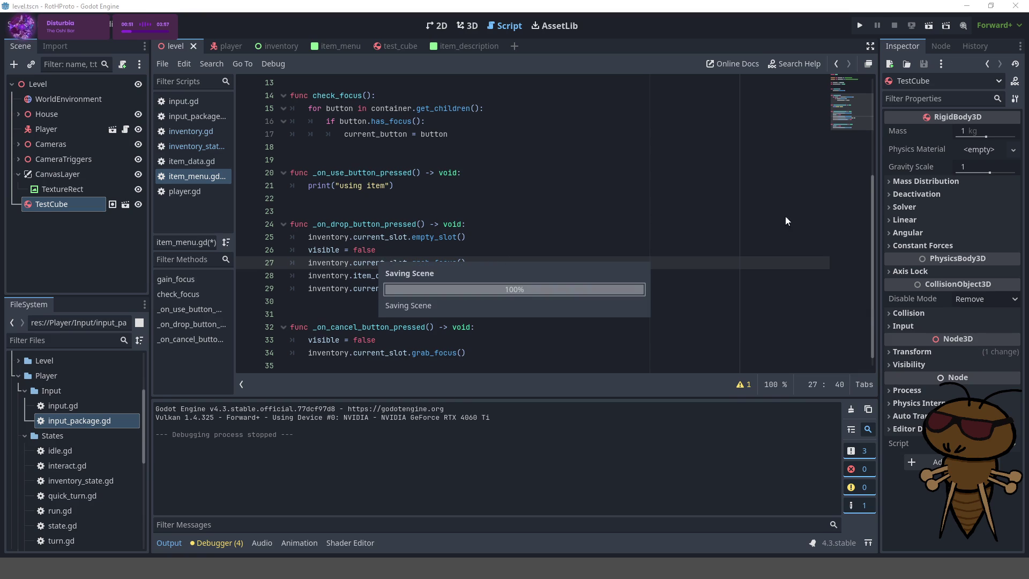
{"action": "scroll", "coordinate": [577, 334], "scroll_direction": "up", "scroll_amount": 3}
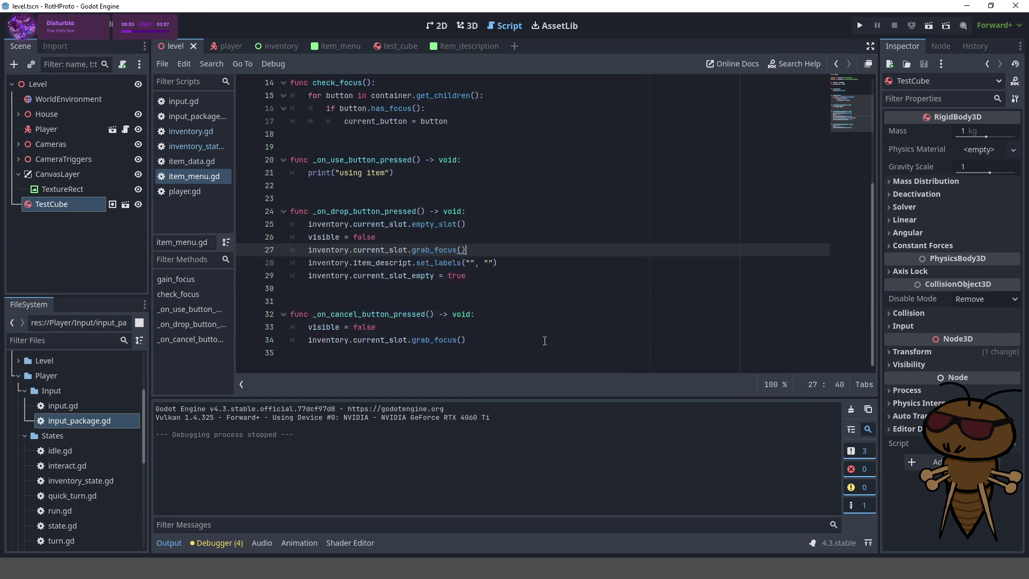
{"action": "key", "text": "ctrl+s"}
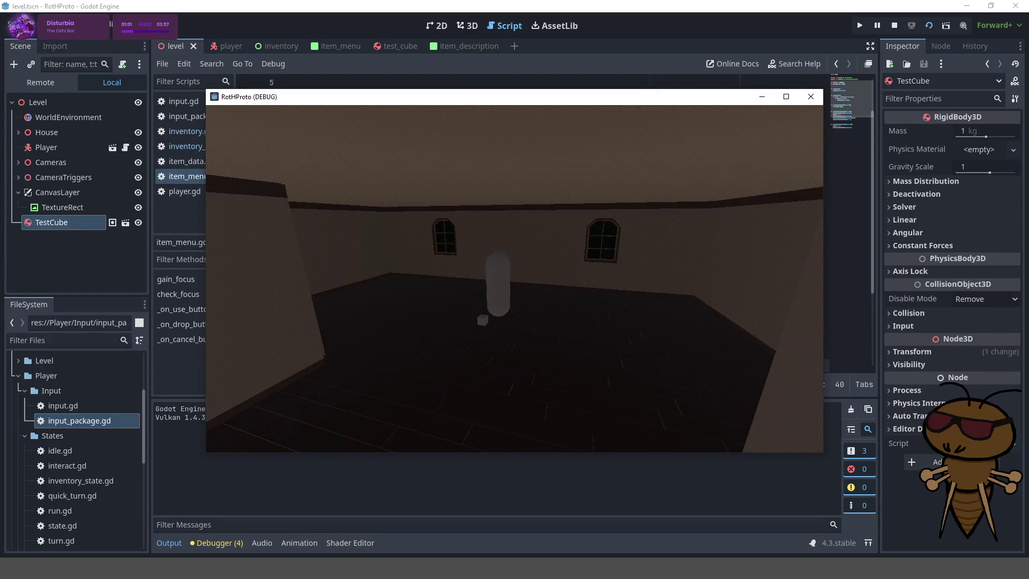
{"action": "key", "text": "i"}
{"action": "key", "text": "Return"}
{"action": "key", "text": "Down"}
{"action": "key", "text": "Return"}
{"action": "key", "text": "Down"}
{"action": "key", "text": "Up"}
{"action": "key", "text": "Right"}
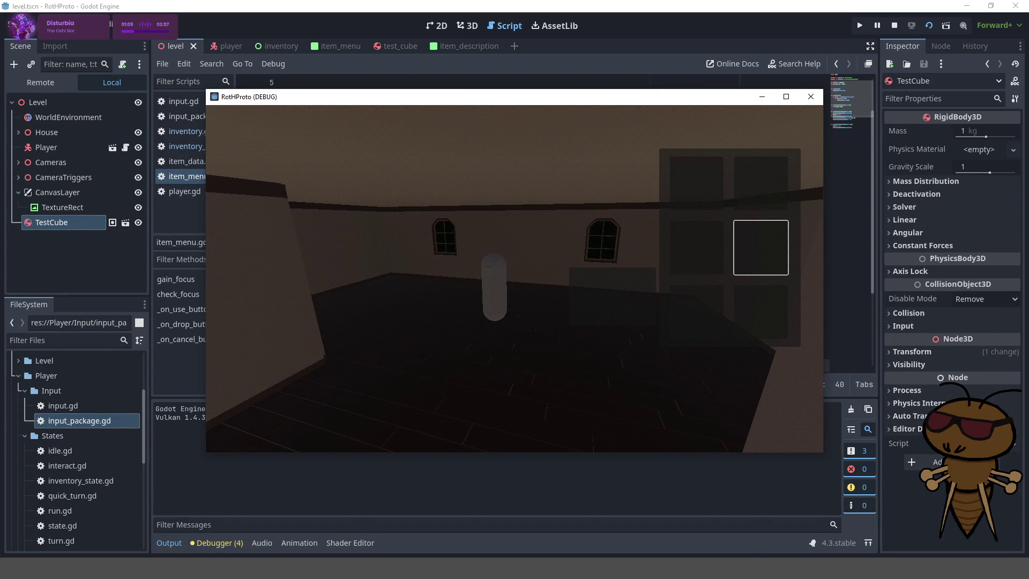
{"action": "key", "text": "Down"}
{"action": "key", "text": "Left"}
{"action": "key", "text": "F8"}
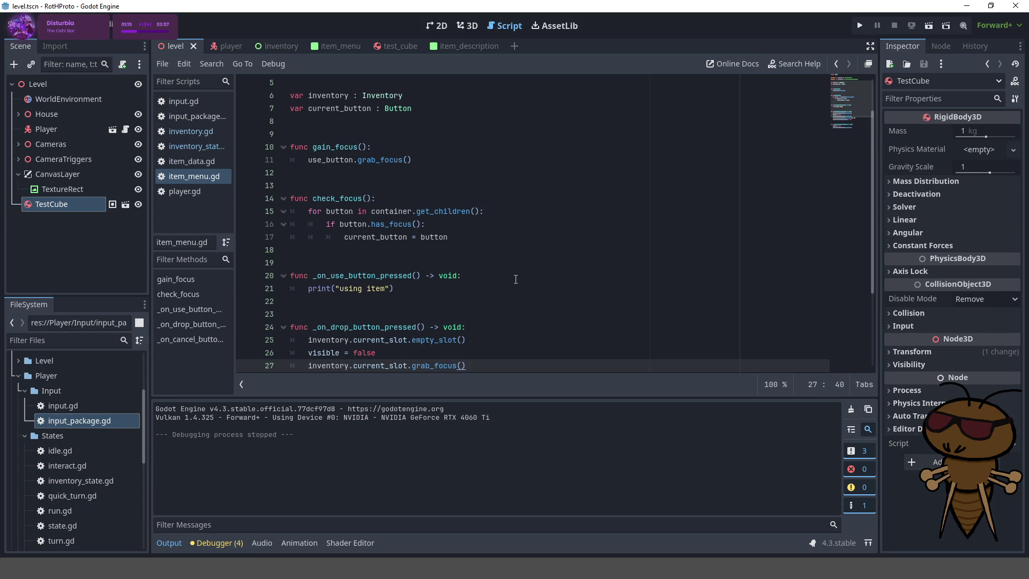
{"action": "left_click", "coordinate": [455, 289]}
{"action": "scroll", "coordinate": [482, 311], "scroll_direction": "down", "scroll_amount": 3}
{"action": "scroll", "coordinate": [484, 309], "scroll_direction": "up", "scroll_amount": 2}
{"action": "left_click", "coordinate": [519, 227]}
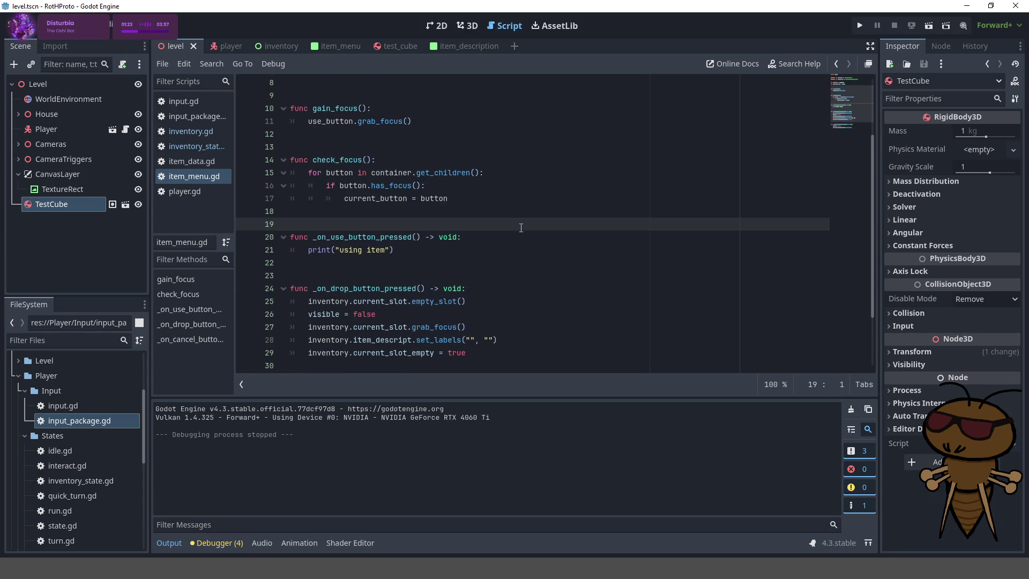
{"action": "key", "text": "ctrl+s"}
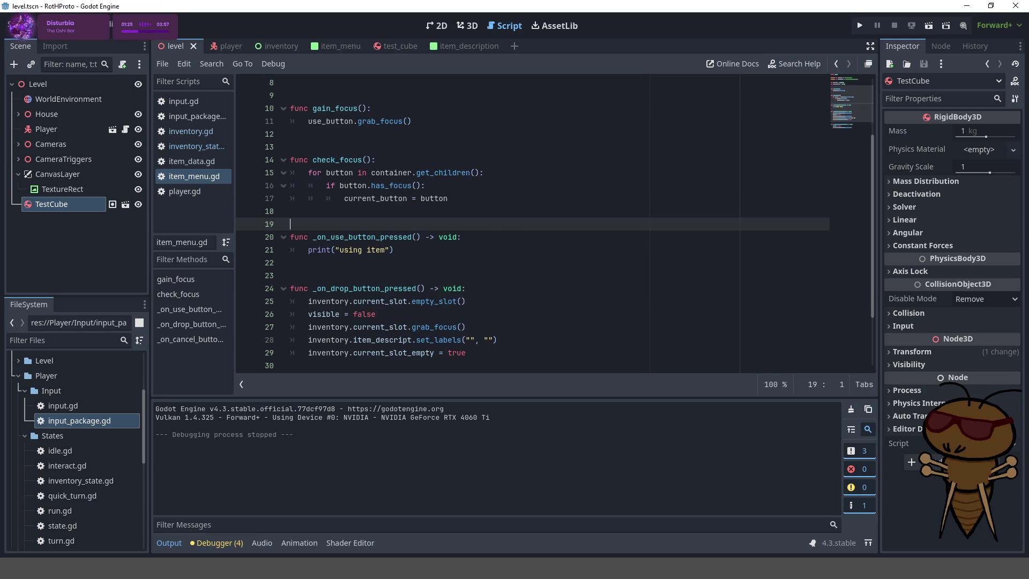